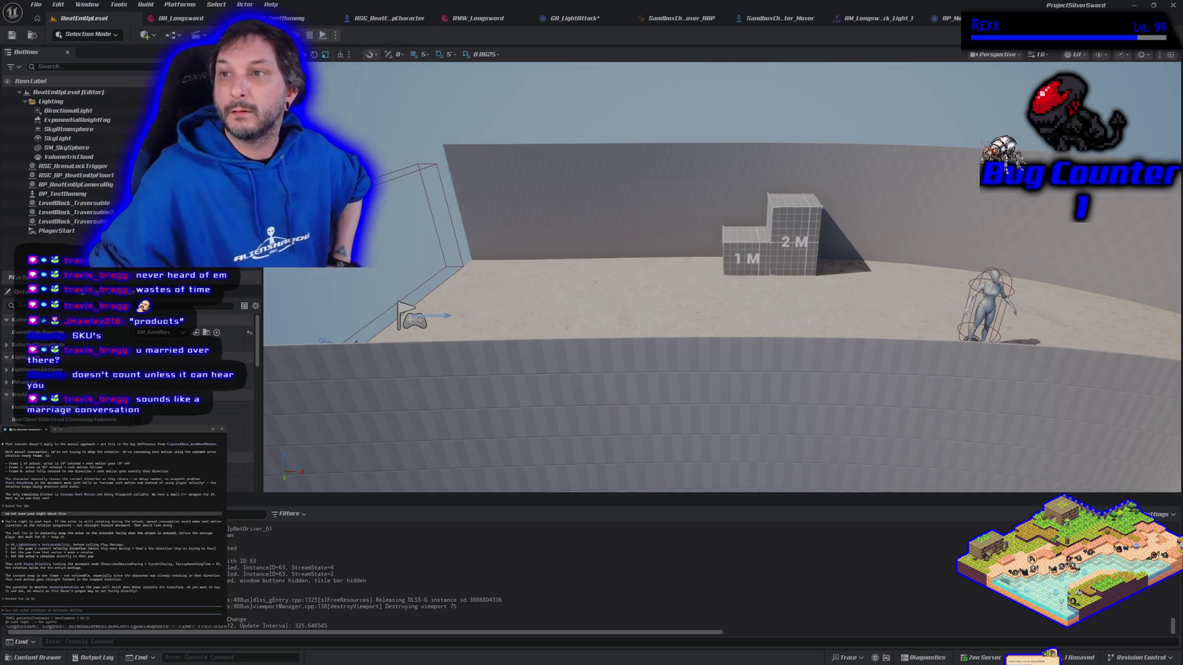
- Open GA_LightAttack's event graph and inspect the Get Avatar Pawn → Cast To SandboxCharacter_Mover wiring
{"action": "left_click", "coordinate": [567, 17]}
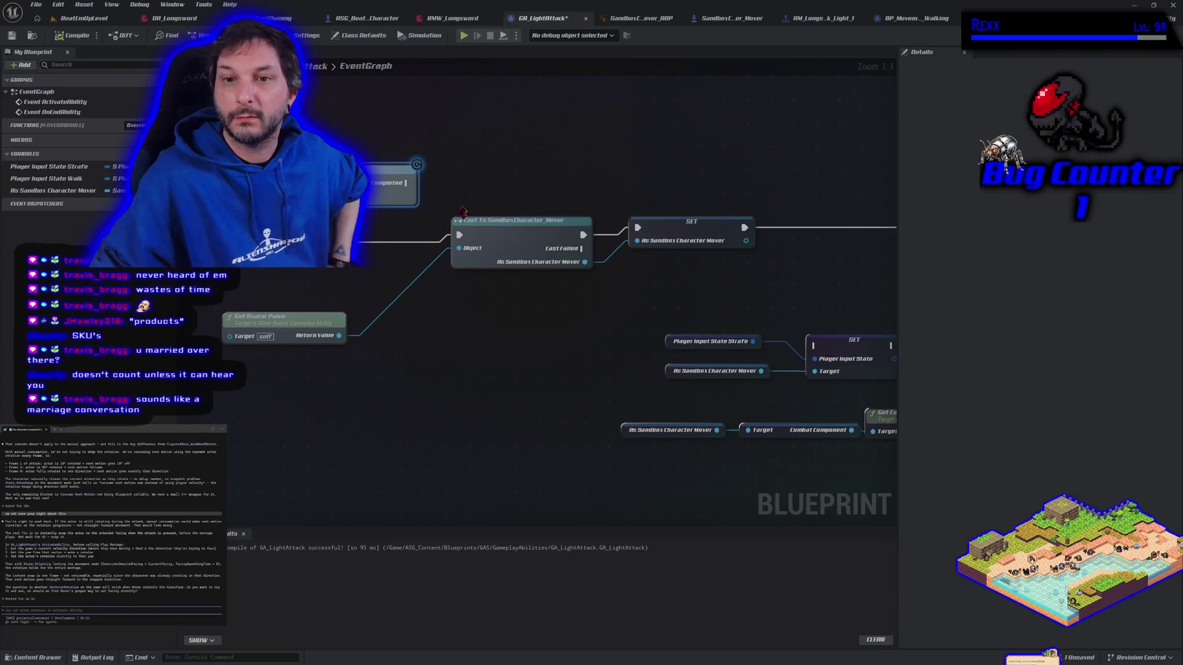
{"action": "scroll", "coordinate": [447, 360], "scroll_direction": "down", "scroll_amount": 3}
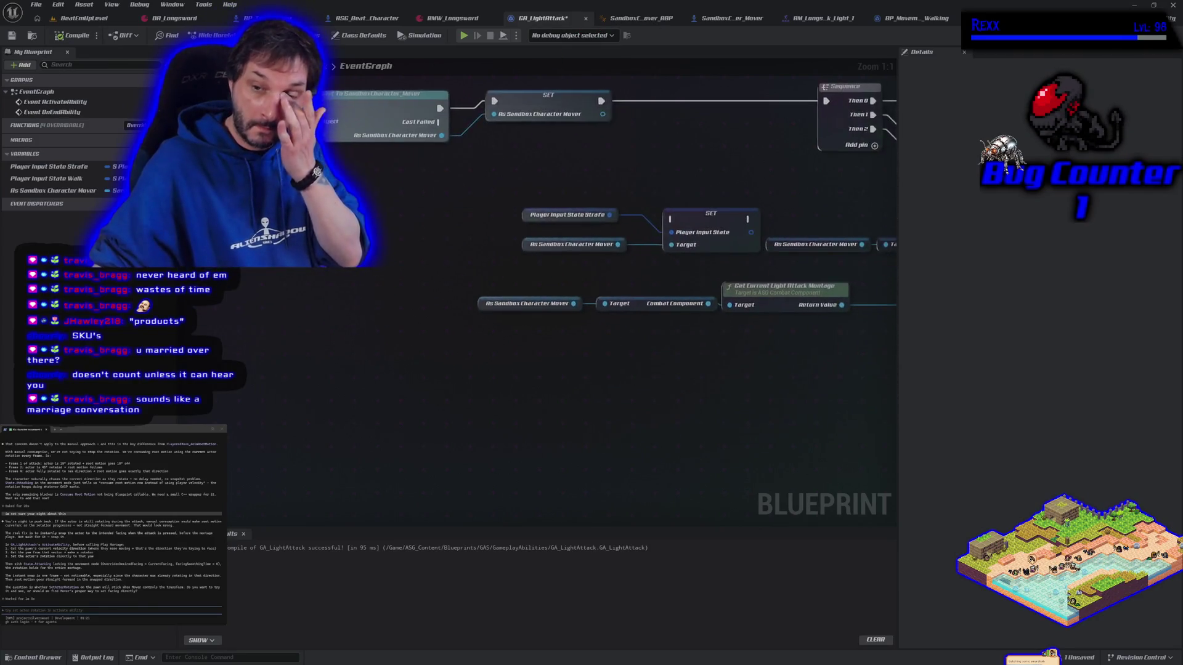
{"action": "left_click_drag", "start_coordinate": [335, 236], "coordinate": [406, 378]}
{"action": "left_click_drag", "start_coordinate": [304, 357], "coordinate": [322, 380]}
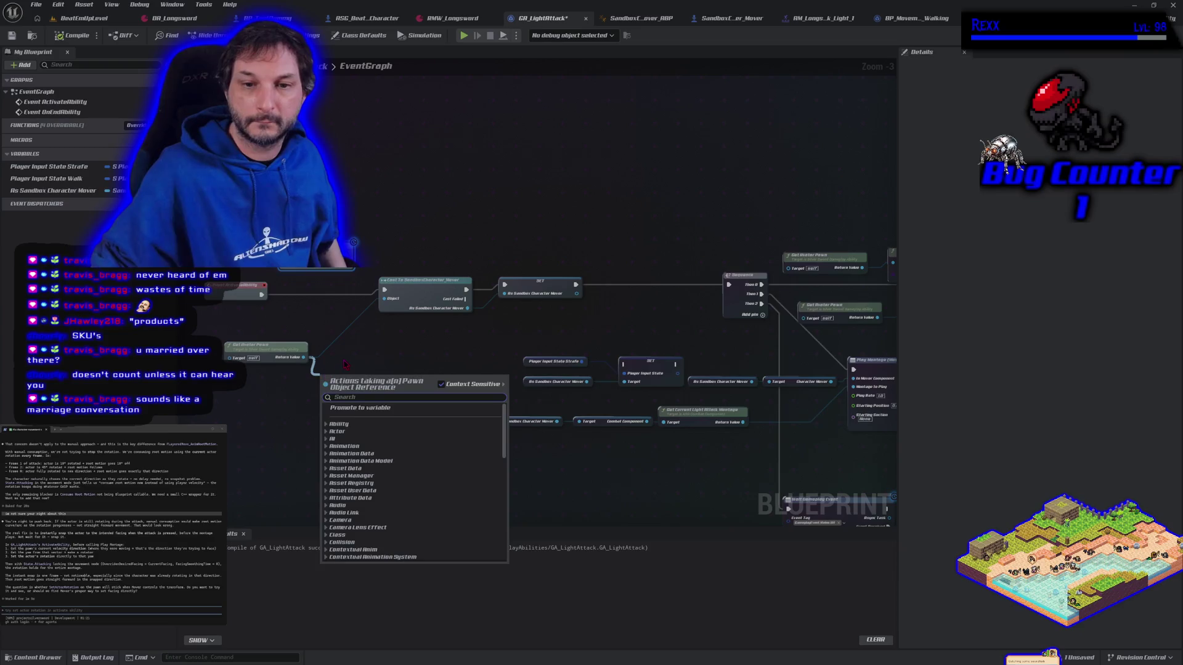
{"action": "key", "text": "Escape"}
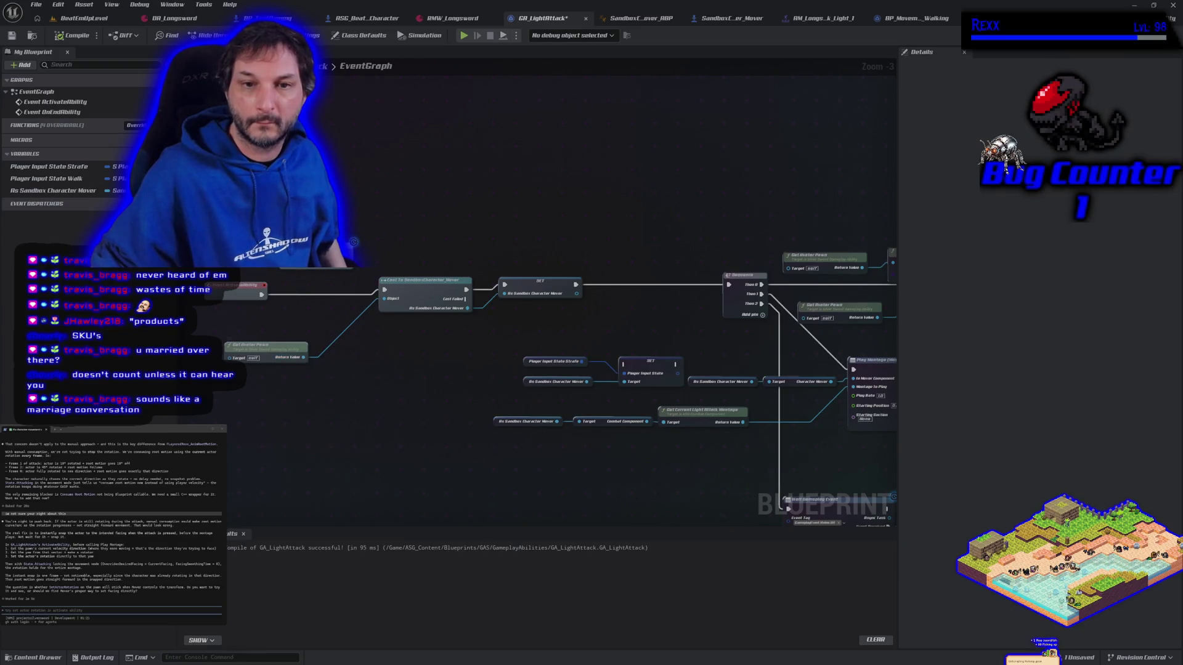
- Search the graph's node menu for 'getget ai' and close it without adding anything
{"action": "right_click", "coordinate": [353, 242]}
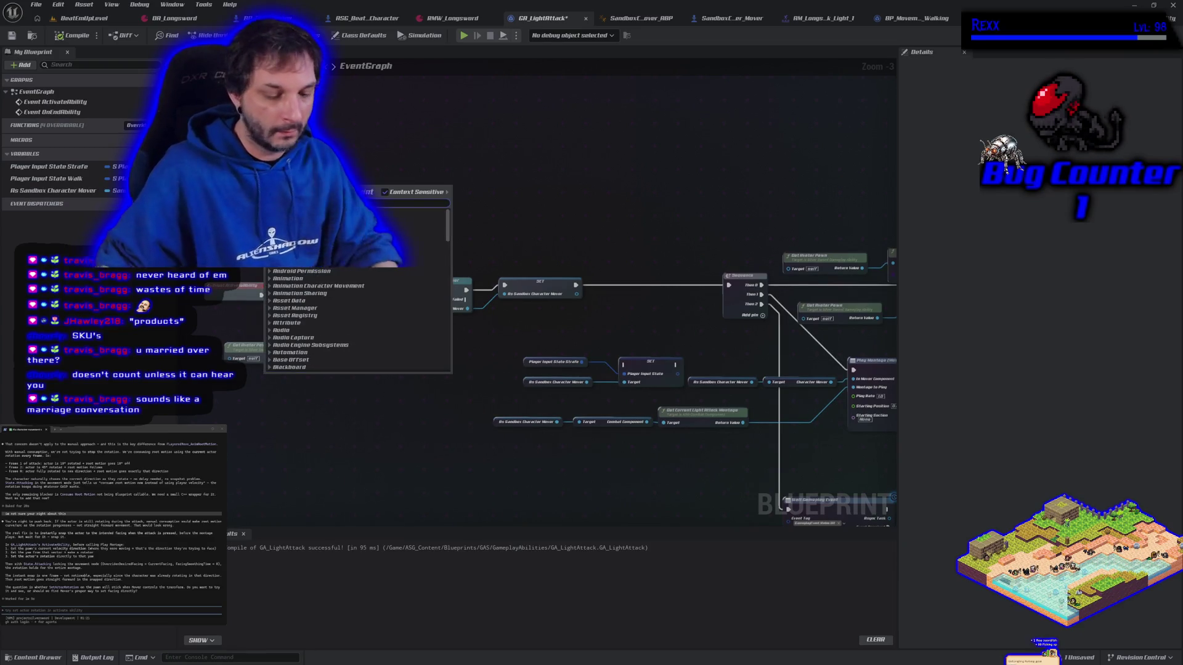
{"action": "type", "text": "getget"}
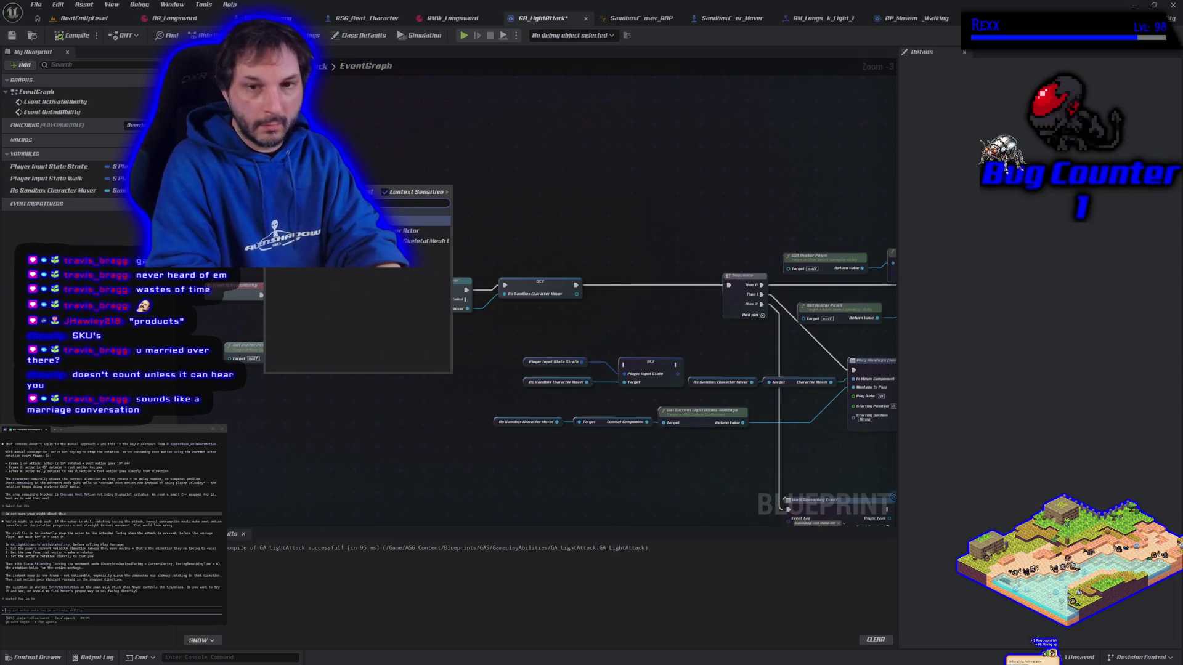
{"action": "type", "text": " ai"}
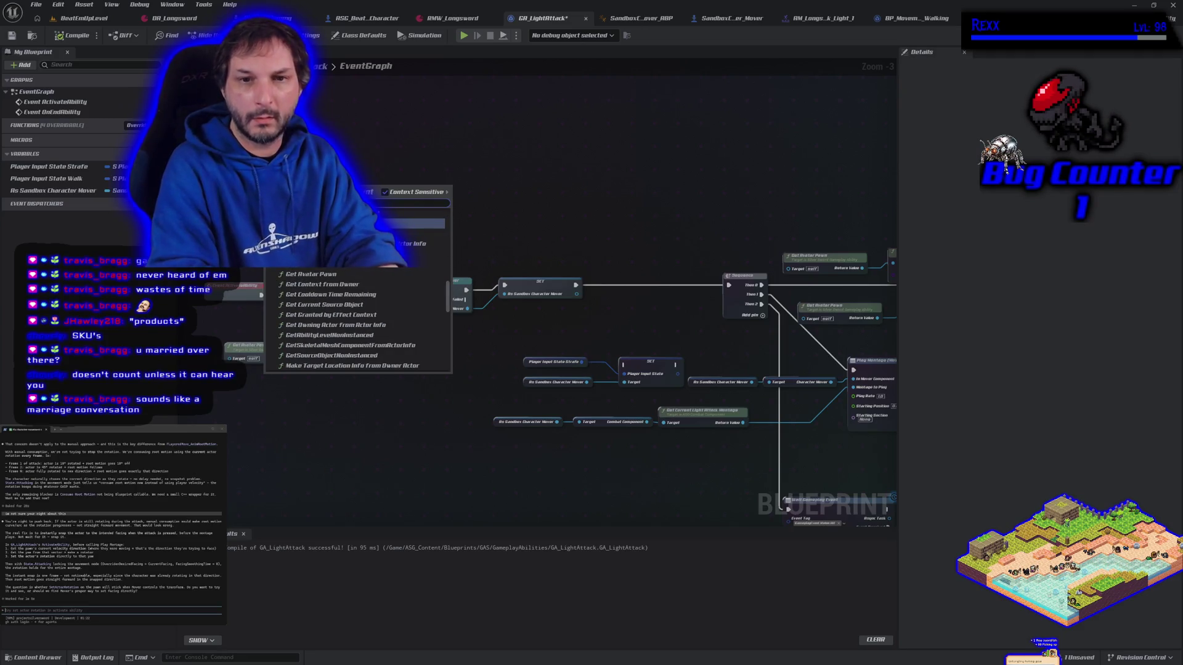
{"action": "key", "text": "Return"}
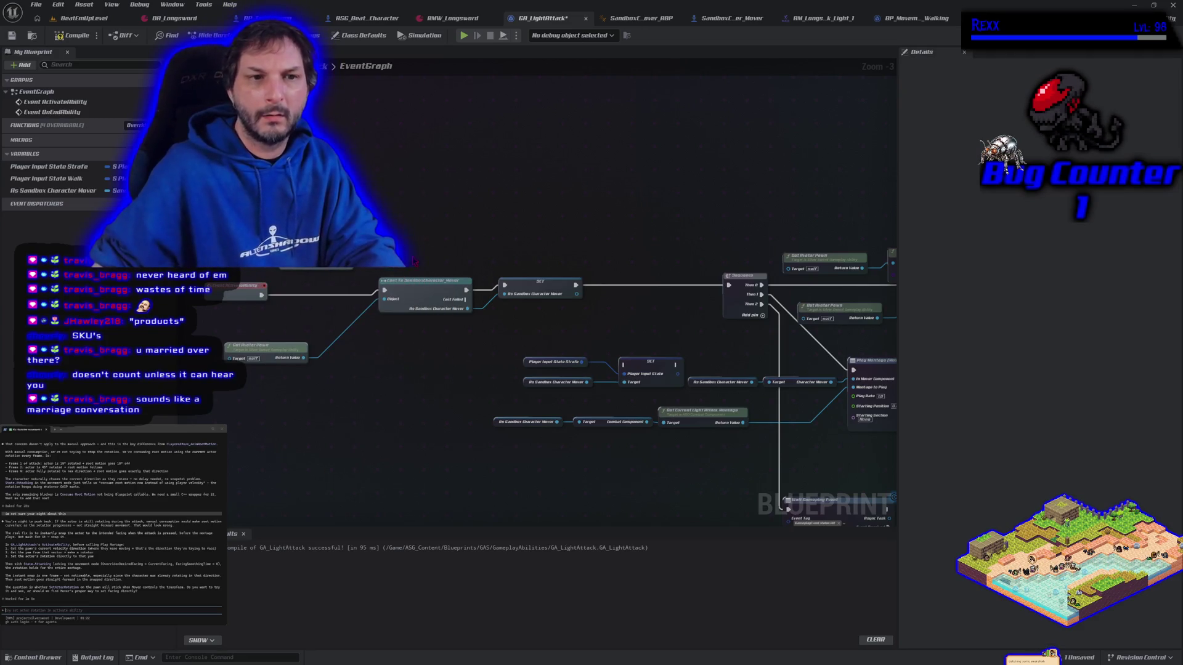
{"action": "scroll", "coordinate": [352, 213], "scroll_direction": "up", "scroll_amount": 3}
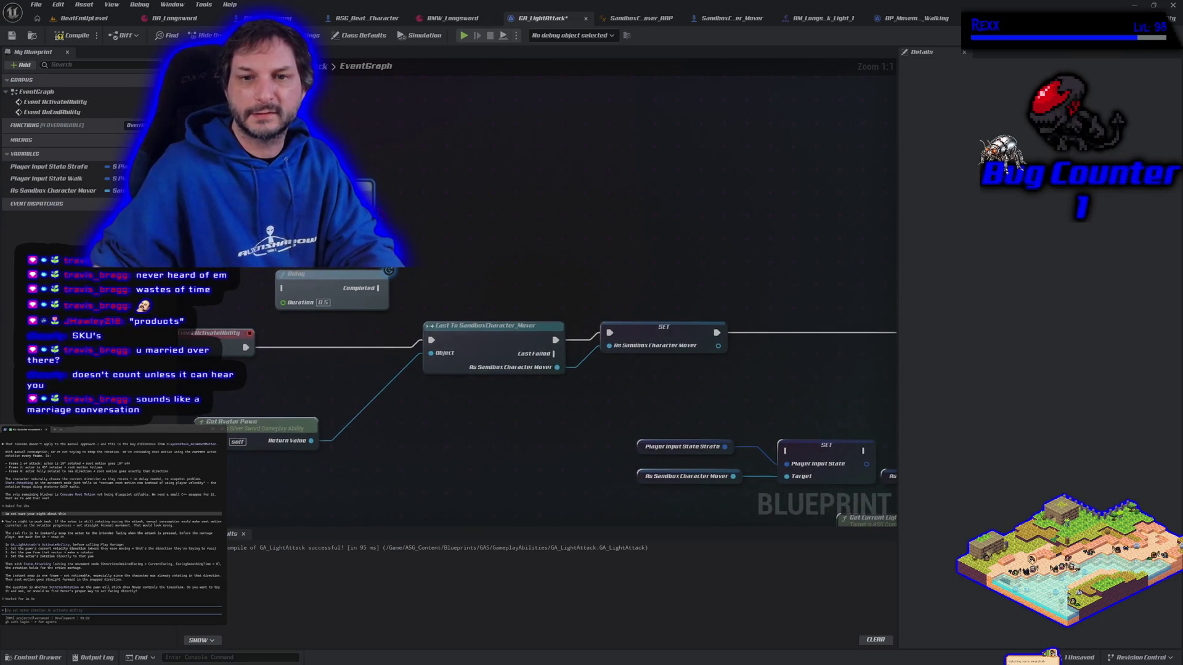
- Add a Get Owner node from the ability system component pin
{"action": "left_click_drag", "start_coordinate": [369, 196], "coordinate": [401, 193]}
{"action": "type", "text": "get ow"}
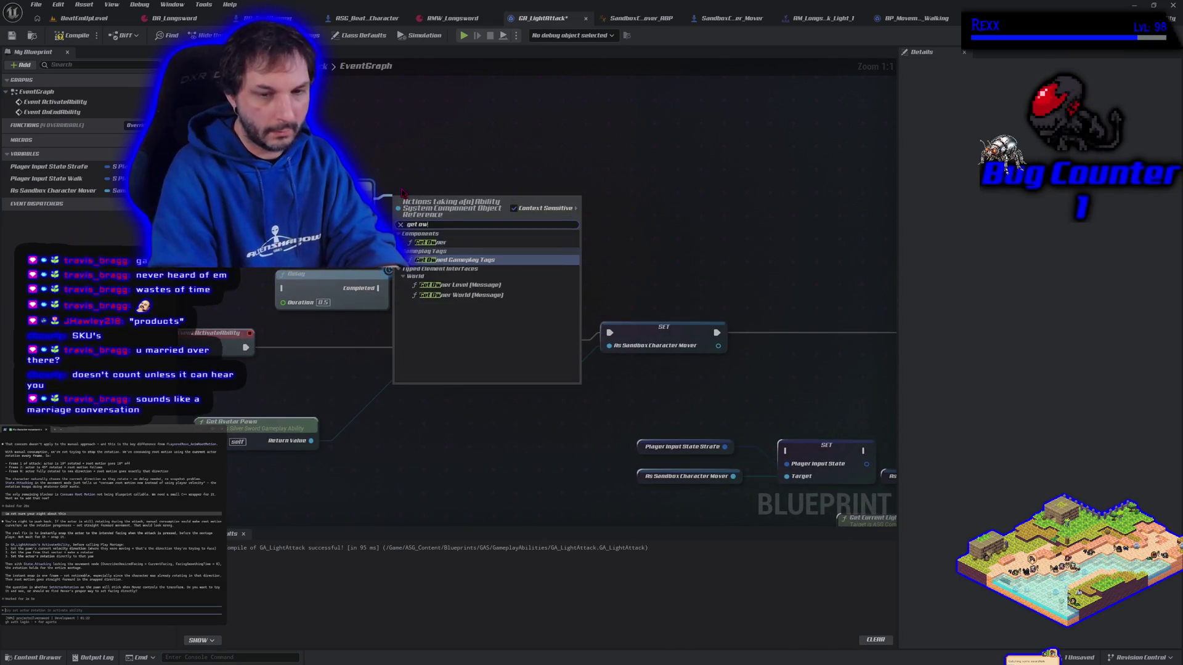
{"action": "type", "text": "ner"}
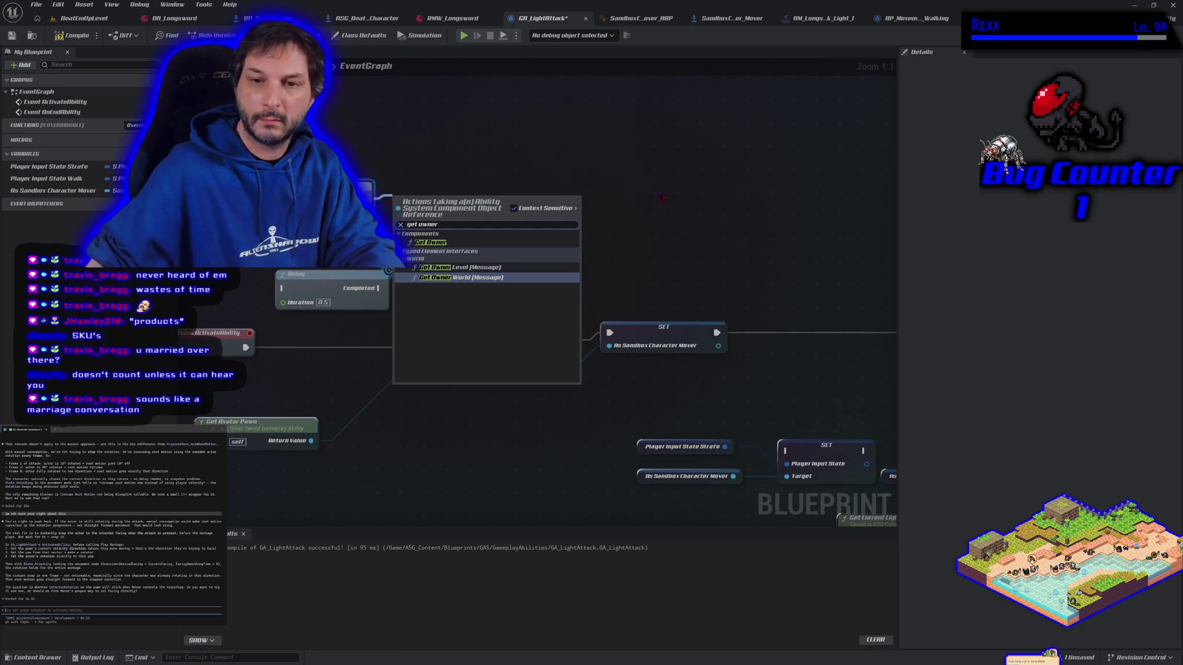
{"action": "left_click", "coordinate": [431, 242]}
- Search 'get velocity' and 'dire' from Get Owner's Return Value with Context Sensitive off, adding nothing
{"action": "left_click_drag", "start_coordinate": [485, 218], "coordinate": [521, 220]}
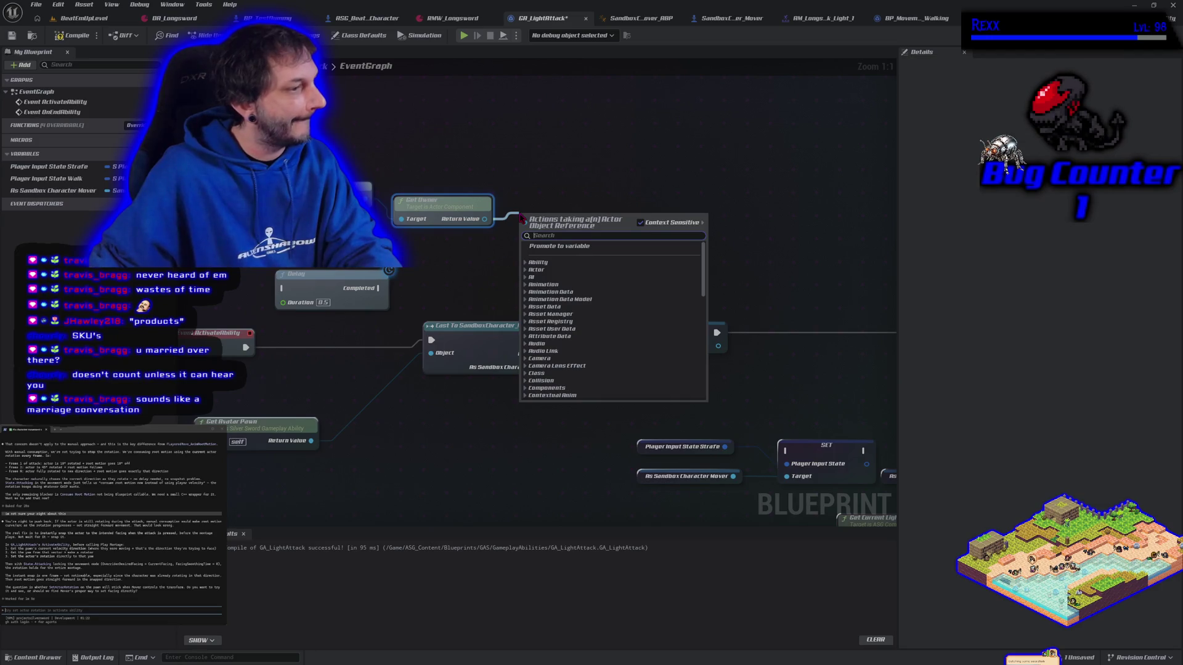
{"action": "type", "text": "get vel"}
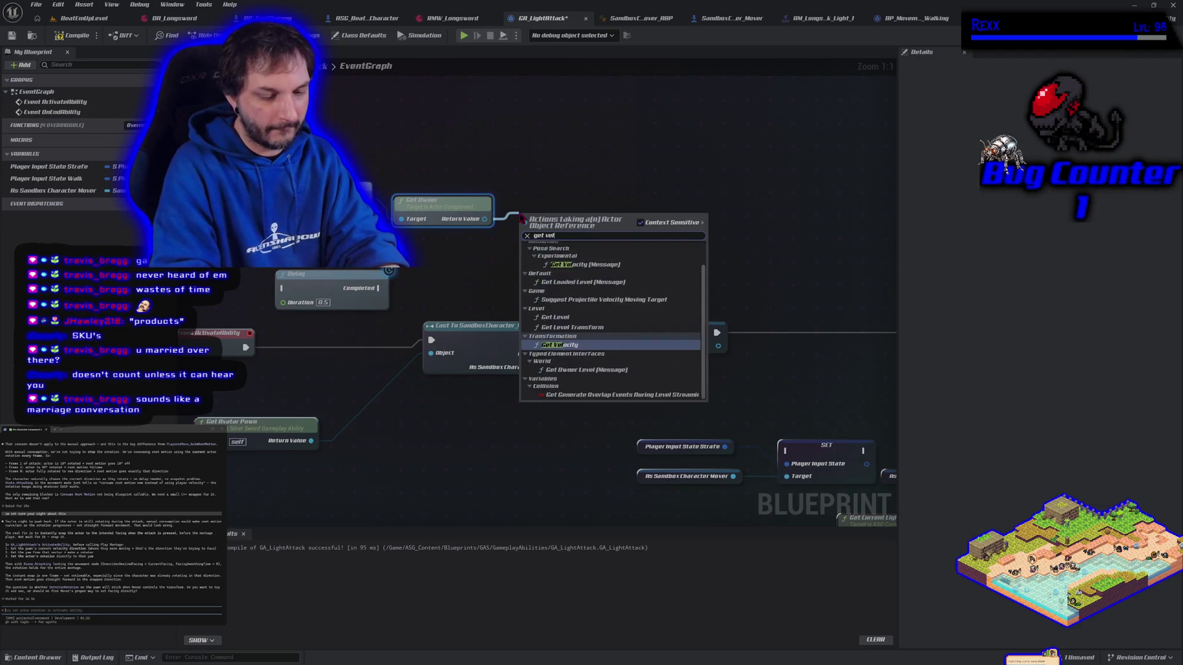
{"action": "type", "text": "ocity"}
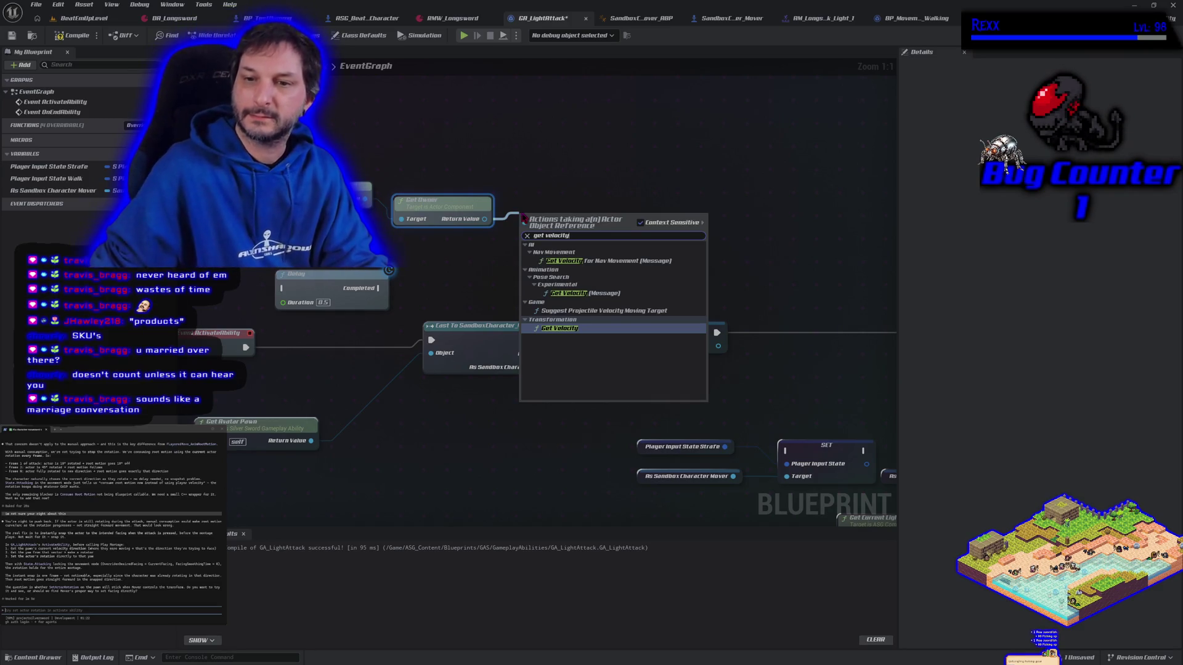
{"action": "left_click", "coordinate": [640, 223]}
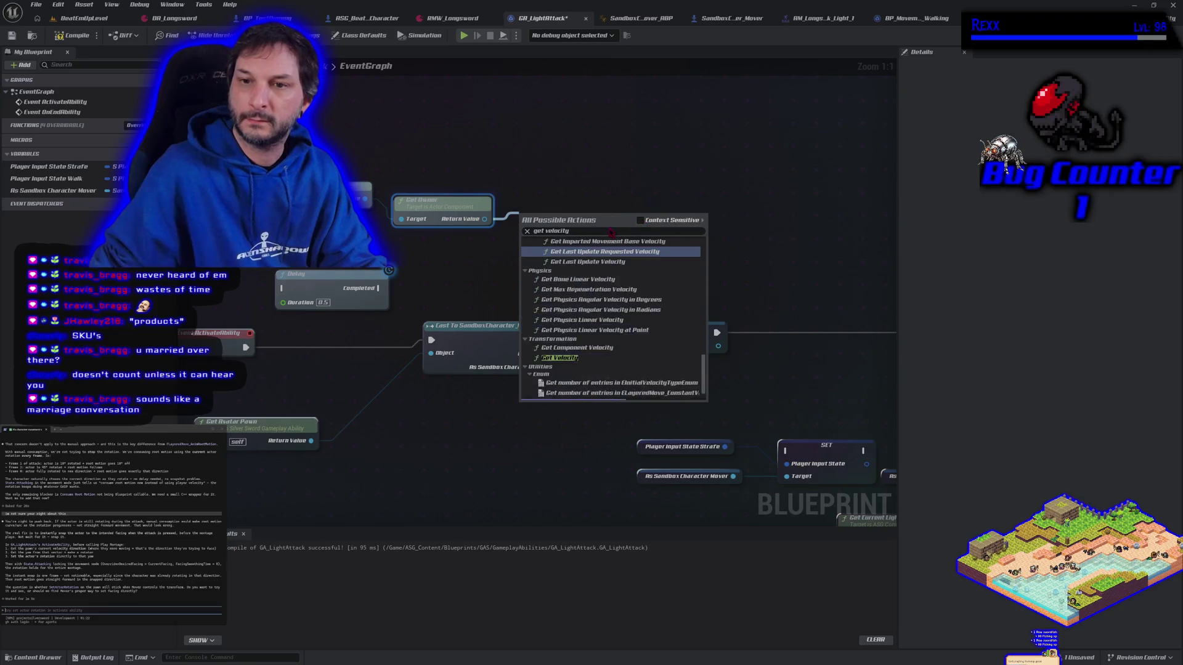
{"action": "type", "text": " dire"}
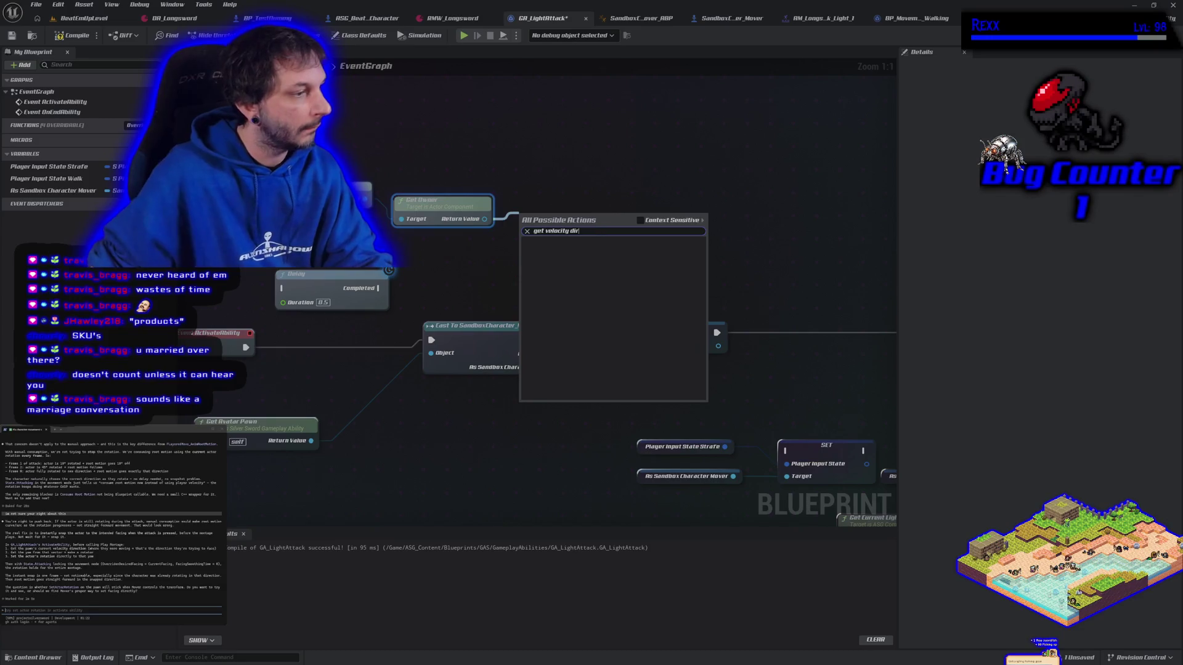
{"action": "key", "text": "Escape"}
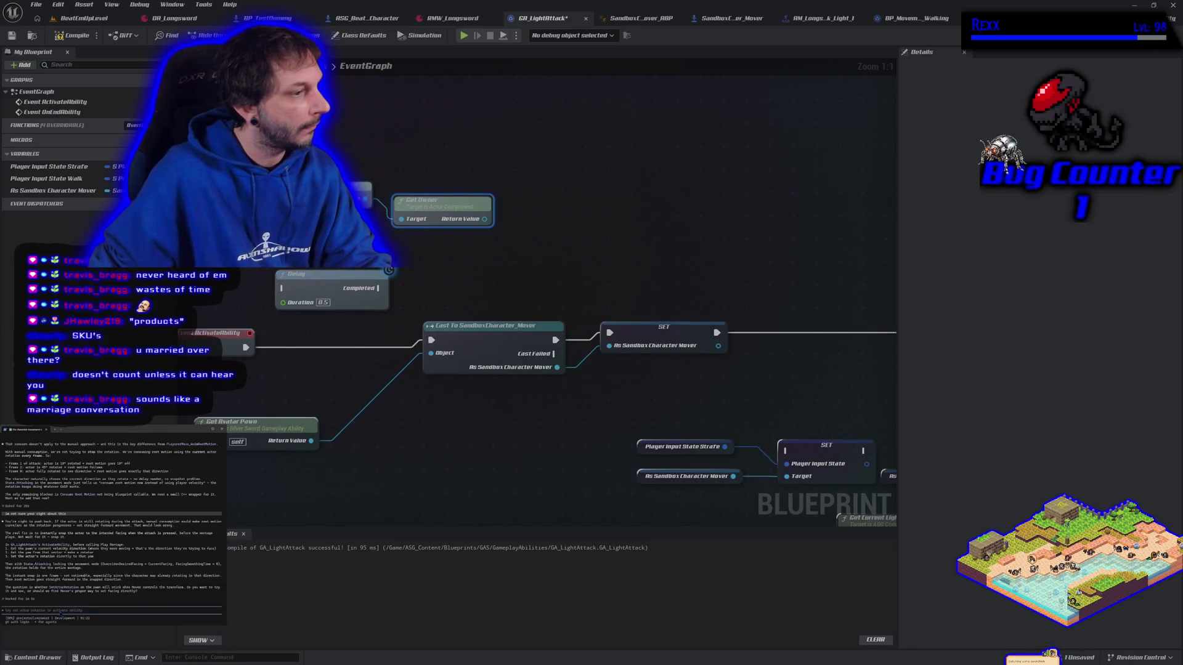
{"action": "left_click", "coordinate": [61, 613]}
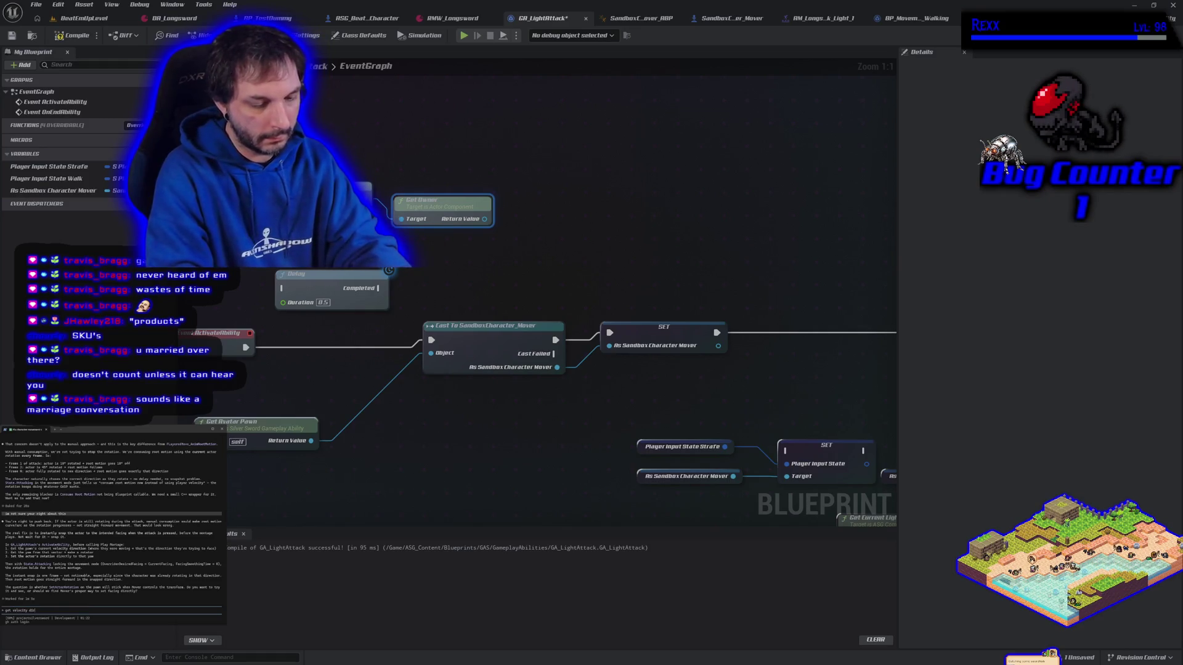
- Ask Claude 'get velocity direction?' and search 'get velocity' from Get Owner's Return Value
{"action": "key", "text": "Return"}
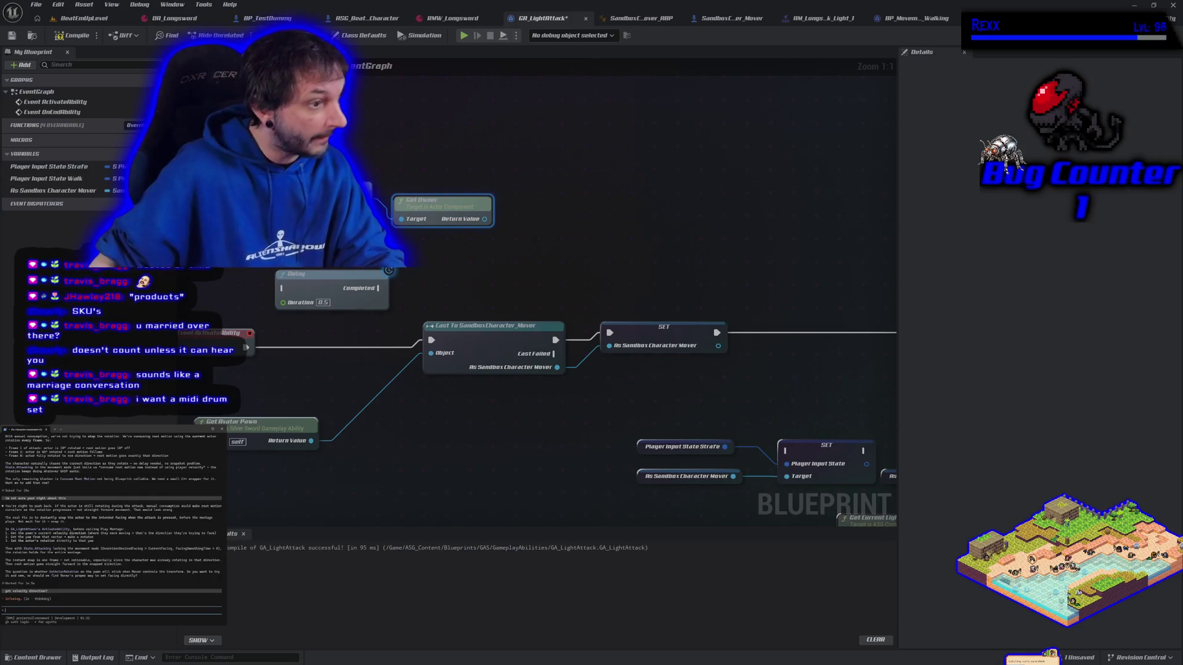
{"action": "left_click_drag", "start_coordinate": [485, 219], "coordinate": [514, 223]}
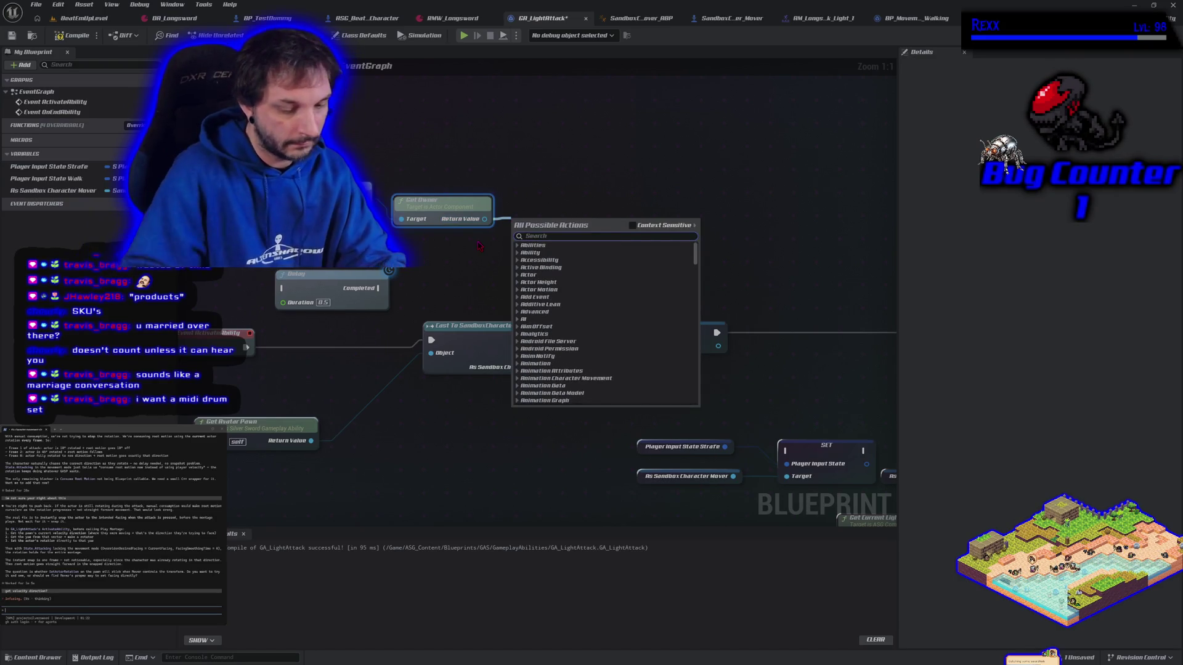
{"action": "type", "text": "get velocity"}
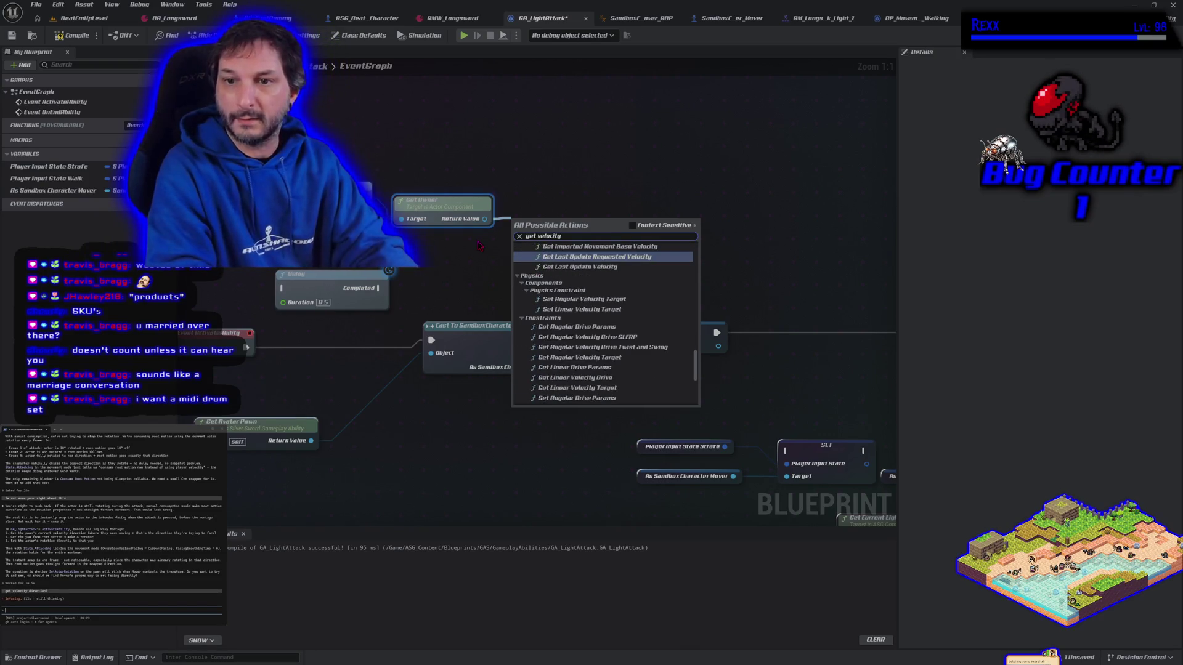
- Browse the Get Velocity search results, then close the menu and start a message to Claude
{"action": "scroll", "coordinate": [590, 320], "scroll_direction": "up", "scroll_amount": 3}
{"action": "scroll", "coordinate": [589, 320], "scroll_direction": "up", "scroll_amount": 6}
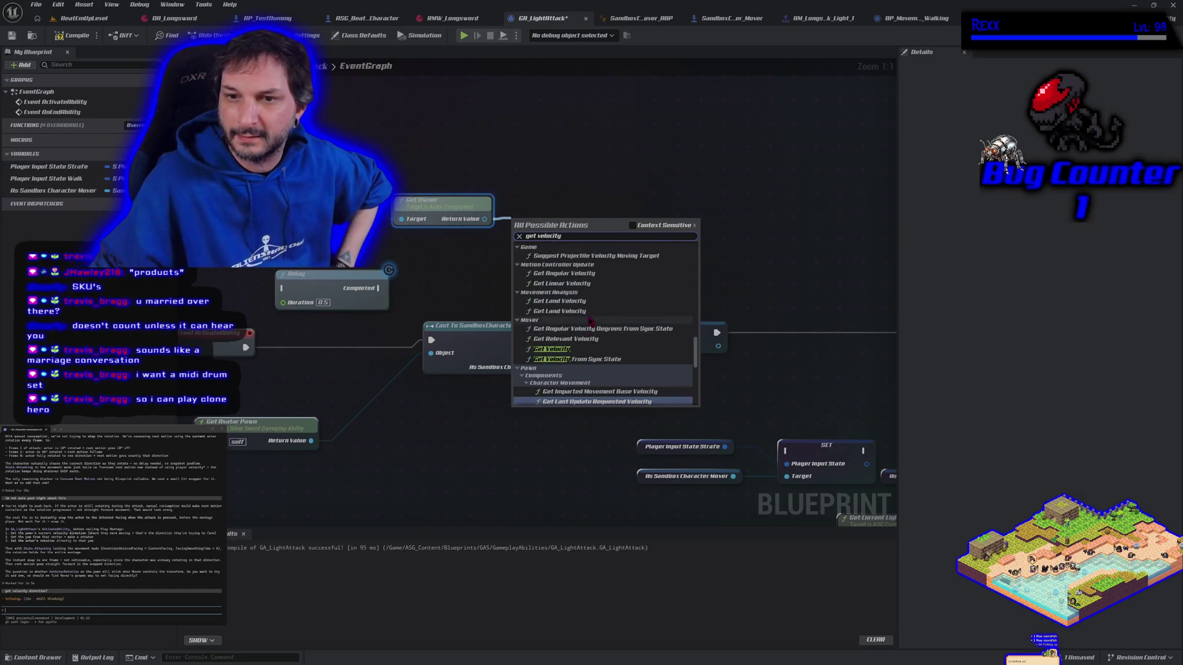
{"action": "scroll", "coordinate": [589, 320], "scroll_direction": "up", "scroll_amount": 10}
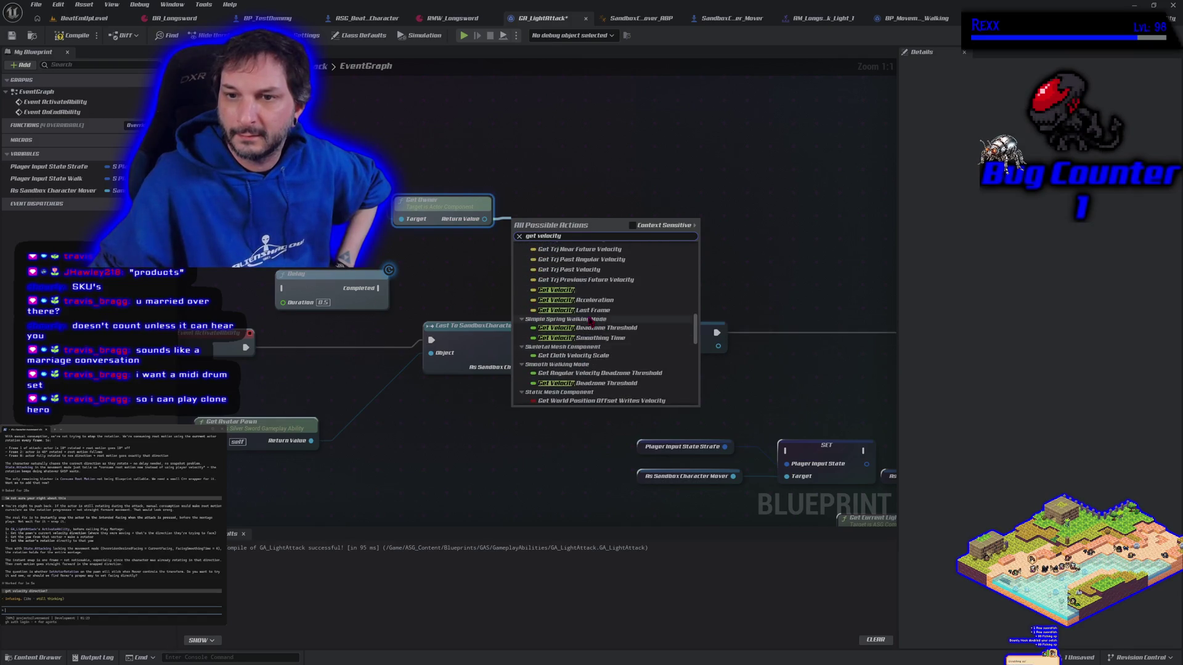
{"action": "scroll", "coordinate": [592, 321], "scroll_direction": "up", "scroll_amount": 6}
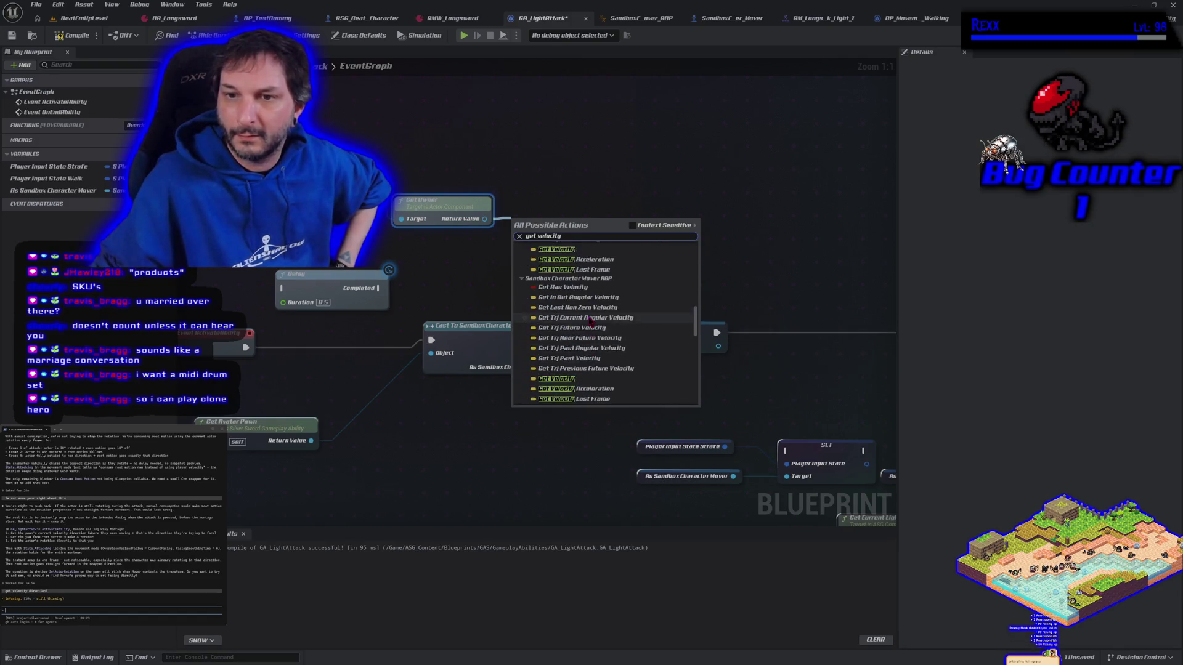
{"action": "scroll", "coordinate": [595, 316], "scroll_direction": "down", "scroll_amount": 5}
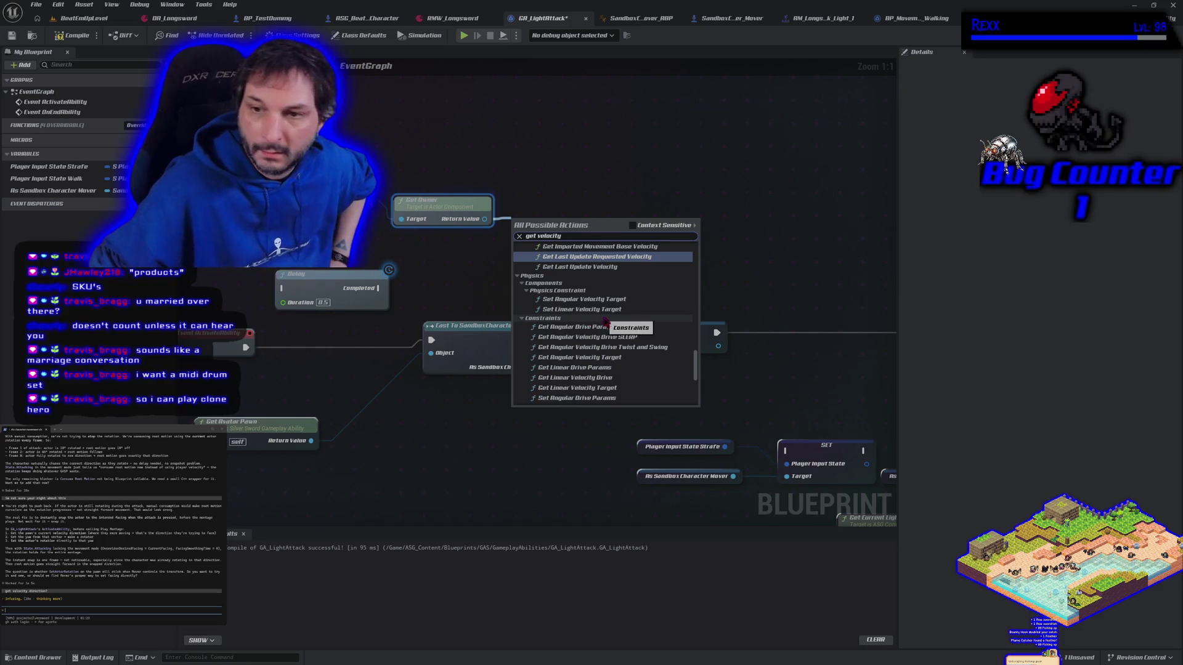
{"action": "scroll", "coordinate": [698, 373], "scroll_direction": "down", "scroll_amount": 5}
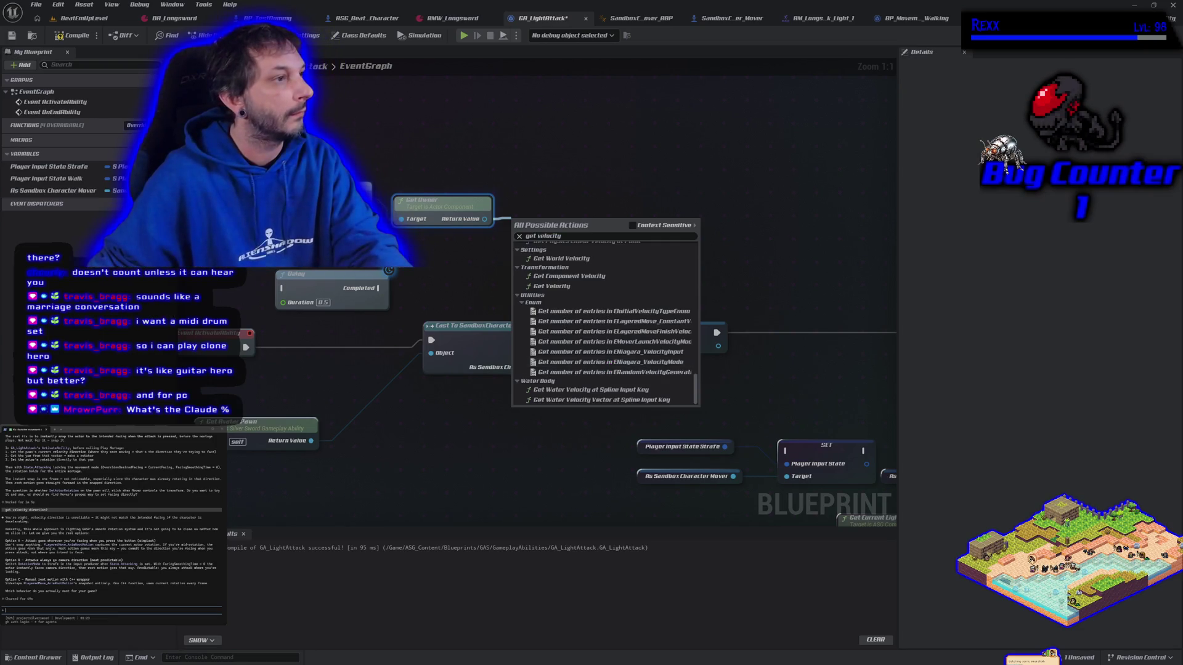
{"action": "left_click", "coordinate": [111, 610]}
{"action": "type", "text": "claude %"}
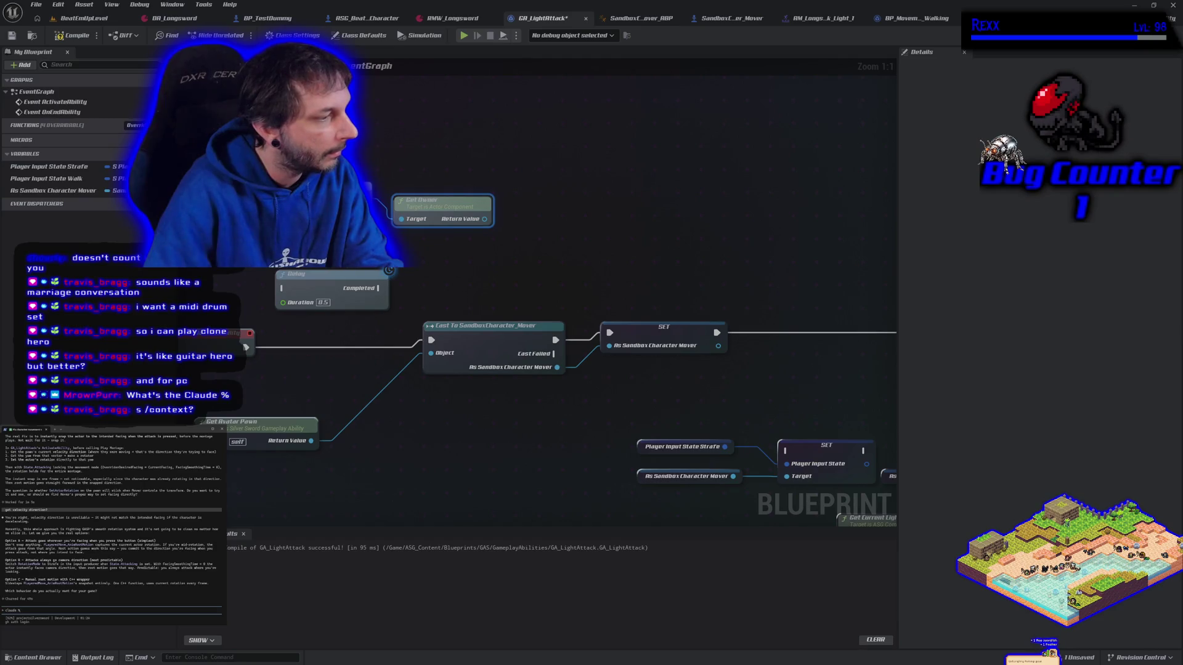
- Submit the follow-up, compare Claude's three attack-facing options with the graph, and type 'Option B'
{"action": "key", "text": "Return"}
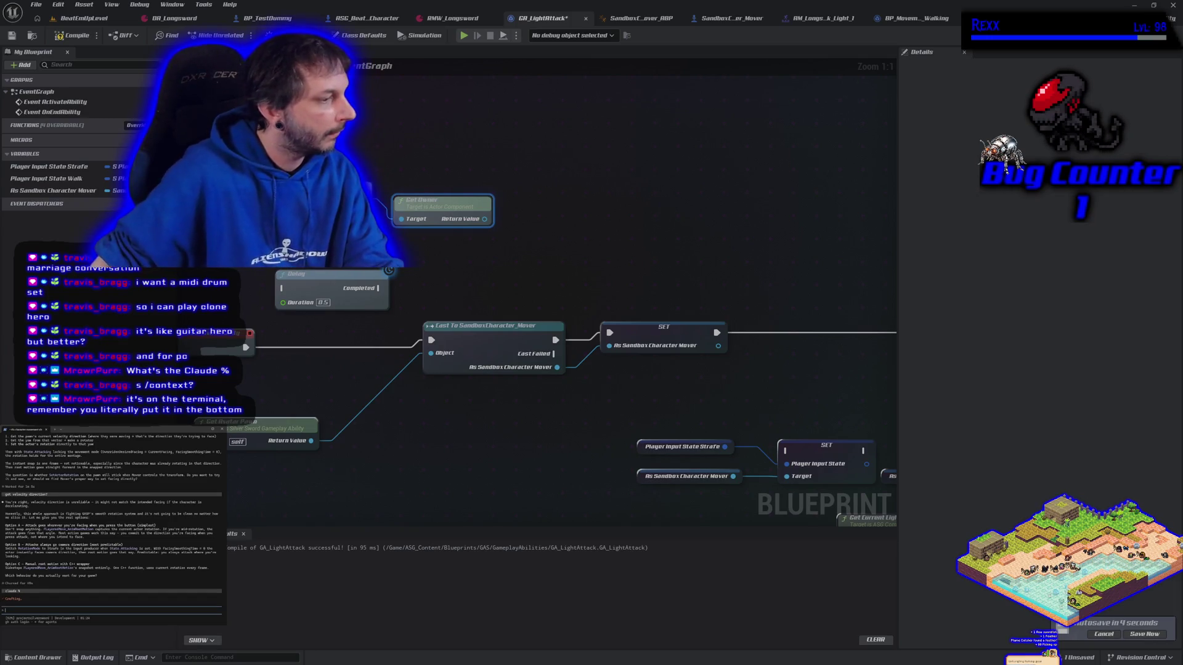
{"action": "key", "text": "alt+Tab"}
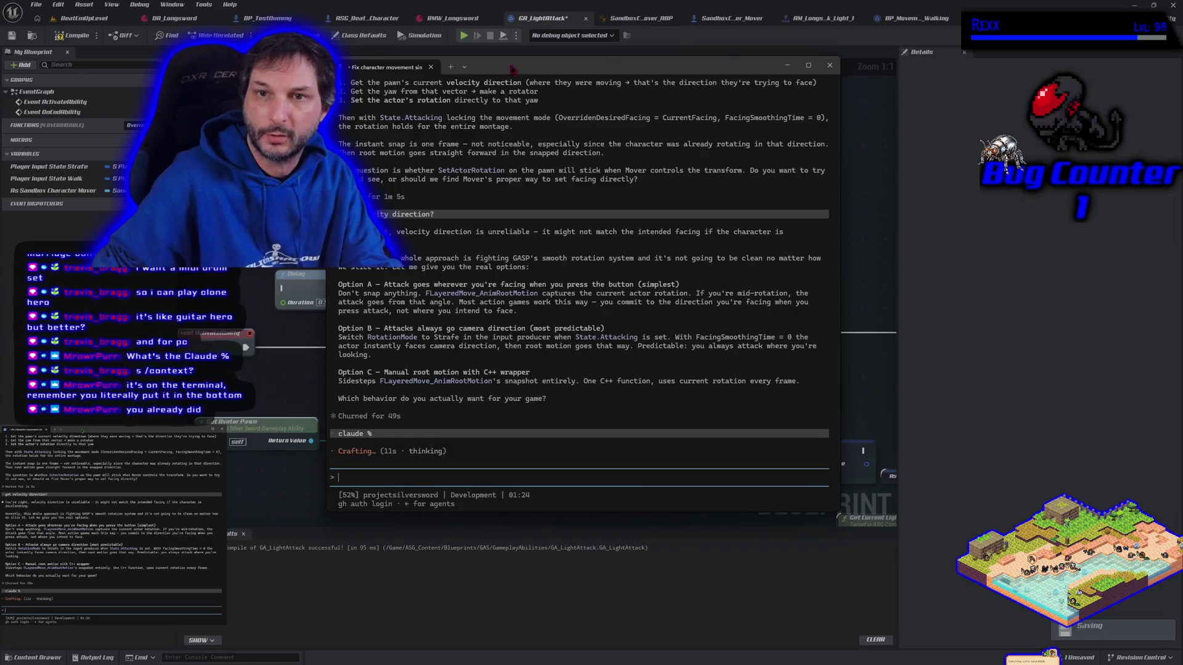
{"action": "key", "text": "alt+Tab"}
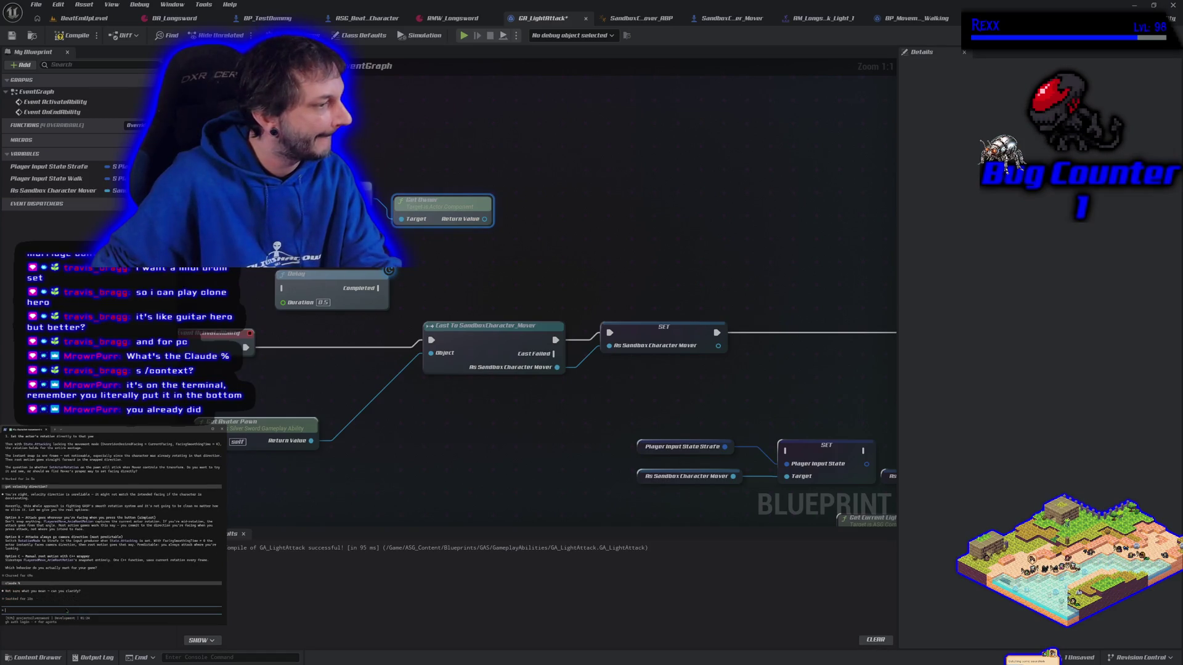
{"action": "key", "text": "alt+Tab"}
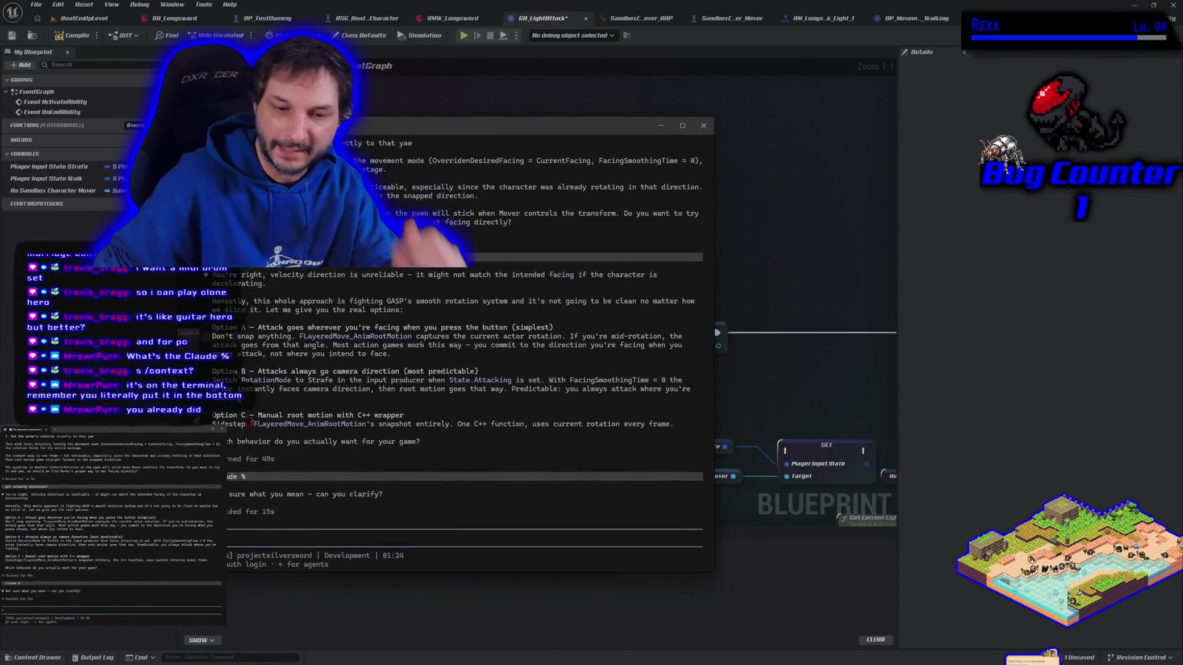
{"action": "key", "text": "alt+Tab"}
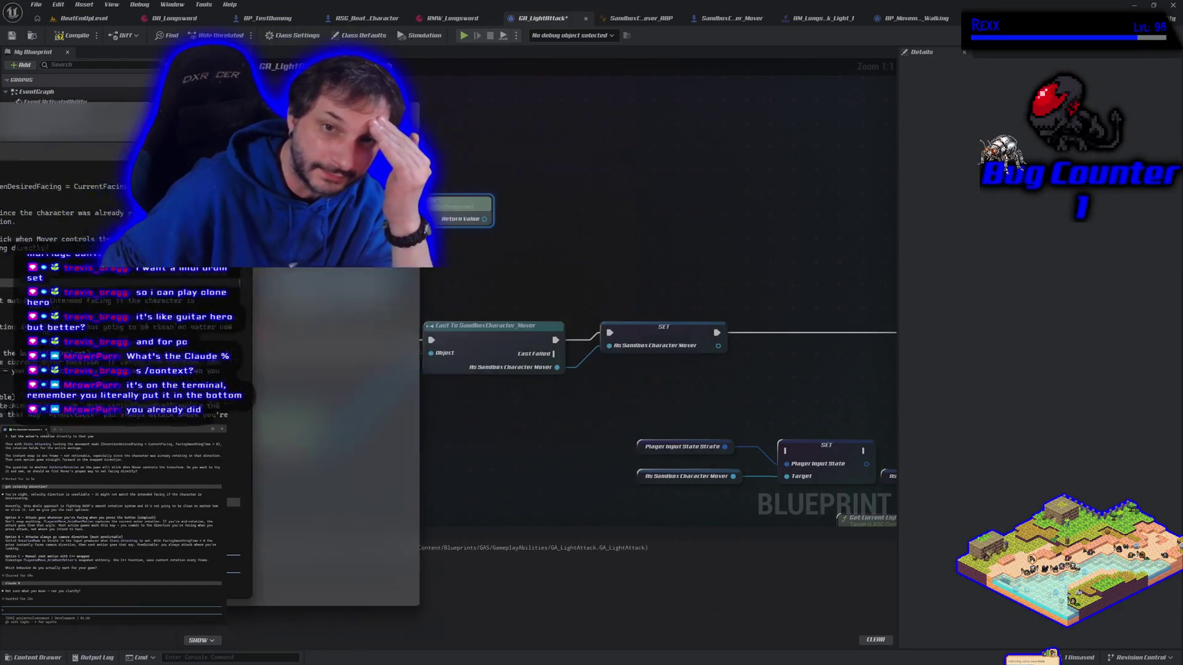
{"action": "type", "text": "Option B"}
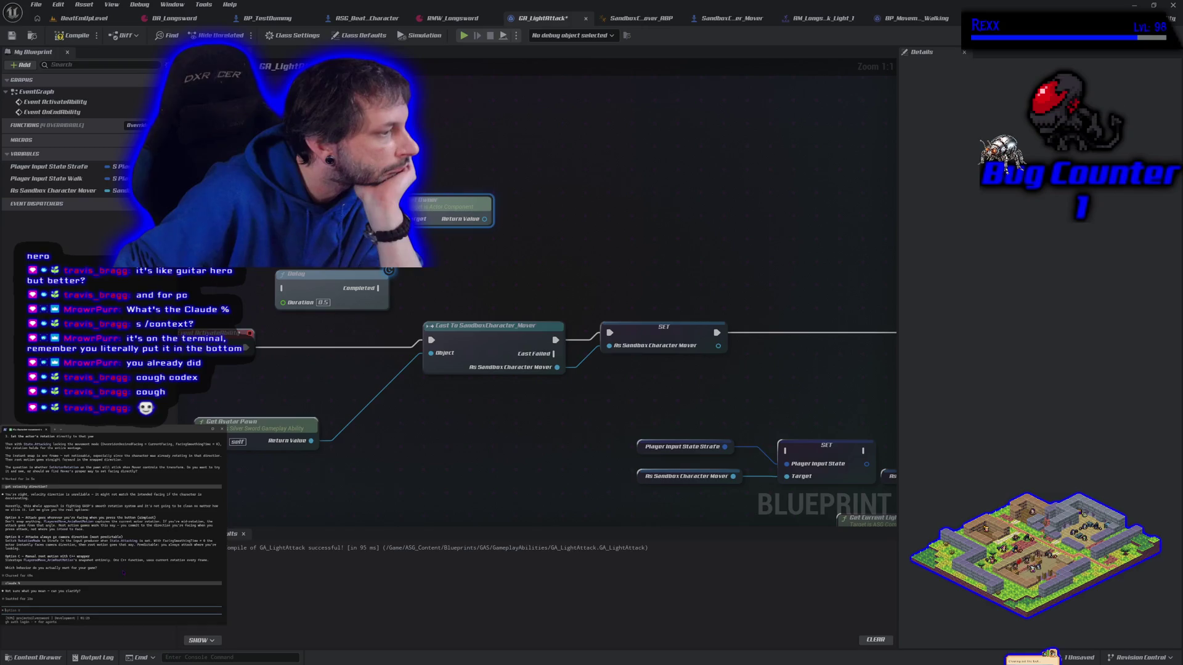
- Send Claude a message saying you've been trying Option A the whole time
{"action": "type", "text": "Ave been trying"}
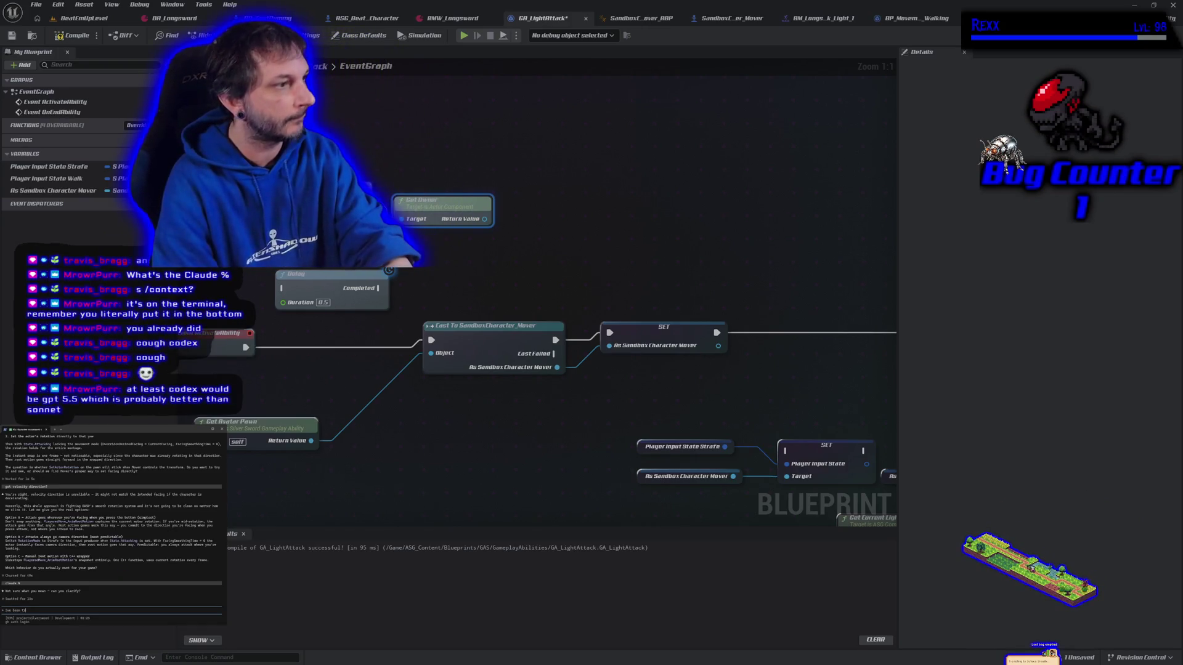
{"action": "type", "text": " to"}
{"action": "type", "text": " option a this"}
{"action": "type", "text": "le time"}
{"action": "key", "text": "Return"}
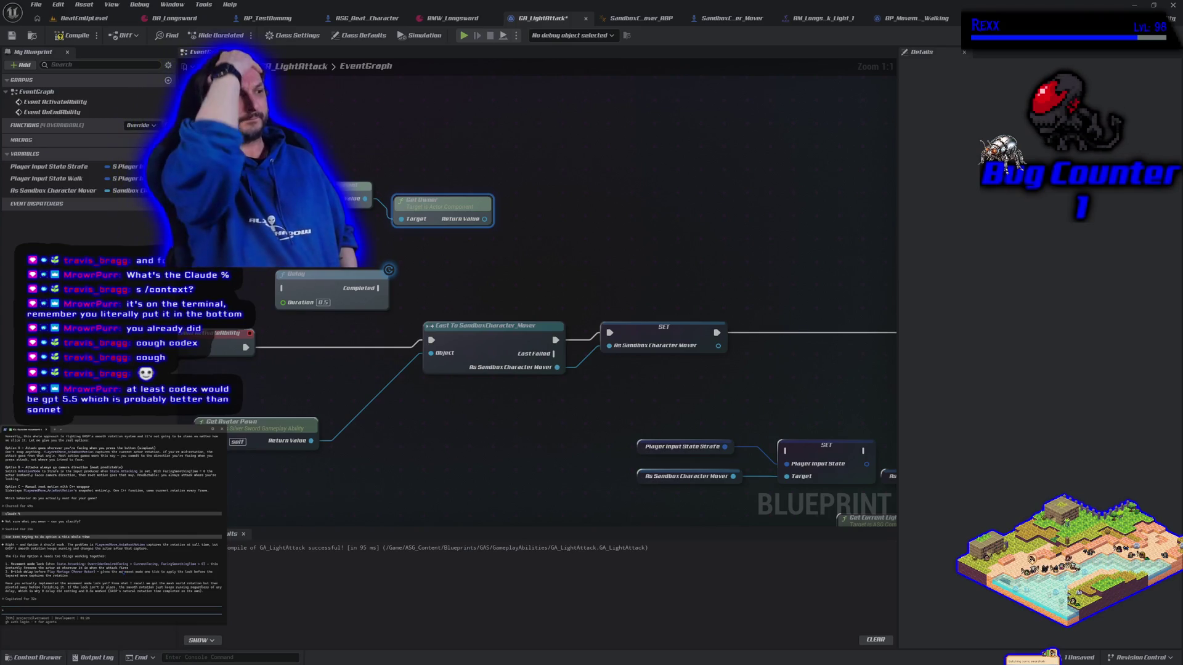
- Reply 'yes, implement the movement mode lock', then draft a doubt about checking State.Attacking
{"action": "type", "text": "yes, implement the movement mode lock"}
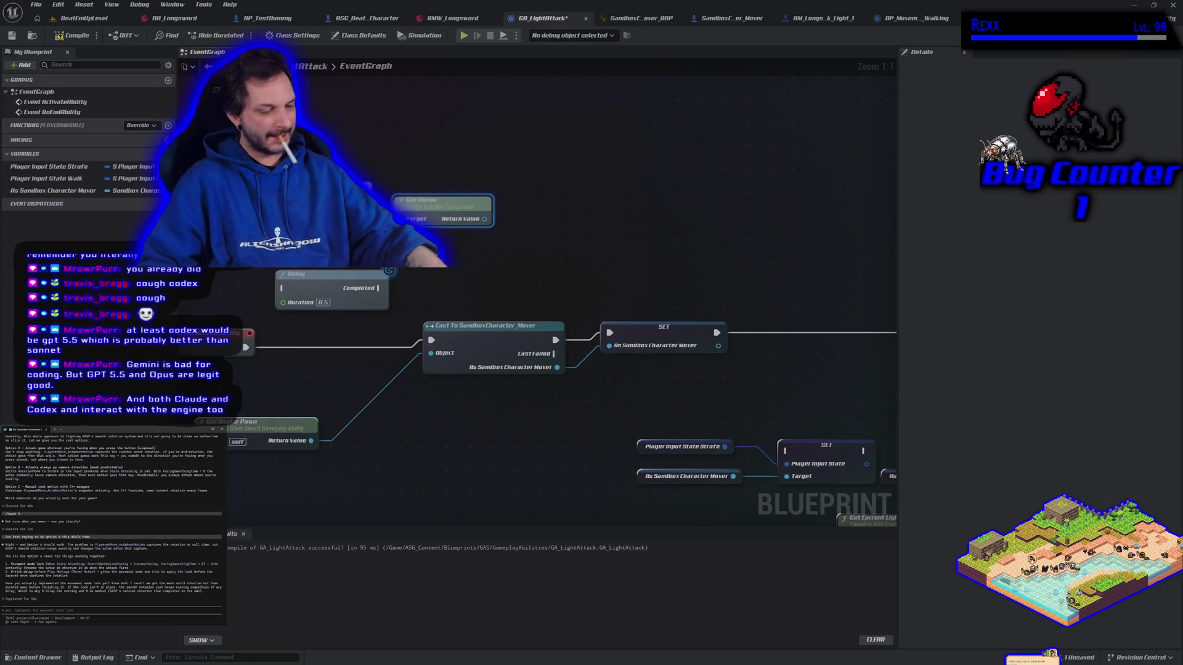
{"action": "type", "text": "i feel like"}
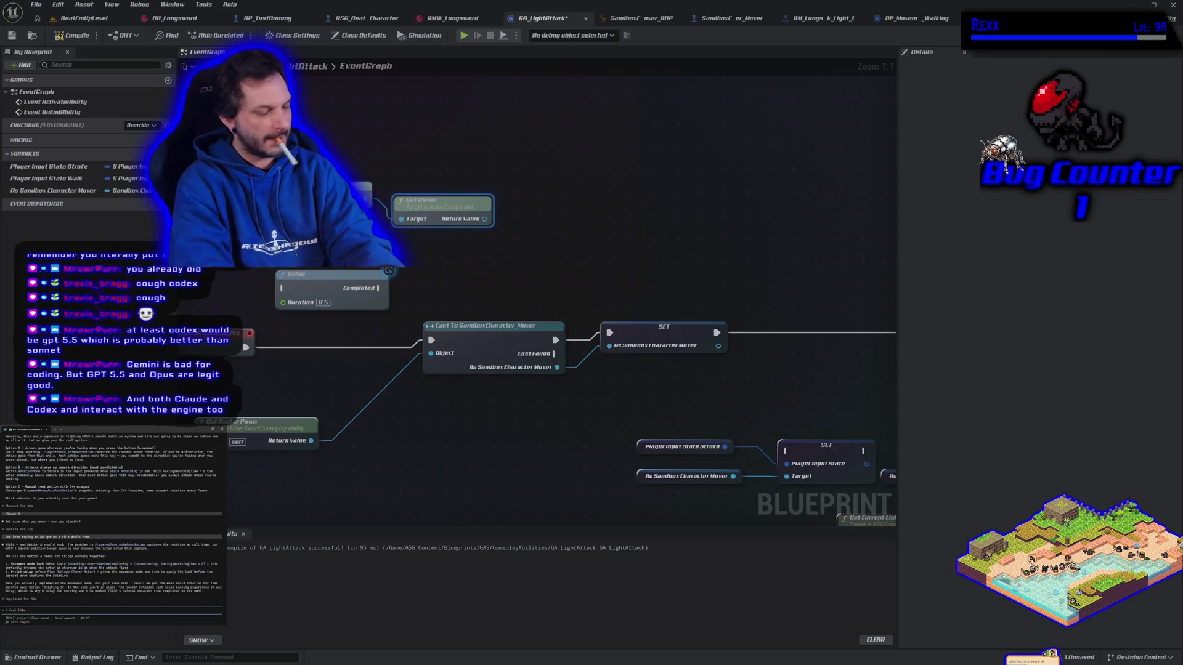
{"action": "type", "text": " looking a"}
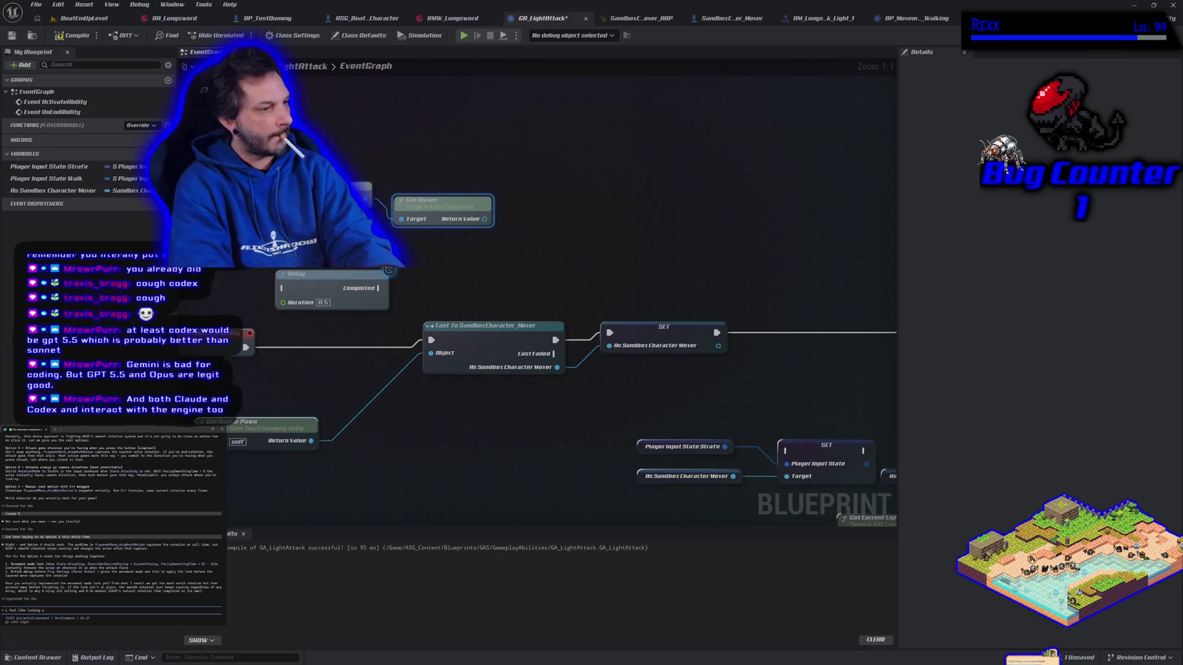
{"action": "type", "text": "fterfter state"}
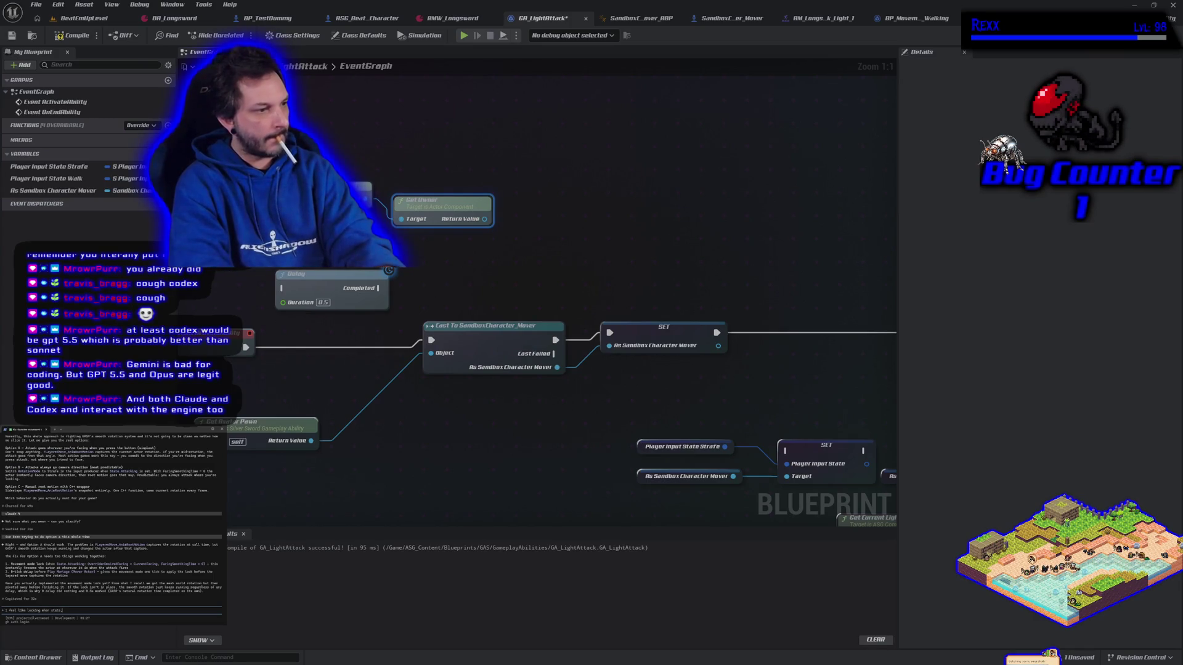
{"action": "type", "text": "e"}
{"action": "type", "text": "acking is triggered will"}
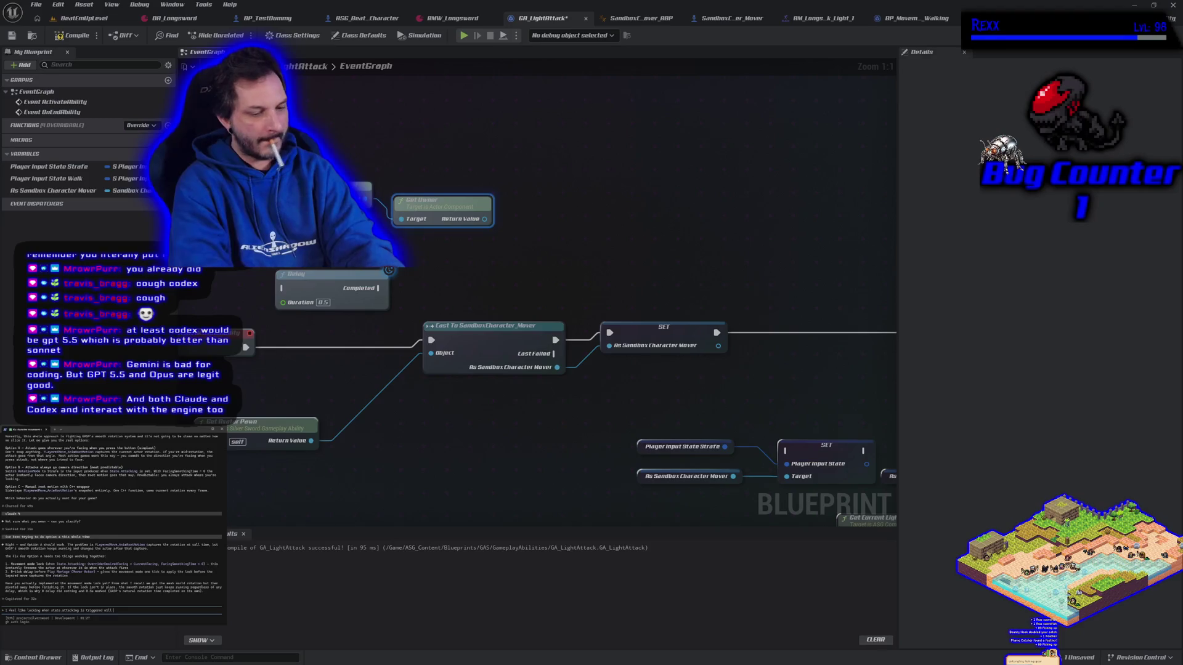
{"action": "key", "text": "BackSpace"}
{"action": "key", "text": "BackSpace"}
{"action": "key", "text": "BackSpace"}
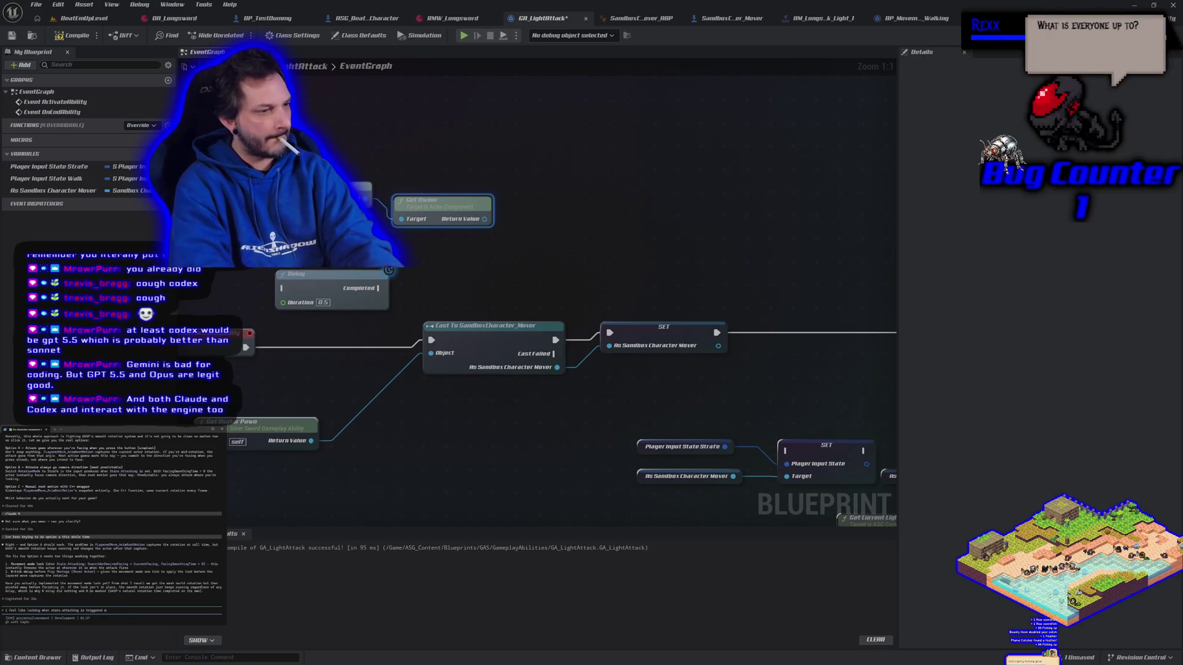
{"action": "type", "text": "nt mo"}
{"action": "type", "text": "i think it will produce the same results"}
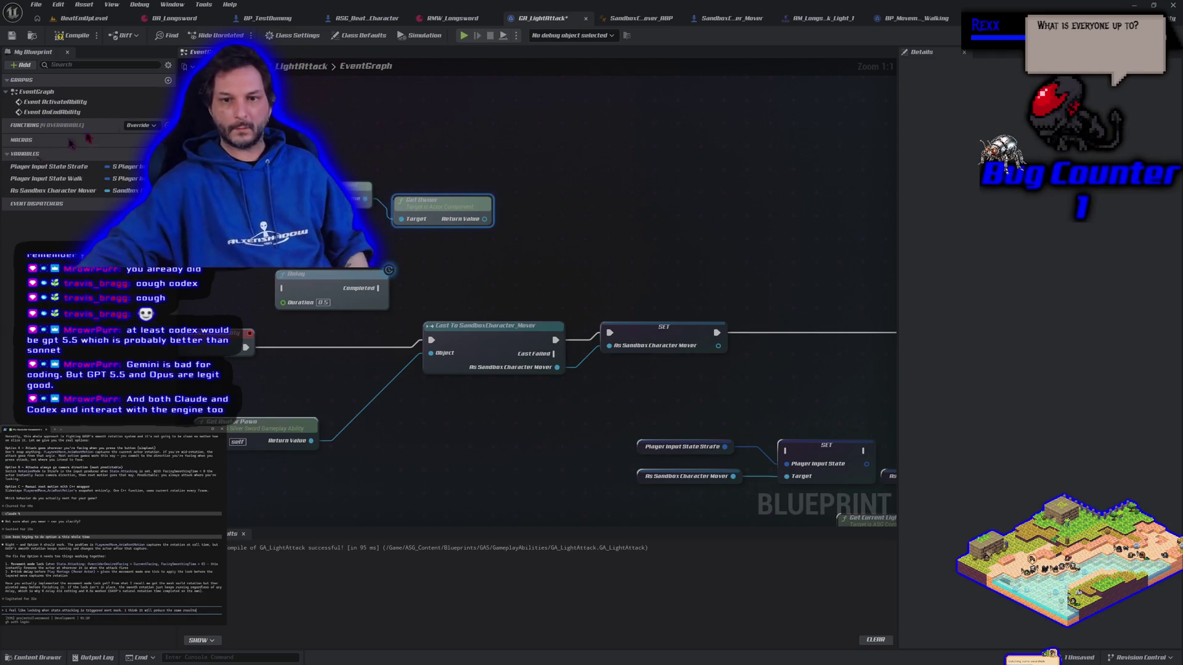
- Open BP_MovementMode_Walking and inspect the Sequence and Parent: Generate Simple Walk Move nodes
{"action": "left_click", "coordinate": [919, 23]}
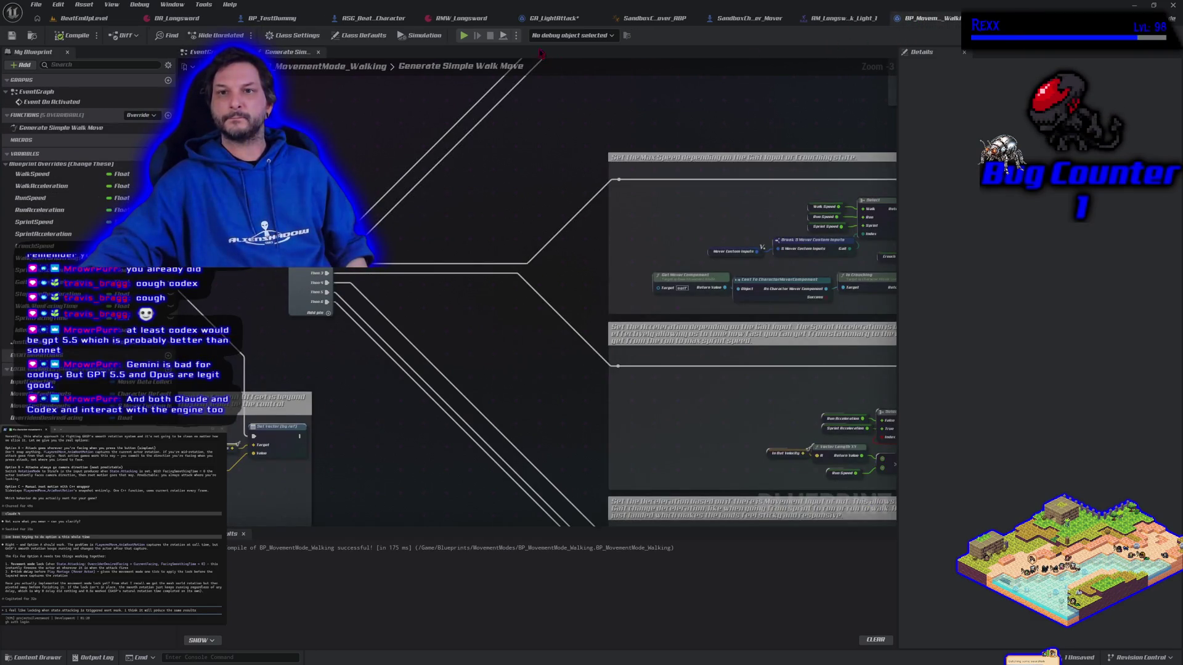
{"action": "mouse_move", "coordinate": [250, 228]}
{"action": "left_mouse_down"}
{"action": "mouse_move", "coordinate": [706, 230]}
{"action": "mouse_move", "coordinate": [465, 240]}
{"action": "mouse_move", "coordinate": [489, 257]}
{"action": "left_mouse_up"}
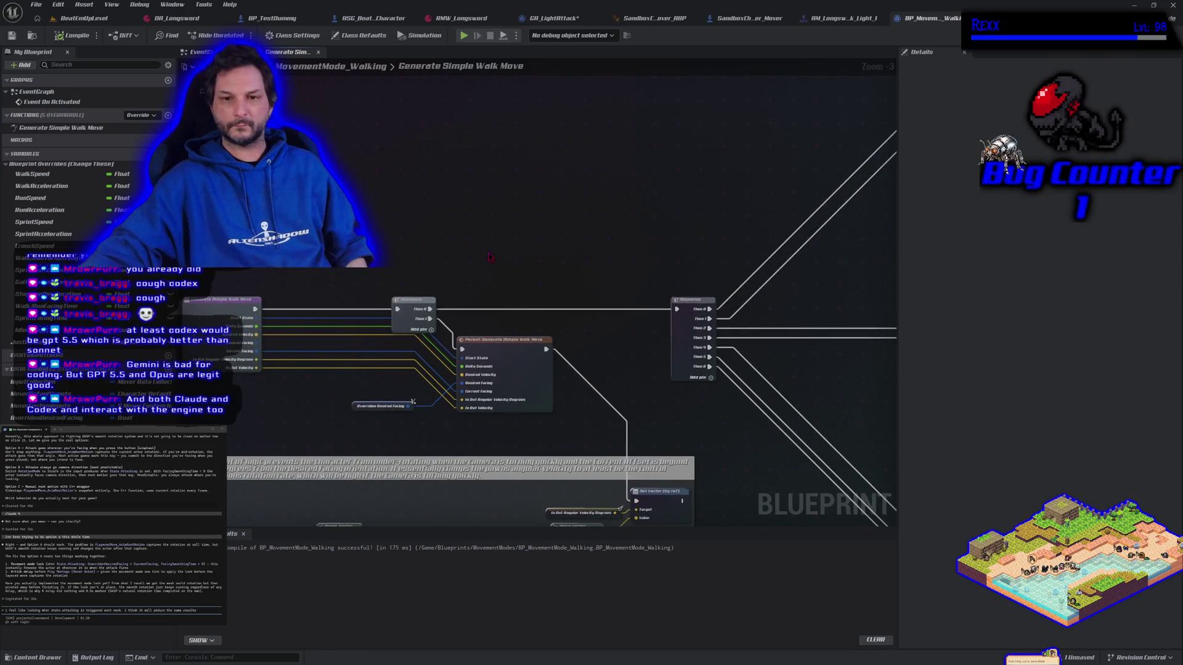
{"action": "left_click_drag", "start_coordinate": [511, 348], "coordinate": [515, 377]}
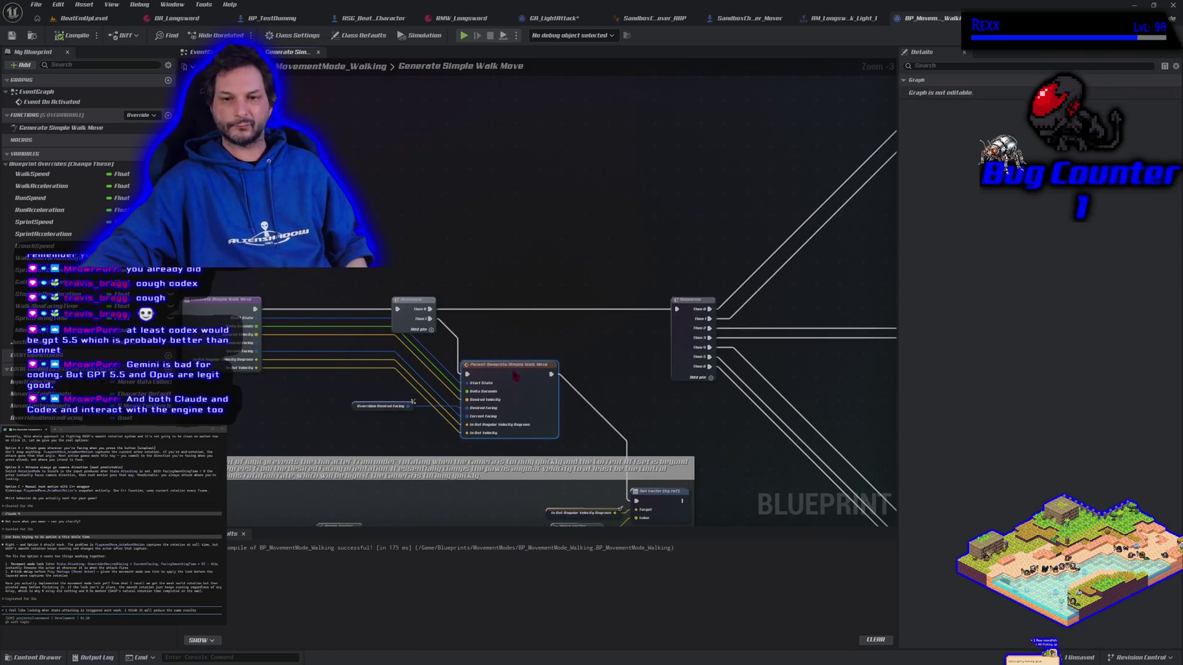
{"action": "left_click_drag", "start_coordinate": [605, 365], "coordinate": [582, 302]}
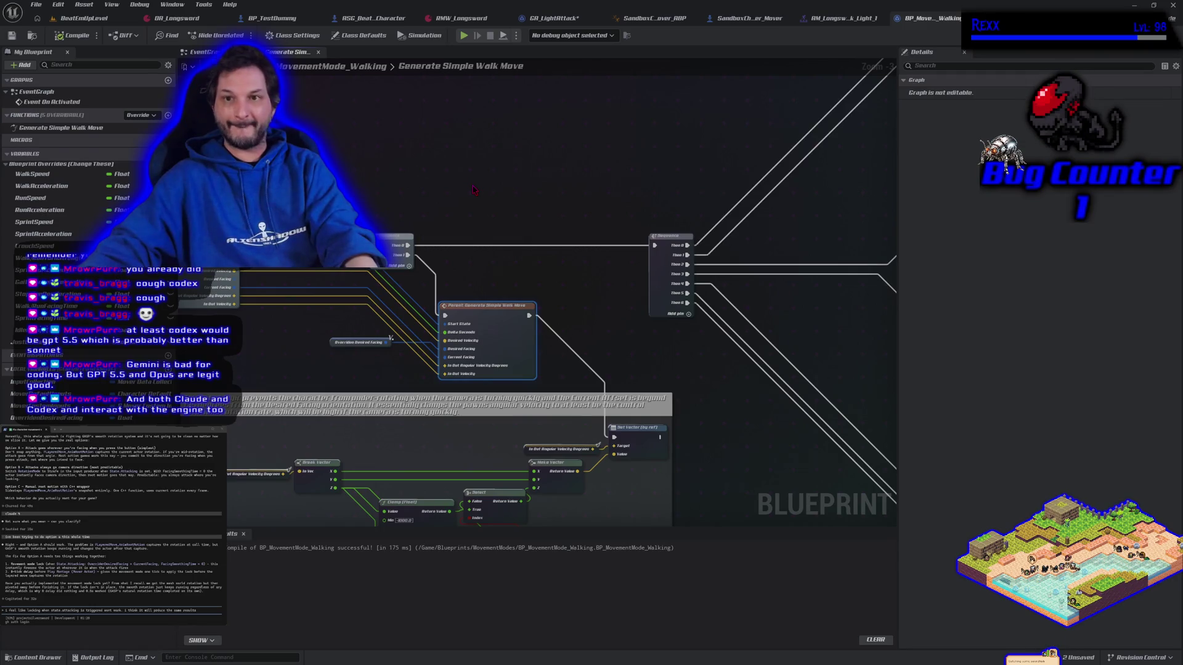
- Copy Get Ability System Component and Has Matching Gameplay Tag from SandboxCharacter_Mover's EventGraph
{"action": "left_click", "coordinate": [845, 18]}
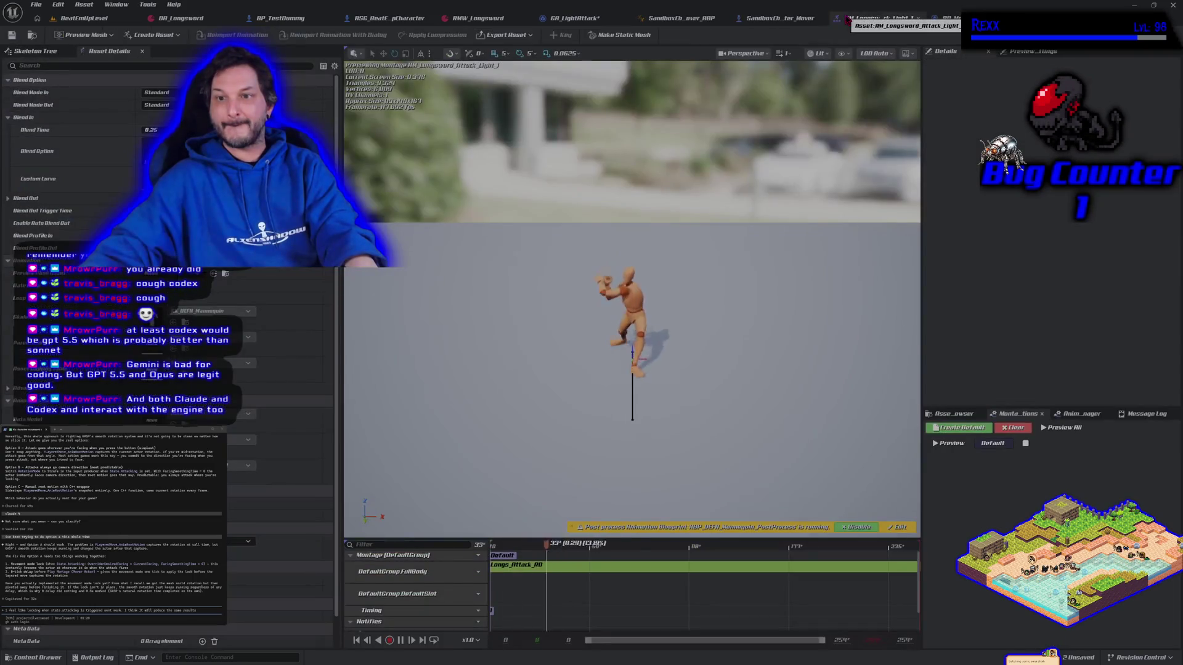
{"action": "left_click", "coordinate": [756, 19]}
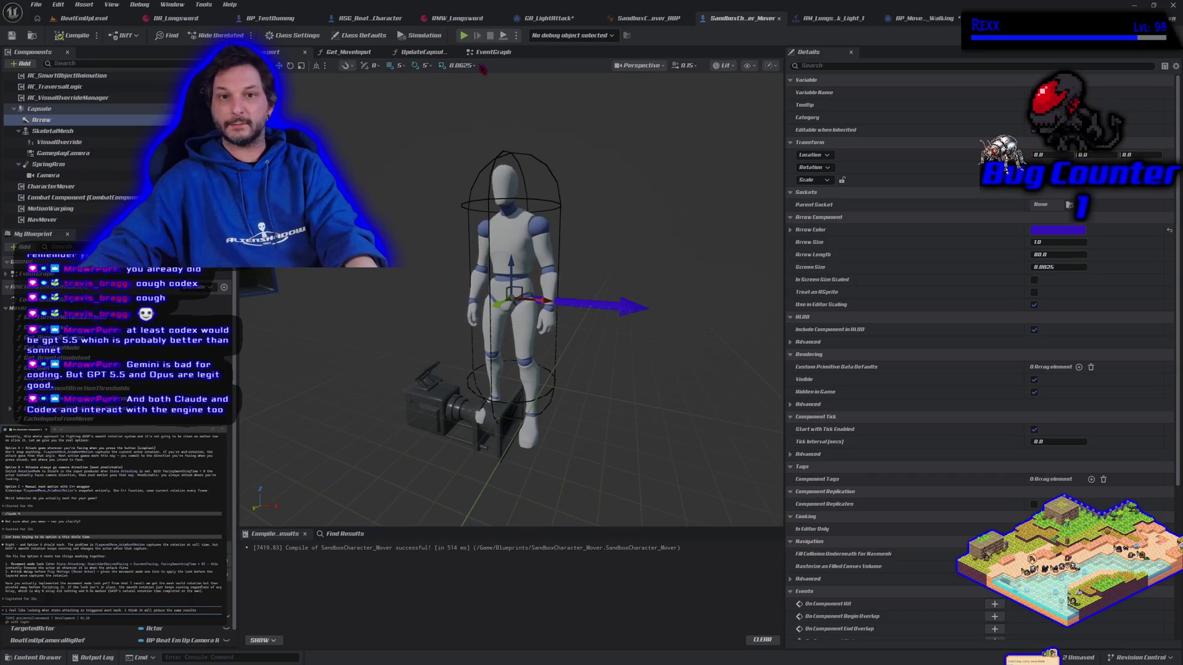
{"action": "left_click", "coordinate": [479, 55]}
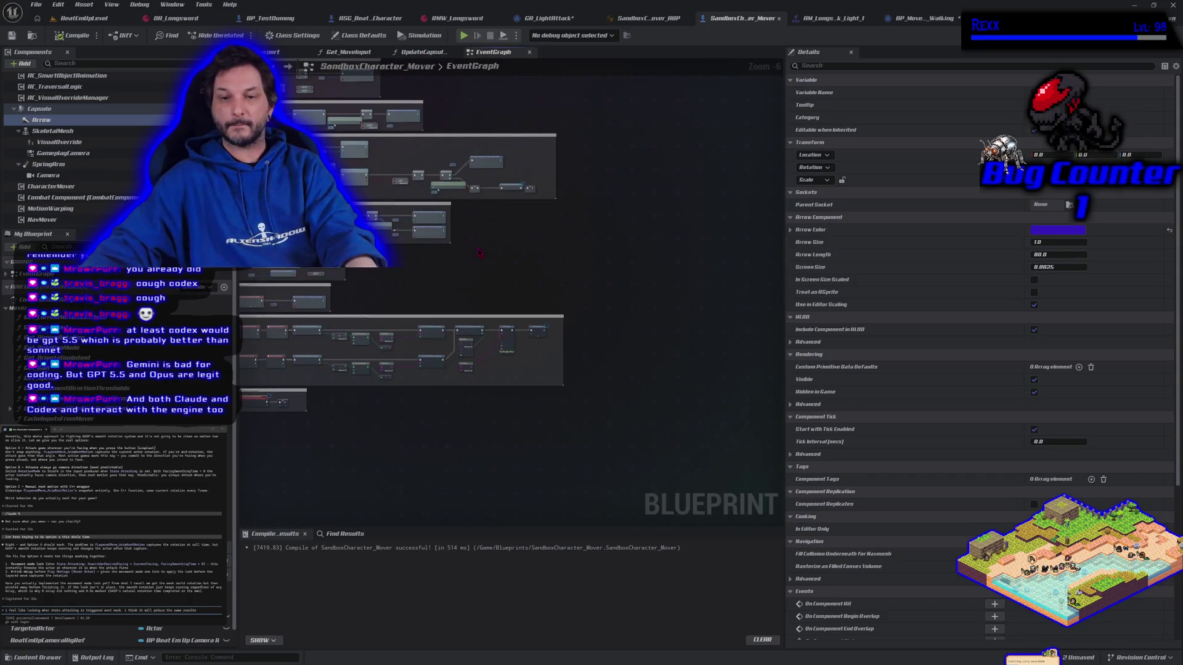
{"action": "scroll", "coordinate": [399, 300], "scroll_direction": "up", "scroll_amount": 6}
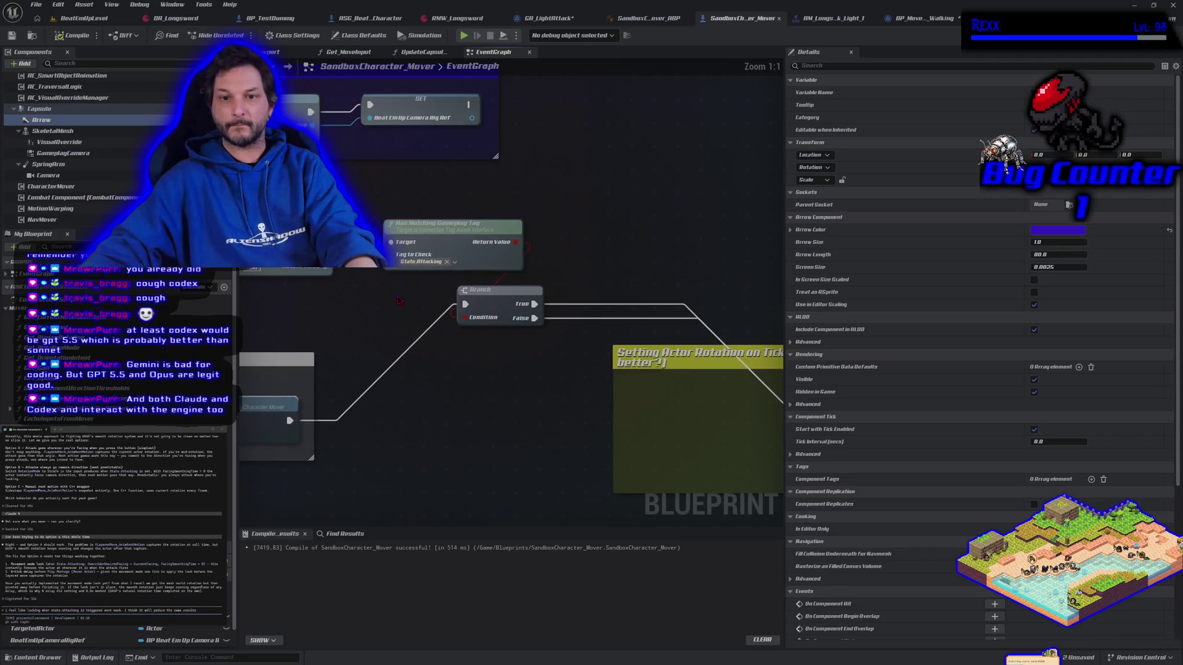
{"action": "left_click_drag", "start_coordinate": [398, 256], "coordinate": [559, 327]}
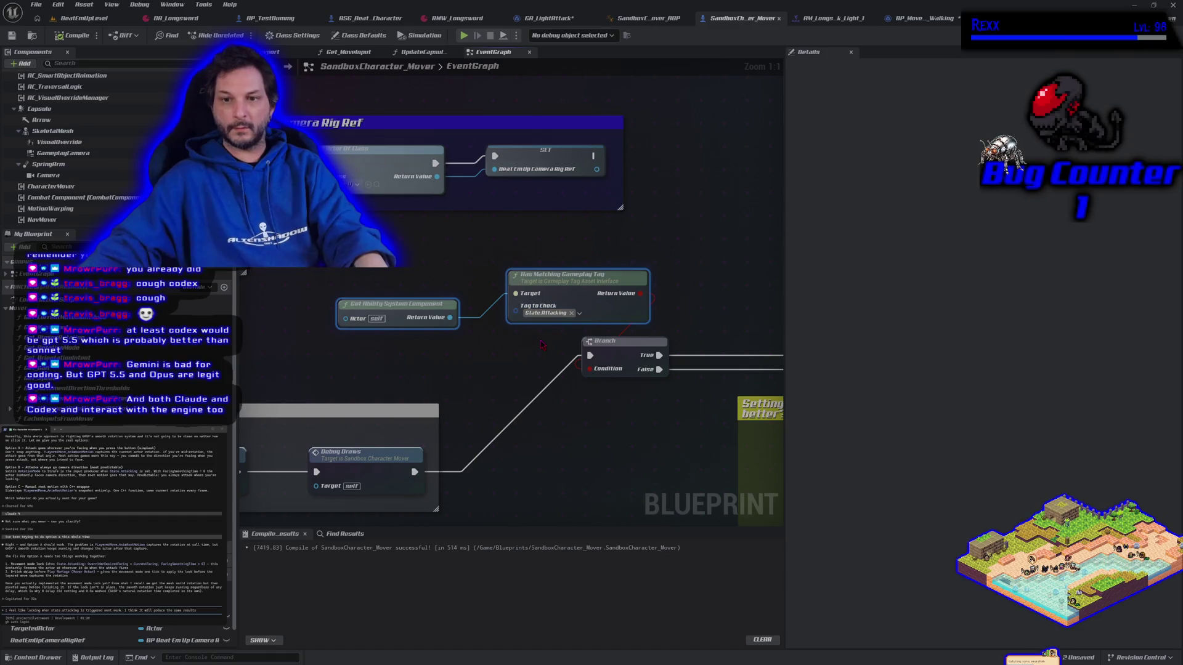
{"action": "left_click", "coordinate": [921, 18]}
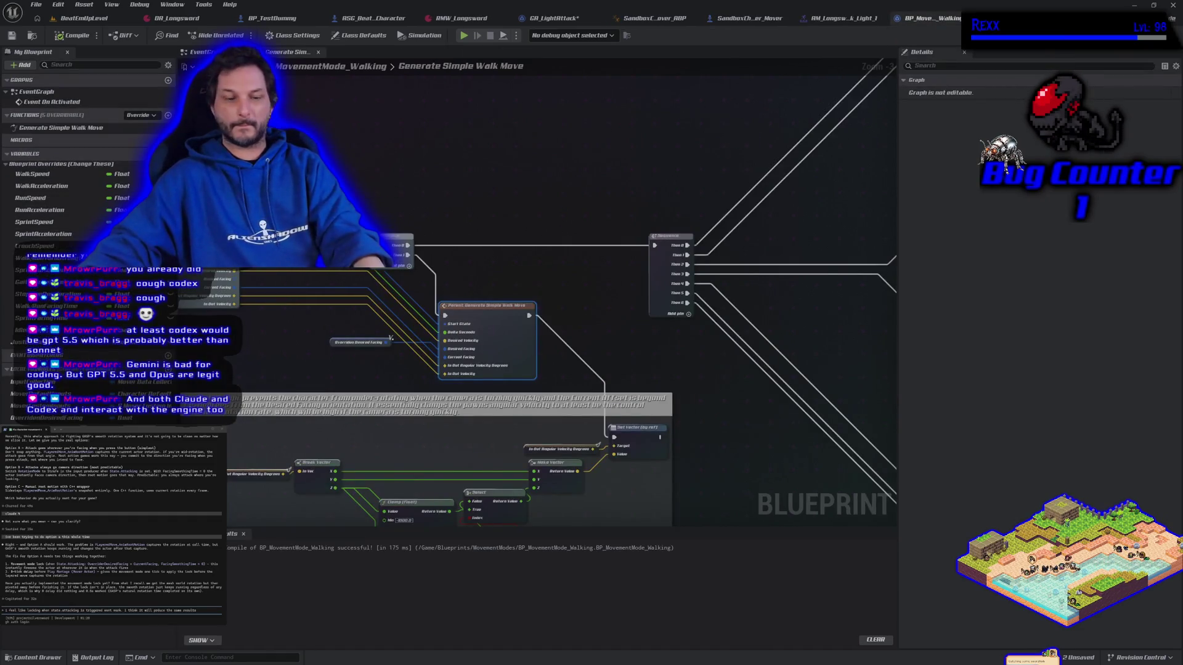
- Paste the tag check and branch on it, with False running Parent: Generate Simple Walk Move
{"action": "key", "text": "ctrl+v"}
{"action": "scroll", "coordinate": [412, 248], "scroll_direction": "up", "scroll_amount": 3}
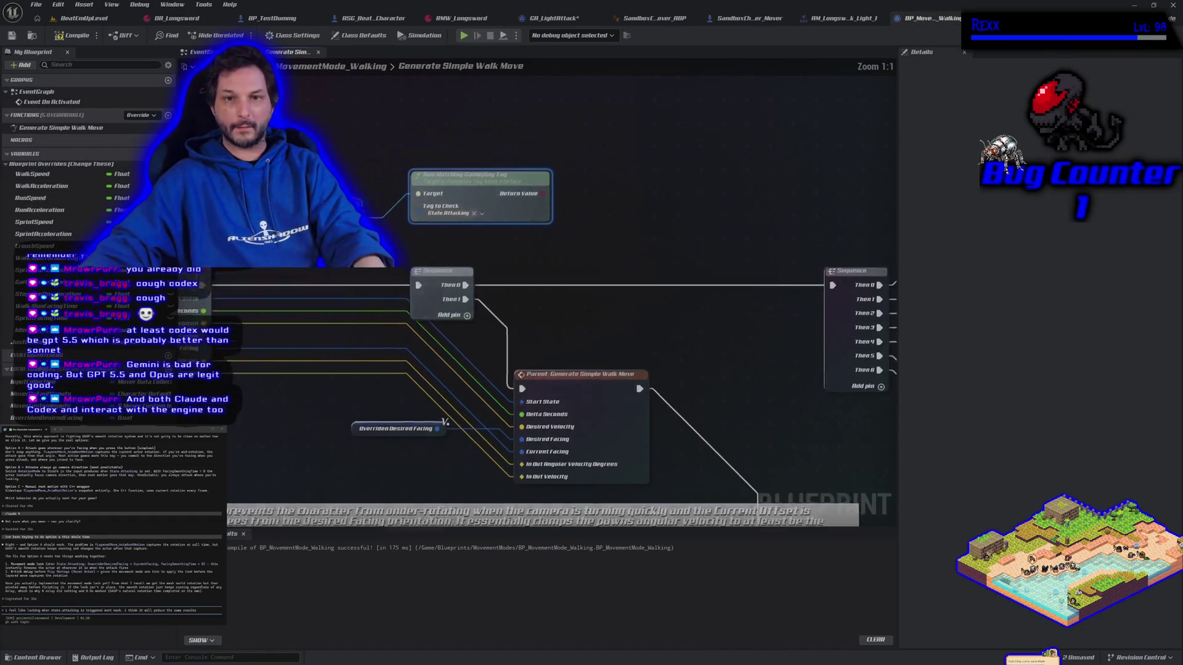
{"action": "left_click_drag", "start_coordinate": [468, 203], "coordinate": [399, 211]}
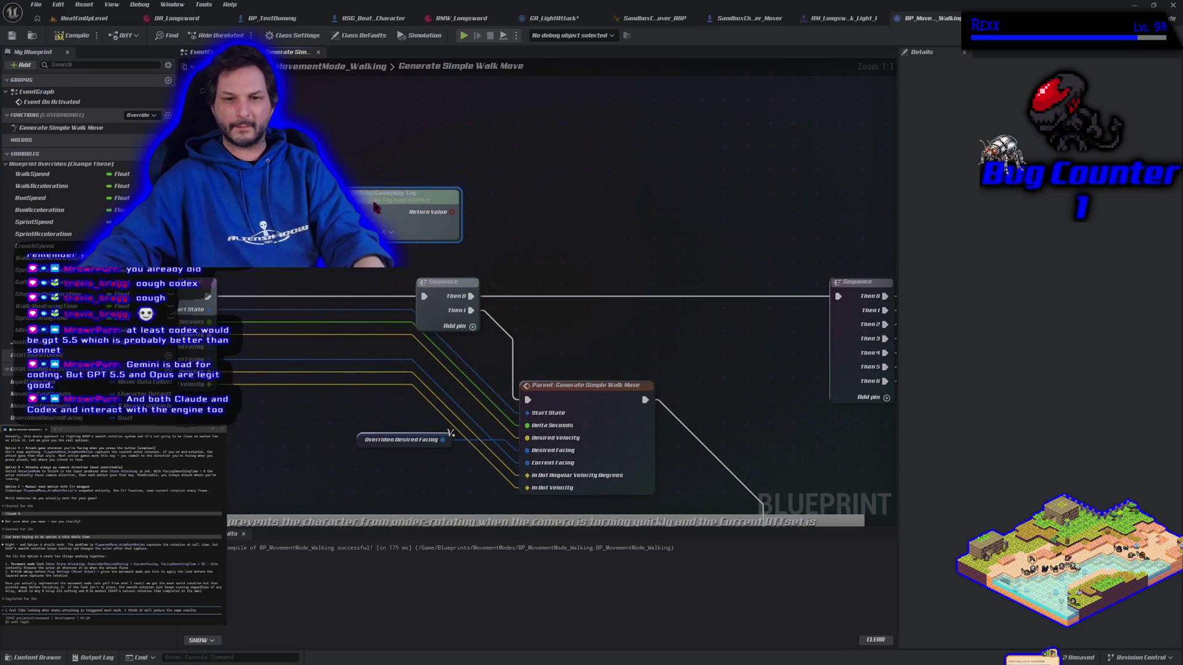
{"action": "left_click", "coordinate": [575, 224]}
{"action": "left_click_drag", "start_coordinate": [575, 224], "coordinate": [506, 187]}
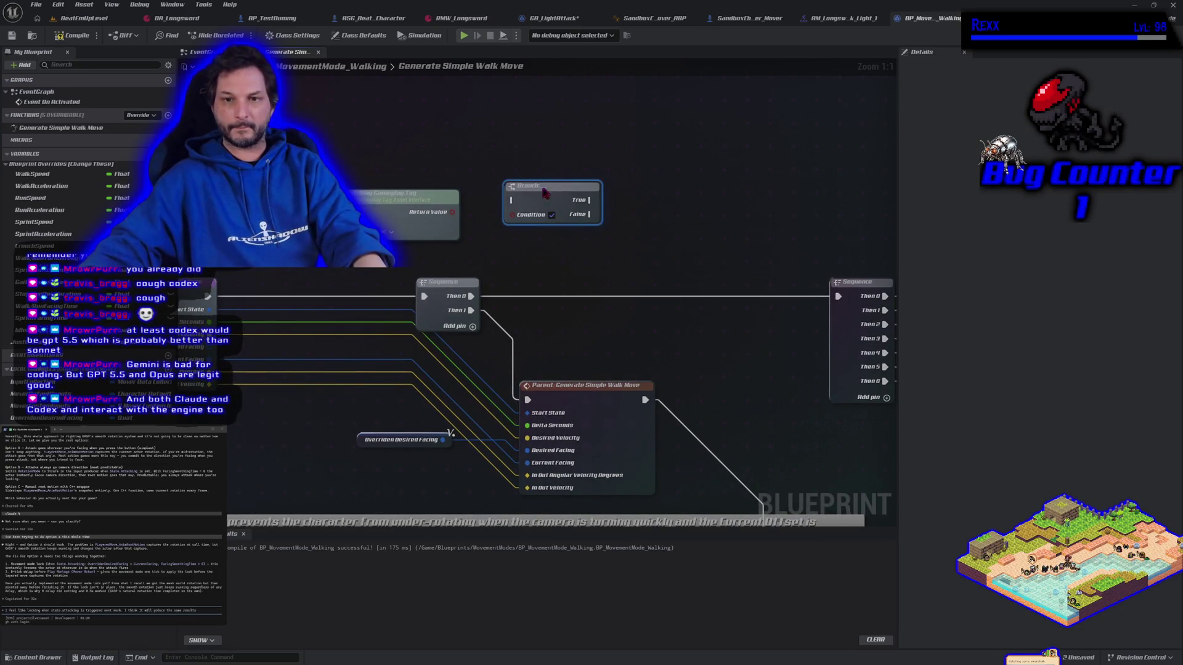
{"action": "mouse_move", "coordinate": [453, 214]}
{"action": "left_mouse_down"}
{"action": "mouse_move", "coordinate": [513, 204]}
{"action": "mouse_move", "coordinate": [499, 215]}
{"action": "mouse_move", "coordinate": [512, 214]}
{"action": "left_mouse_up"}
{"action": "key", "text": "Escape"}
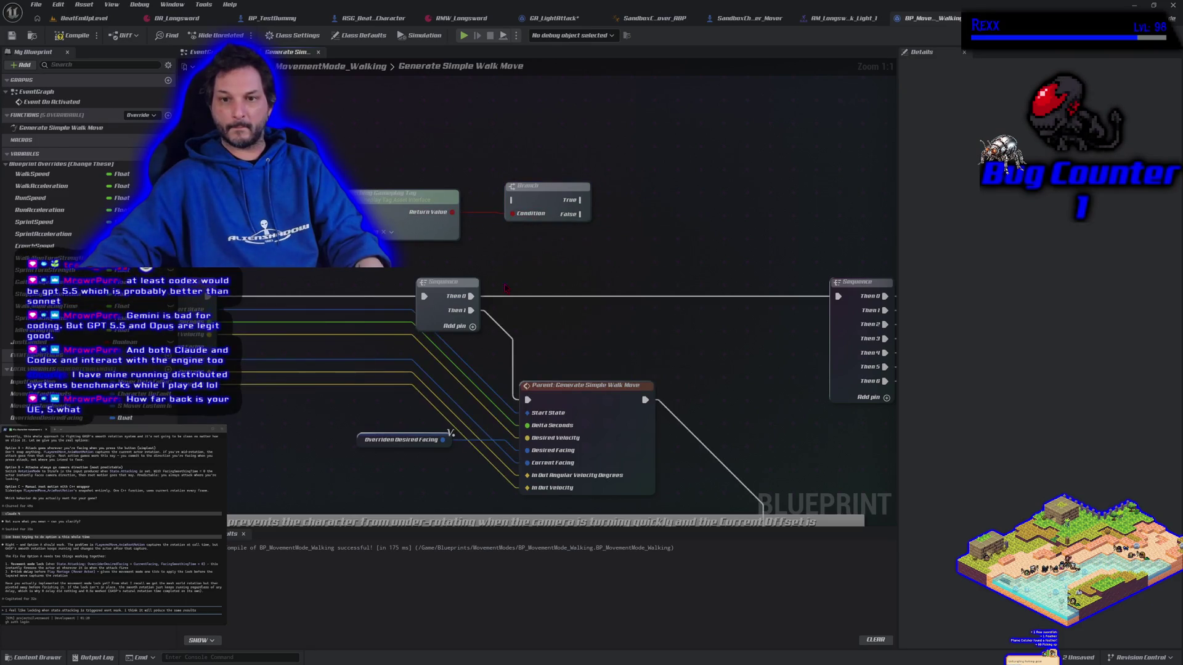
{"action": "mouse_move", "coordinate": [471, 310]}
{"action": "left_mouse_down"}
{"action": "mouse_move", "coordinate": [514, 233]}
{"action": "mouse_move", "coordinate": [513, 200]}
{"action": "left_mouse_up"}
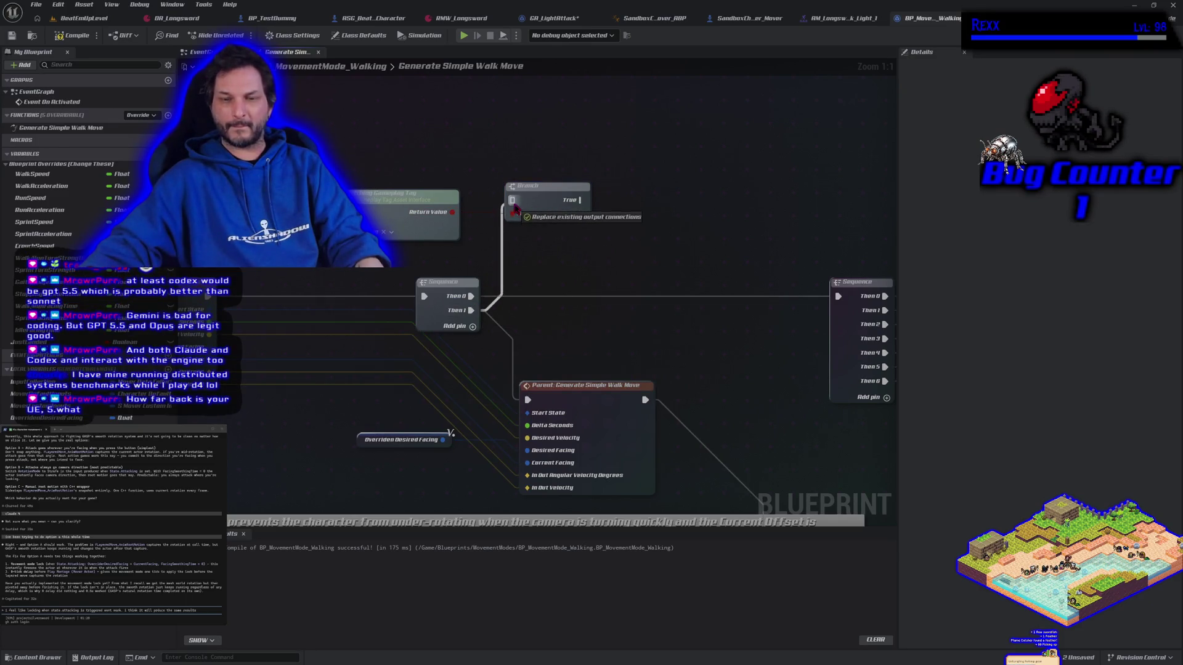
{"action": "mouse_move", "coordinate": [579, 214]}
{"action": "left_mouse_down"}
{"action": "mouse_move", "coordinate": [554, 351]}
{"action": "mouse_move", "coordinate": [526, 400]}
{"action": "left_mouse_up"}
{"action": "mouse_move", "coordinate": [527, 337]}
{"action": "left_mouse_down"}
{"action": "mouse_move", "coordinate": [497, 328]}
{"action": "mouse_move", "coordinate": [579, 336]}
{"action": "left_mouse_up"}
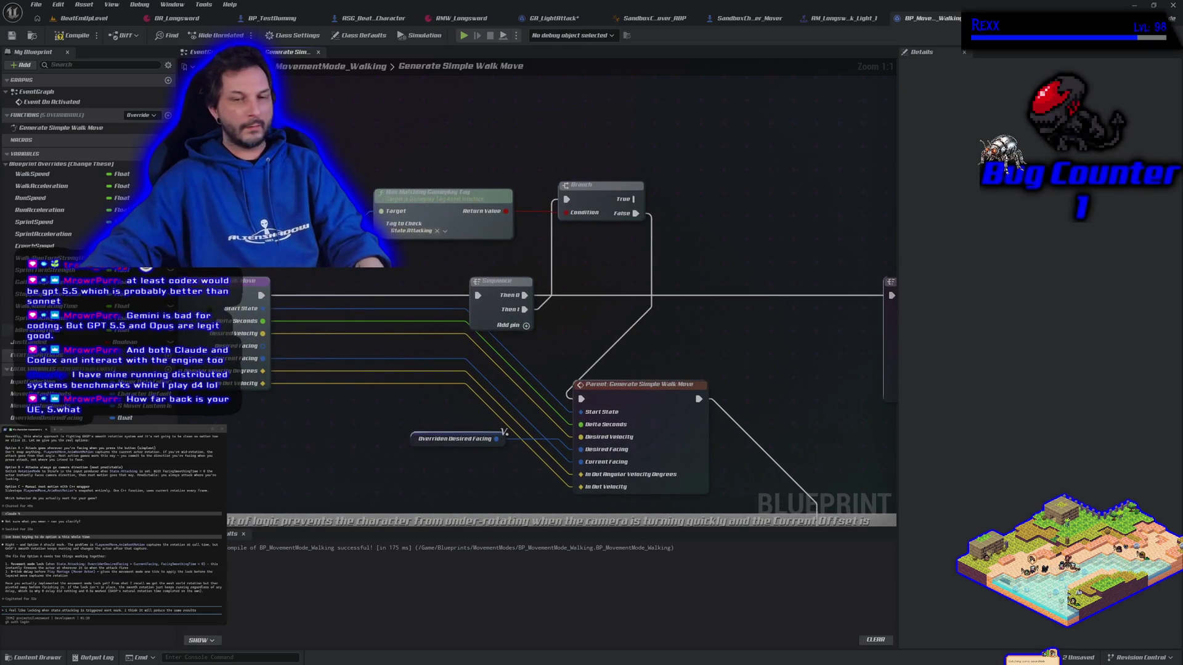
- On Branch True, set Overriden Desired Facing from Current Facing
{"action": "mouse_move", "coordinate": [46, 417]}
{"action": "left_mouse_down"}
{"action": "mouse_move", "coordinate": [691, 229]}
{"action": "mouse_move", "coordinate": [715, 203]}
{"action": "left_mouse_up"}
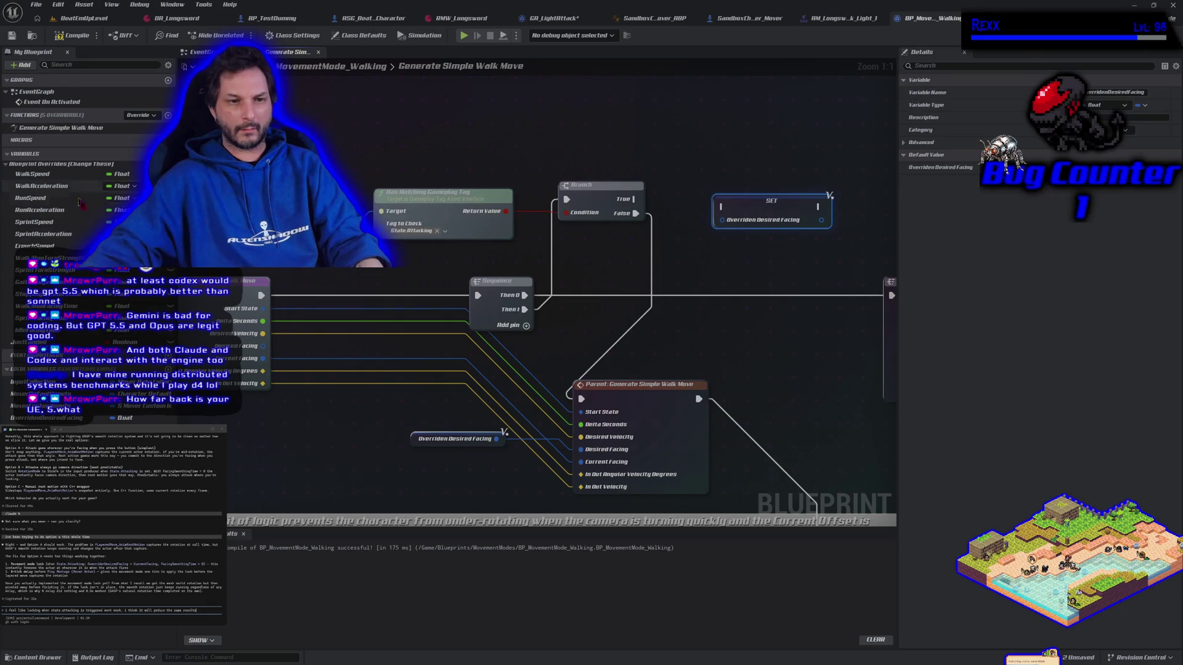
{"action": "mouse_move", "coordinate": [264, 358]}
{"action": "left_mouse_down"}
{"action": "mouse_move", "coordinate": [351, 362]}
{"action": "mouse_move", "coordinate": [721, 223]}
{"action": "left_mouse_up"}
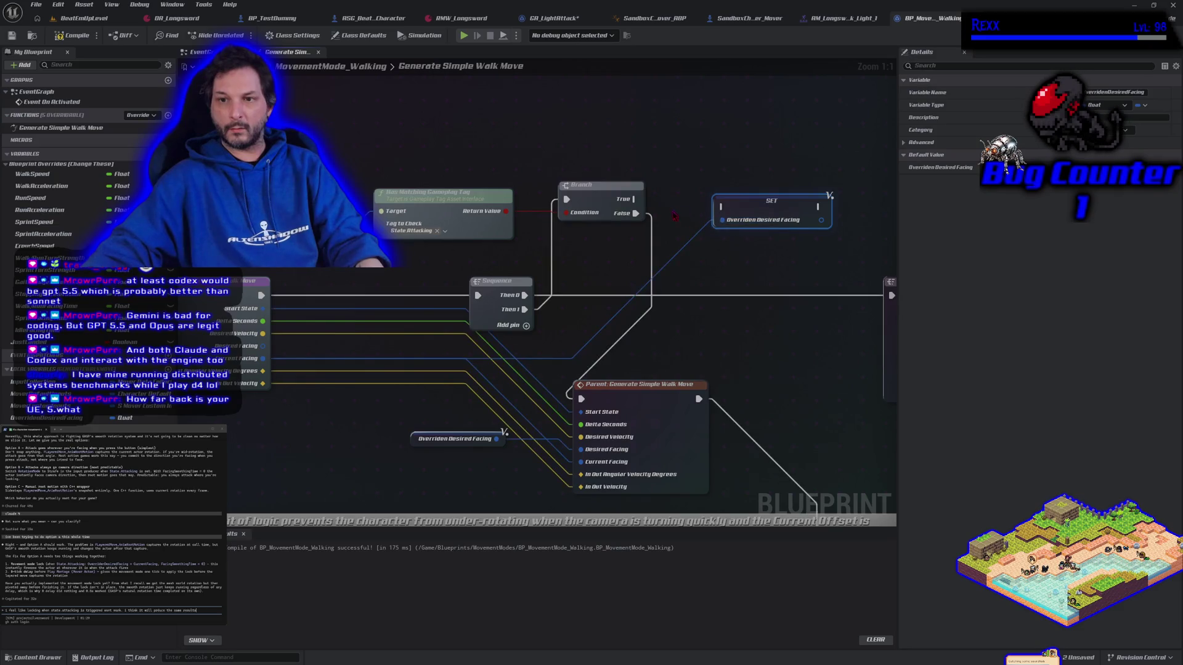
{"action": "mouse_move", "coordinate": [633, 199]}
{"action": "left_mouse_down"}
{"action": "mouse_move", "coordinate": [722, 207]}
{"action": "mouse_move", "coordinate": [707, 206]}
{"action": "left_mouse_up"}
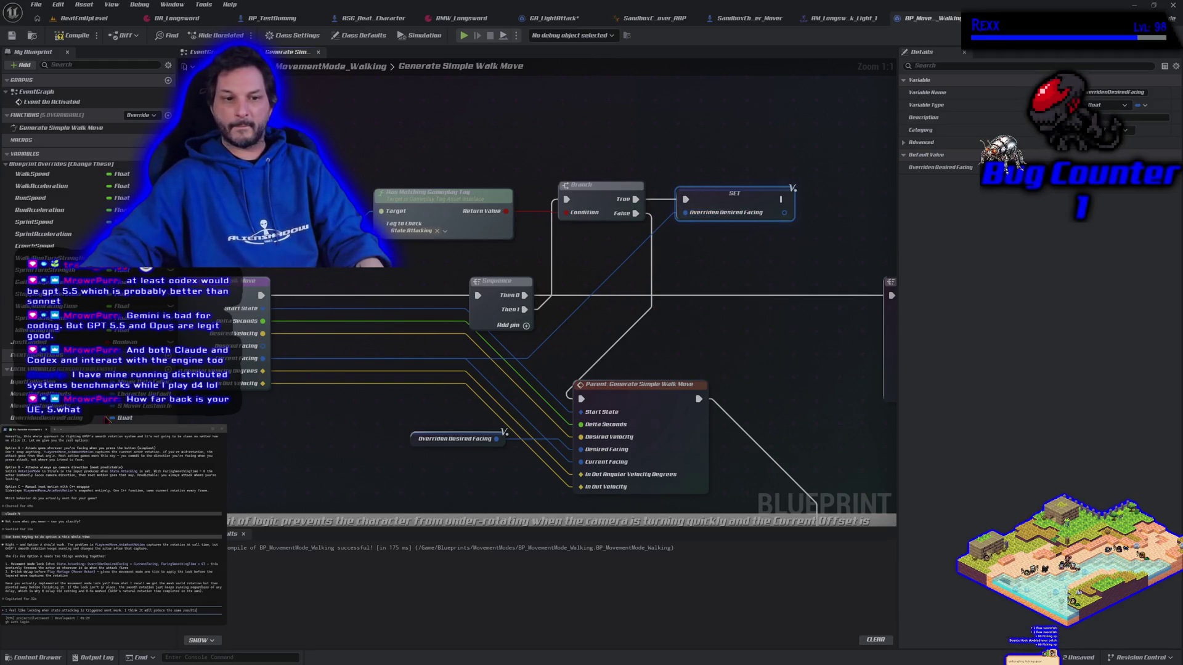
{"action": "left_click_drag", "start_coordinate": [781, 199], "coordinate": [816, 204]}
- Add a SET Facing Smoothing Time node through the all-actions search
{"action": "type", "text": "set face smo"}
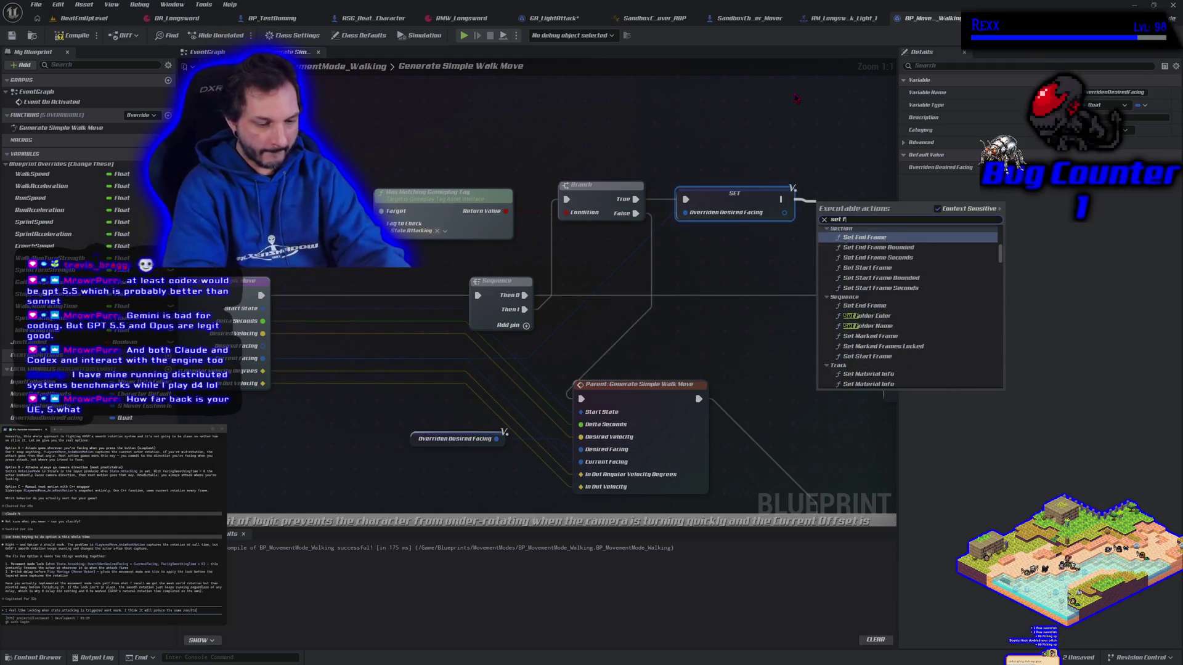
{"action": "key", "text": "BackSpace"}
{"action": "key", "text": "BackSpace"}
{"action": "key", "text": "BackSpace"}
{"action": "type", "text": "face smoo"}
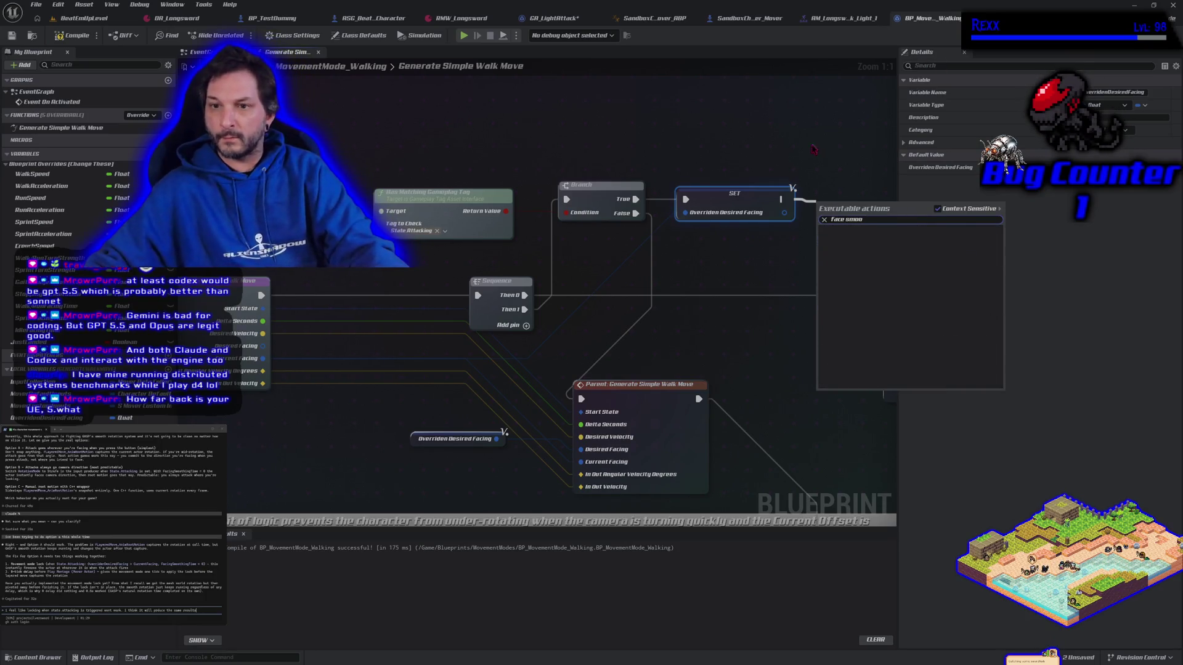
{"action": "left_click", "coordinate": [816, 149]}
{"action": "right_click", "coordinate": [802, 152]}
{"action": "type", "text": "set face smoot"}
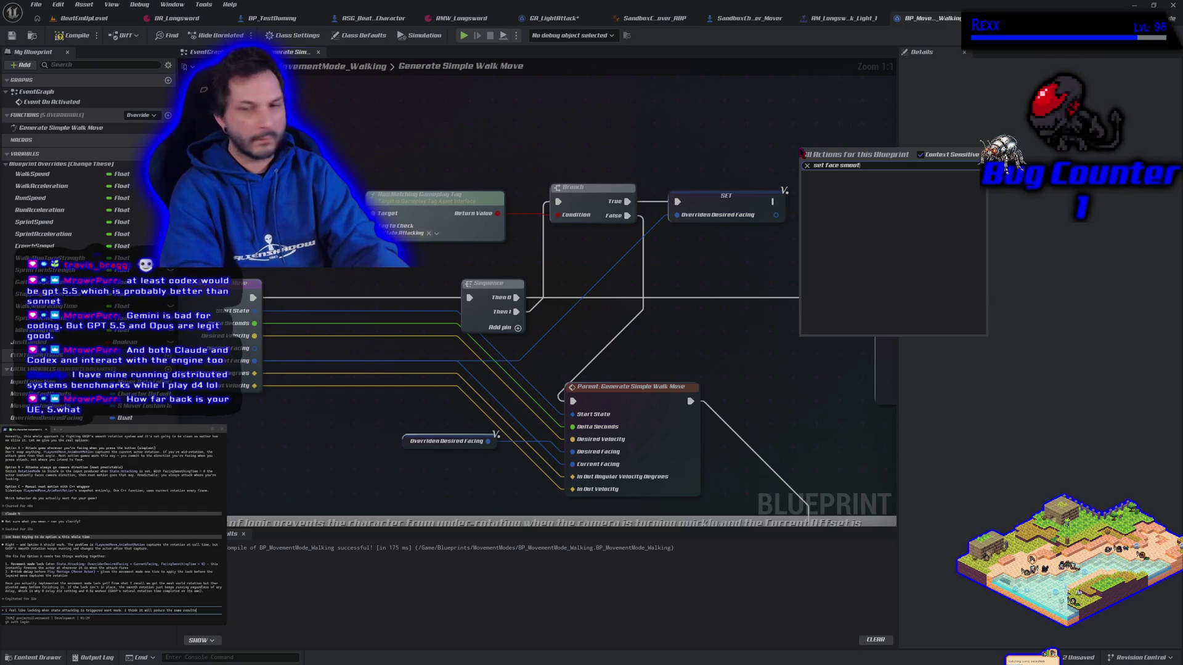
{"action": "key", "text": "BackSpace"}
{"action": "key", "text": "BackSpace"}
{"action": "key", "text": "BackSpace"}
{"action": "key", "text": "BackSpace"}
{"action": "key", "text": "BackSpace"}
{"action": "key", "text": "BackSpace"}
{"action": "key", "text": "BackSpace"}
{"action": "type", "text": "ingsmoo"}
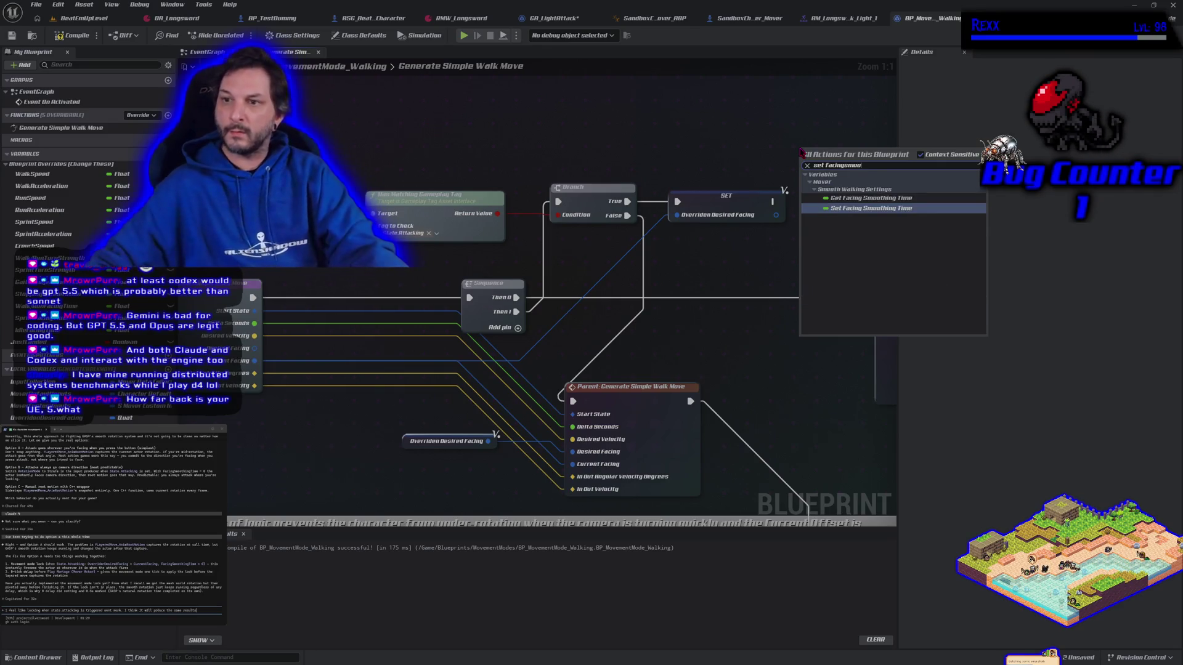
{"action": "key", "text": "Return"}
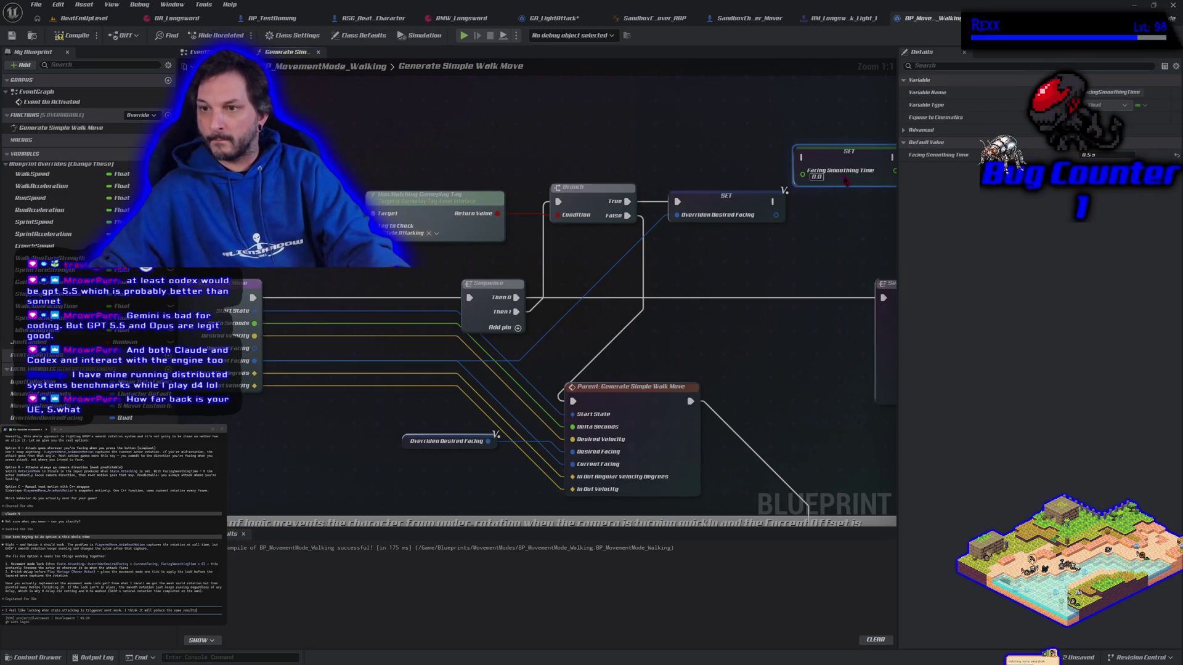
- Chain Facing Smoothing Time after the facing override and into the parent walk move, then compile
{"action": "mouse_move", "coordinate": [840, 157]}
{"action": "left_mouse_down"}
{"action": "mouse_move", "coordinate": [833, 201]}
{"action": "mouse_move", "coordinate": [800, 201]}
{"action": "left_mouse_up"}
{"action": "left_click_drag", "start_coordinate": [780, 268], "coordinate": [716, 279]}
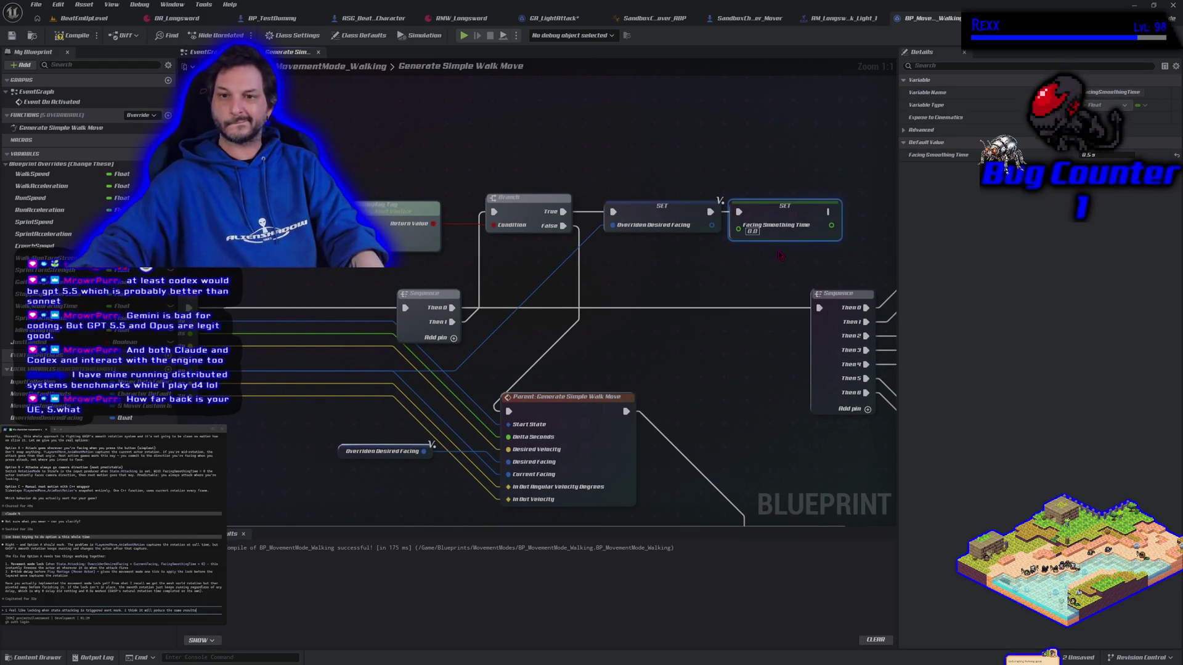
{"action": "mouse_move", "coordinate": [828, 211]}
{"action": "left_mouse_down"}
{"action": "mouse_move", "coordinate": [508, 425]}
{"action": "mouse_move", "coordinate": [509, 412]}
{"action": "left_mouse_up"}
{"action": "left_click", "coordinate": [67, 35]}
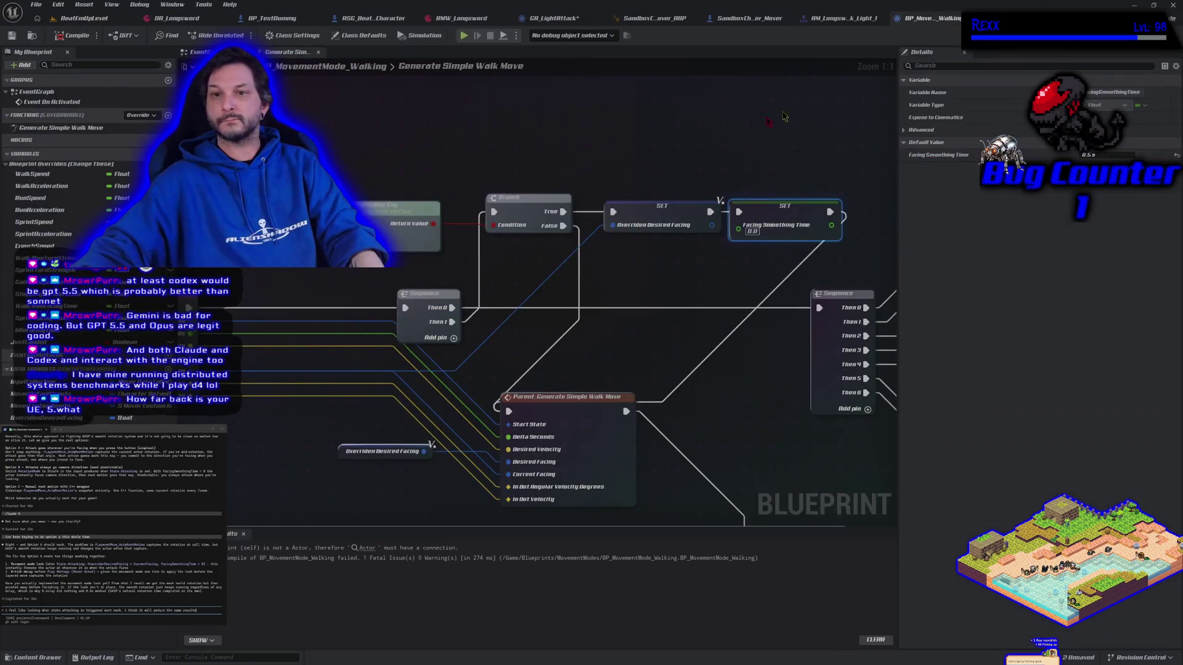
- Feed a new Get Ability System Component into Has Matching Gameplay Tag's Target, delete the old node, recompile
{"action": "left_click_drag", "start_coordinate": [784, 116], "coordinate": [981, 133]}
{"action": "right_click", "coordinate": [377, 193]}
{"action": "type", "text": "get"}
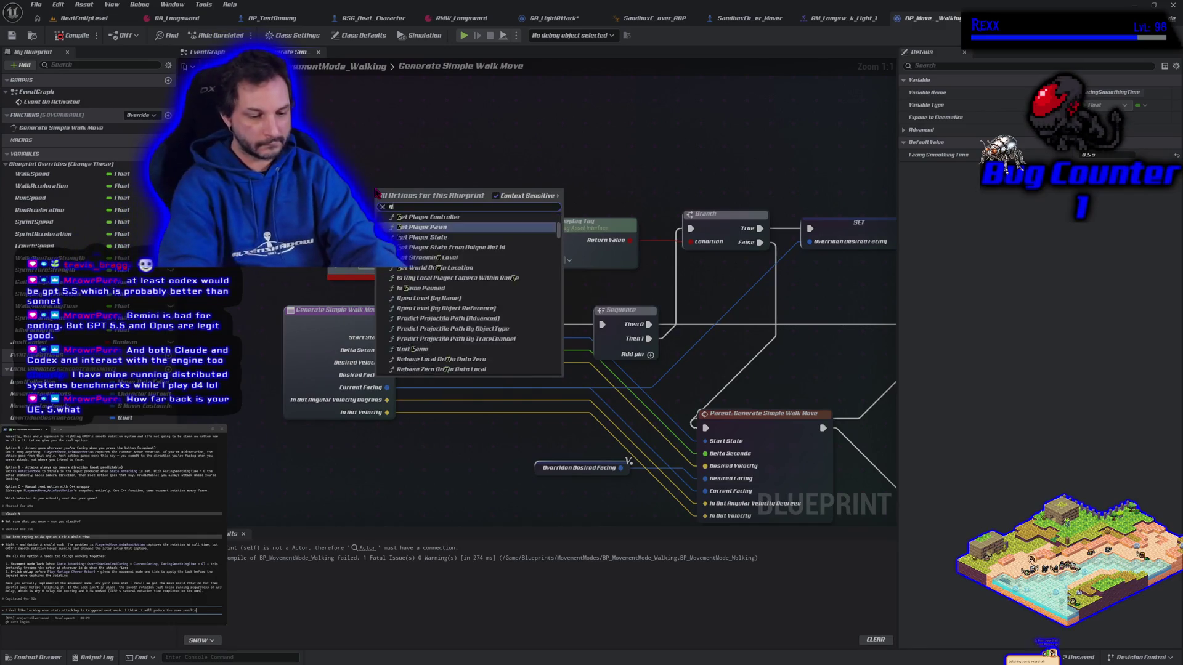
{"action": "type", "text": " ability"}
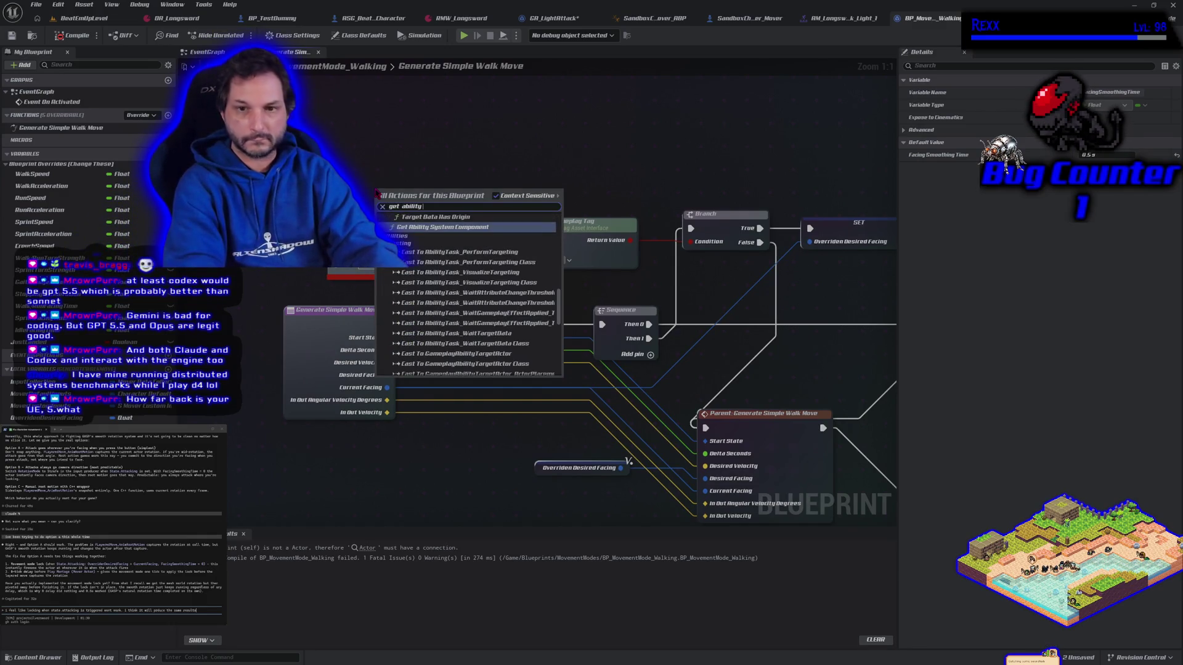
{"action": "key", "text": "Return"}
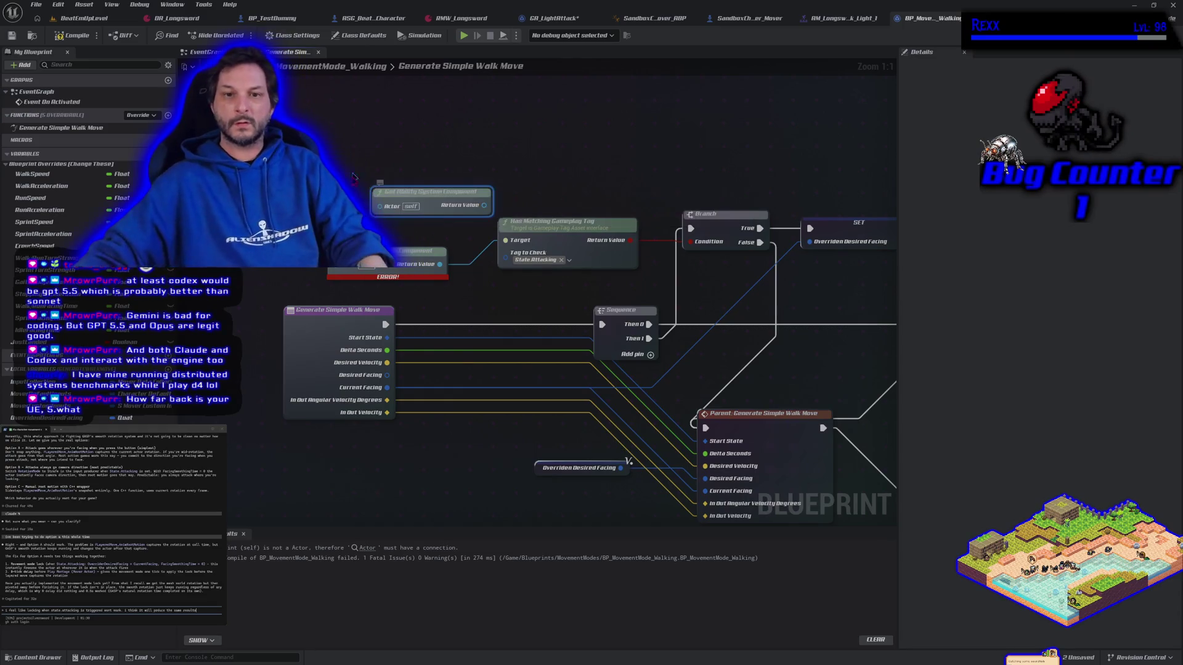
{"action": "left_click_drag", "start_coordinate": [441, 264], "coordinate": [484, 205]}
{"action": "left_click", "coordinate": [419, 252]}
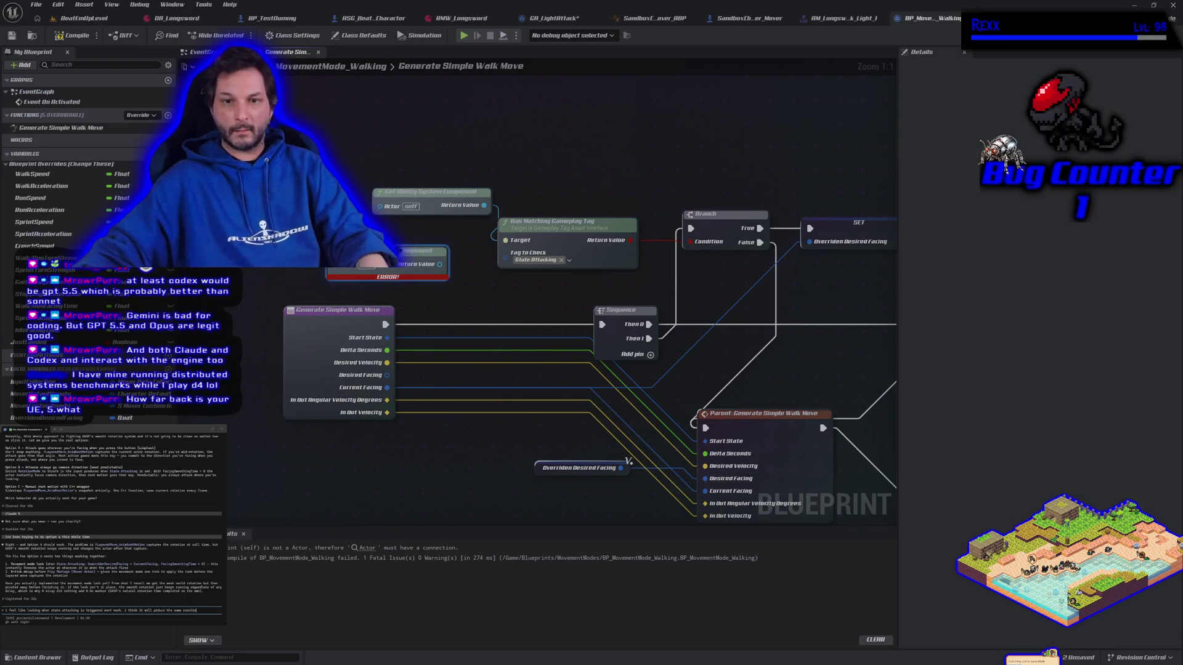
{"action": "key", "text": "Delete"}
{"action": "left_click", "coordinate": [72, 35]}
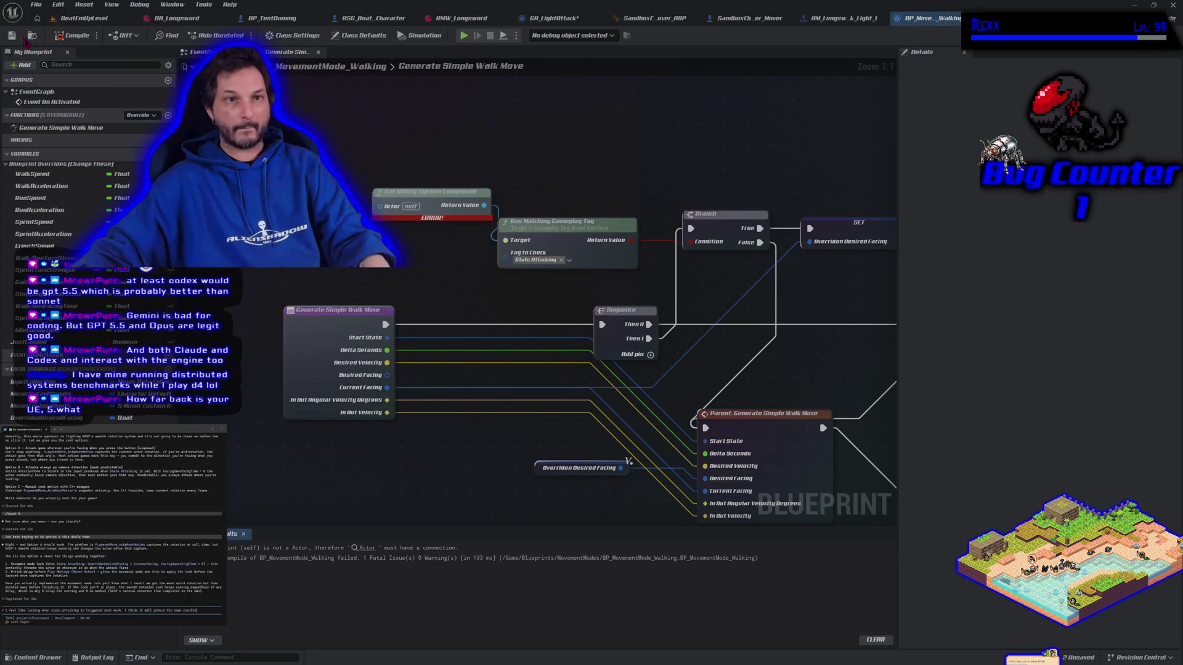
{"action": "left_click_drag", "start_coordinate": [433, 188], "coordinate": [388, 225]}
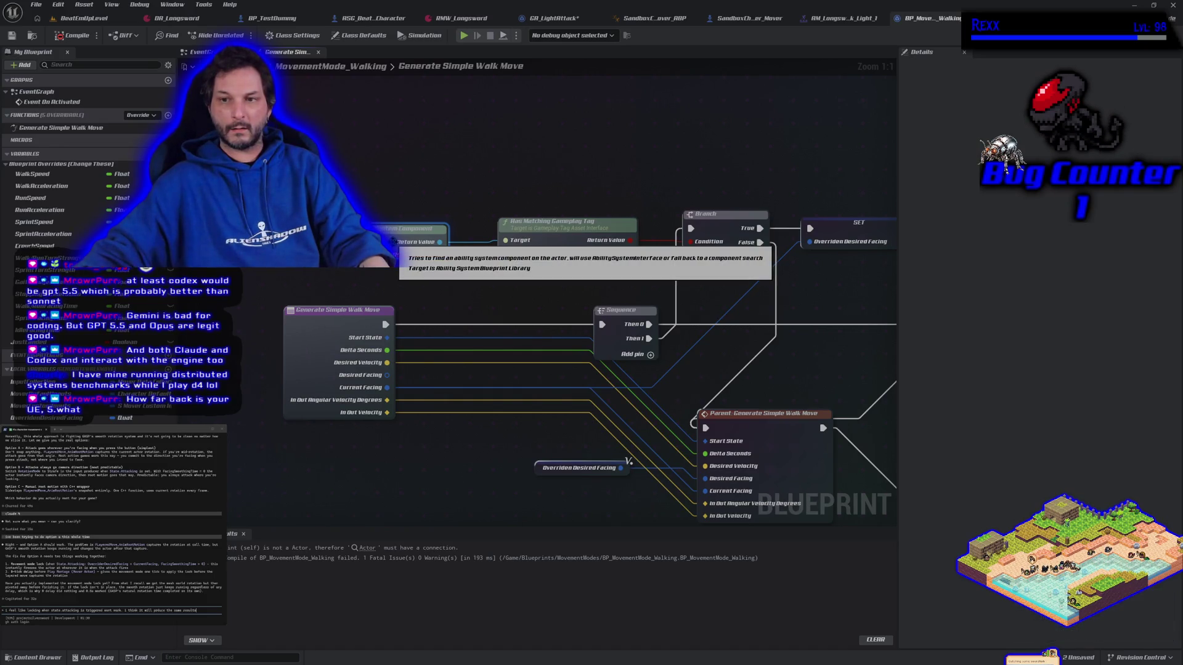
- Search the Blueprint action list for 'rotationgetrot', dismiss it, then reopen the action list
{"action": "mouse_move", "coordinate": [344, 288]}
{"action": "left_mouse_down"}
{"action": "mouse_move", "coordinate": [370, 288]}
{"action": "mouse_move", "coordinate": [419, 338]}
{"action": "left_mouse_up"}
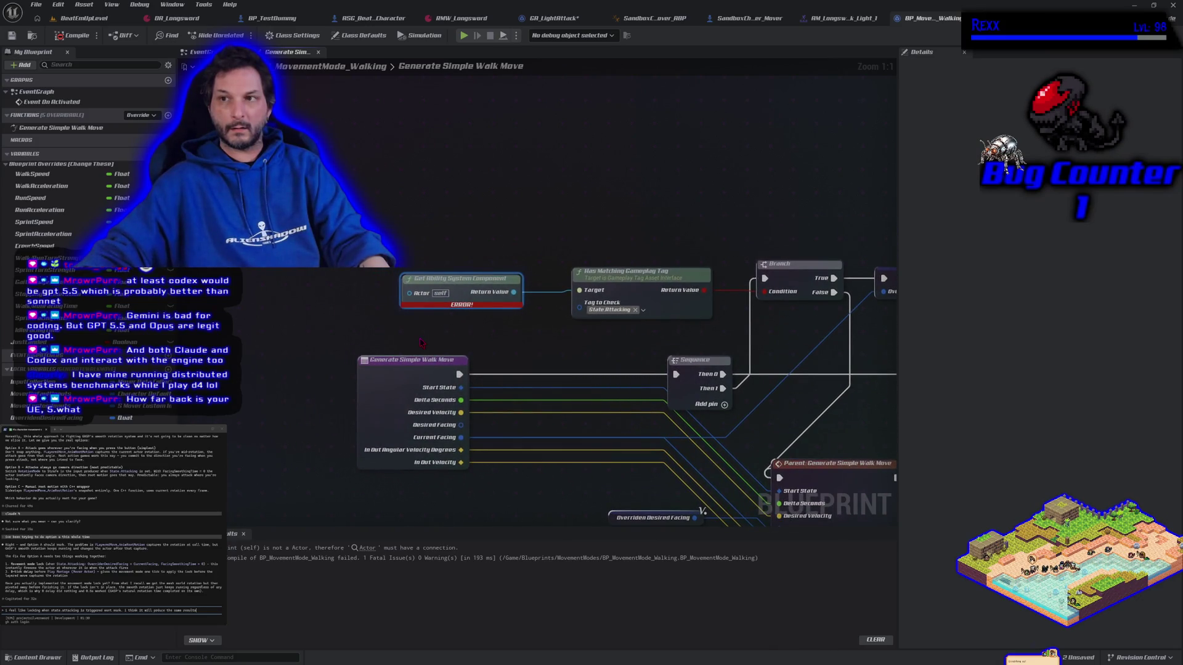
{"action": "right_click", "coordinate": [298, 202]}
{"action": "type", "text": "rotation"}
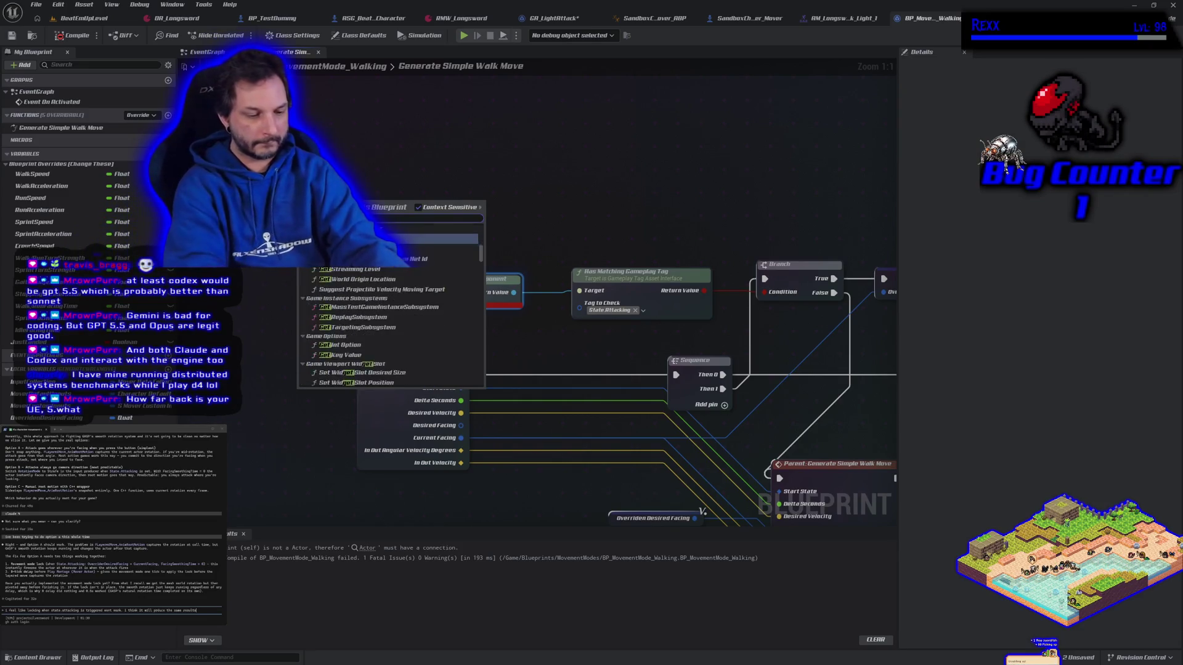
{"action": "type", "text": "get"}
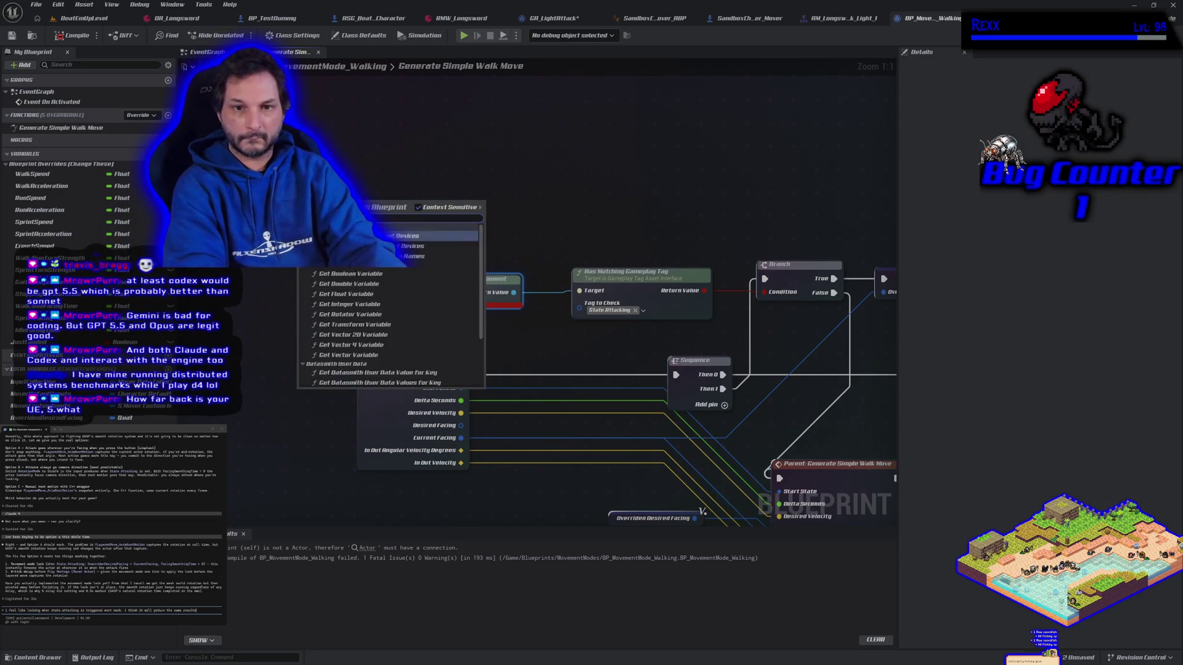
{"action": "type", "text": "rot"}
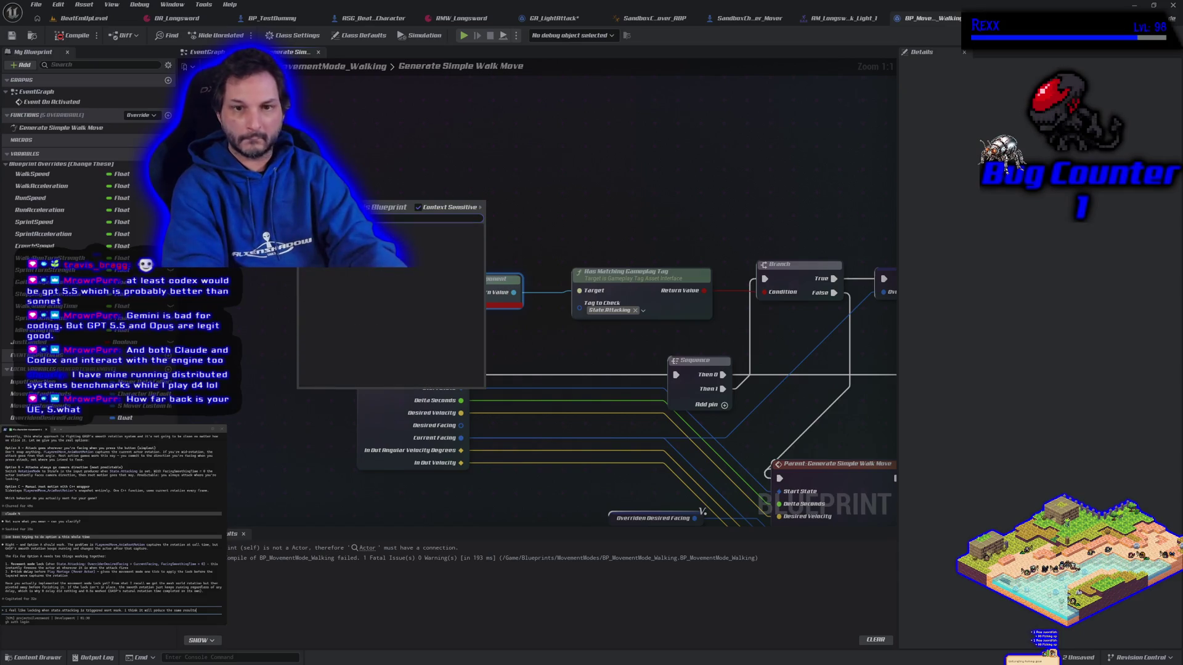
{"action": "key", "text": "BackSpace"}
{"action": "key", "text": "BackSpace"}
{"action": "key", "text": "BackSpace"}
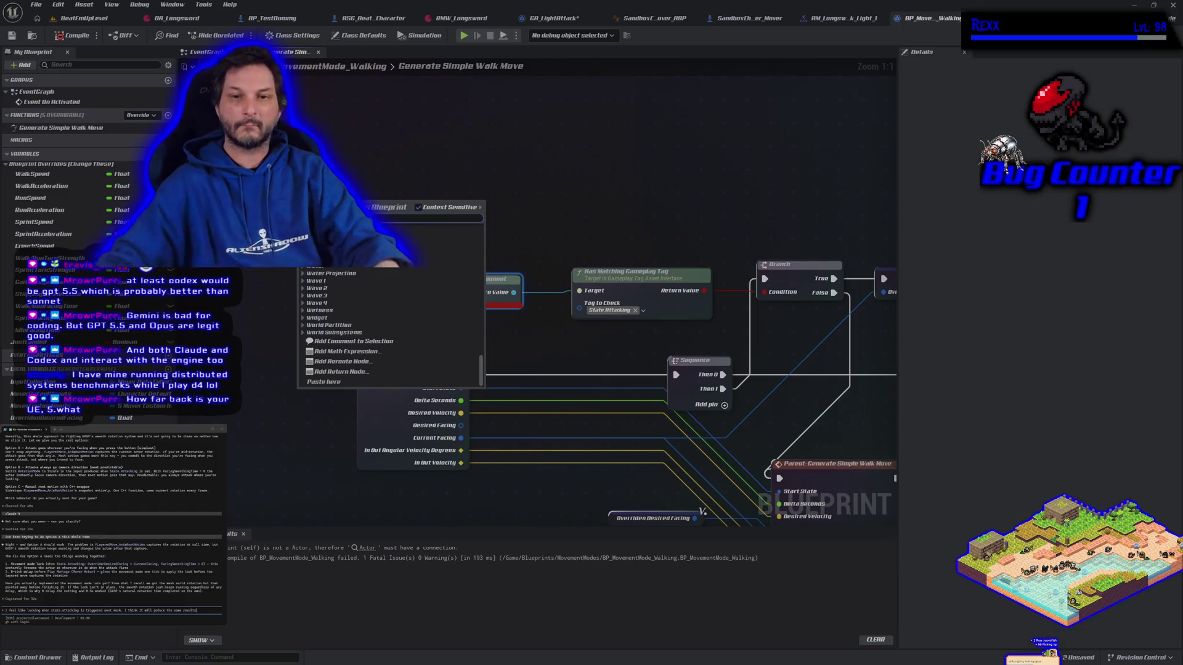
{"action": "left_click", "coordinate": [366, 186]}
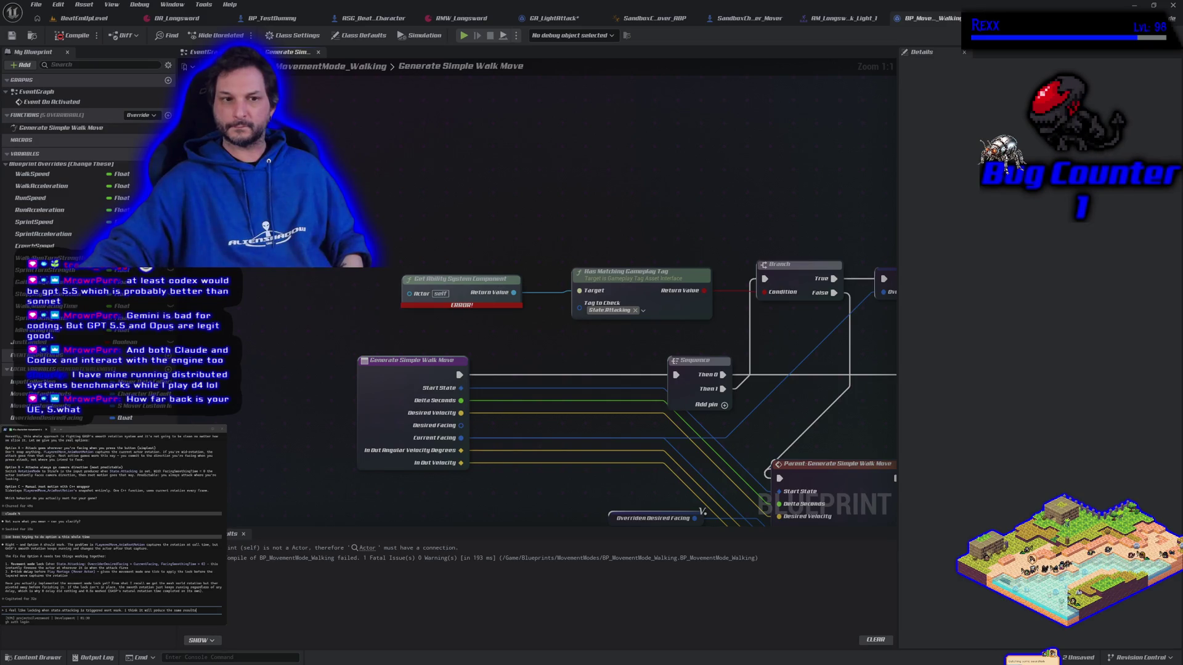
{"action": "mouse_move", "coordinate": [407, 300]}
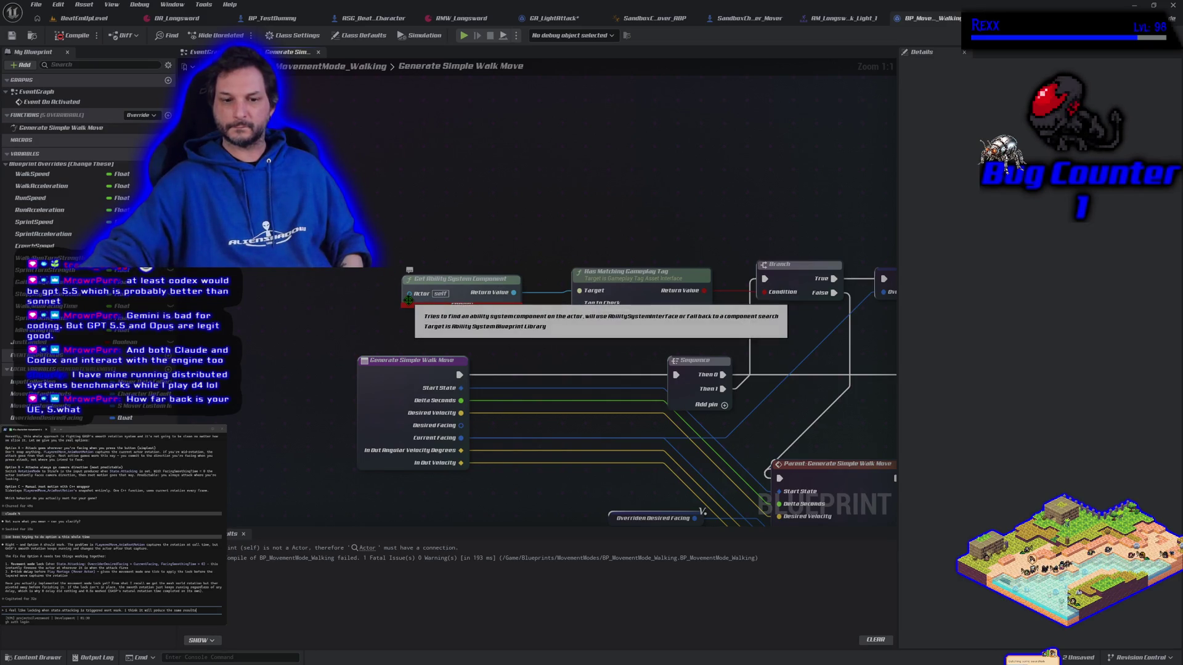
{"action": "right_click", "coordinate": [403, 166]}
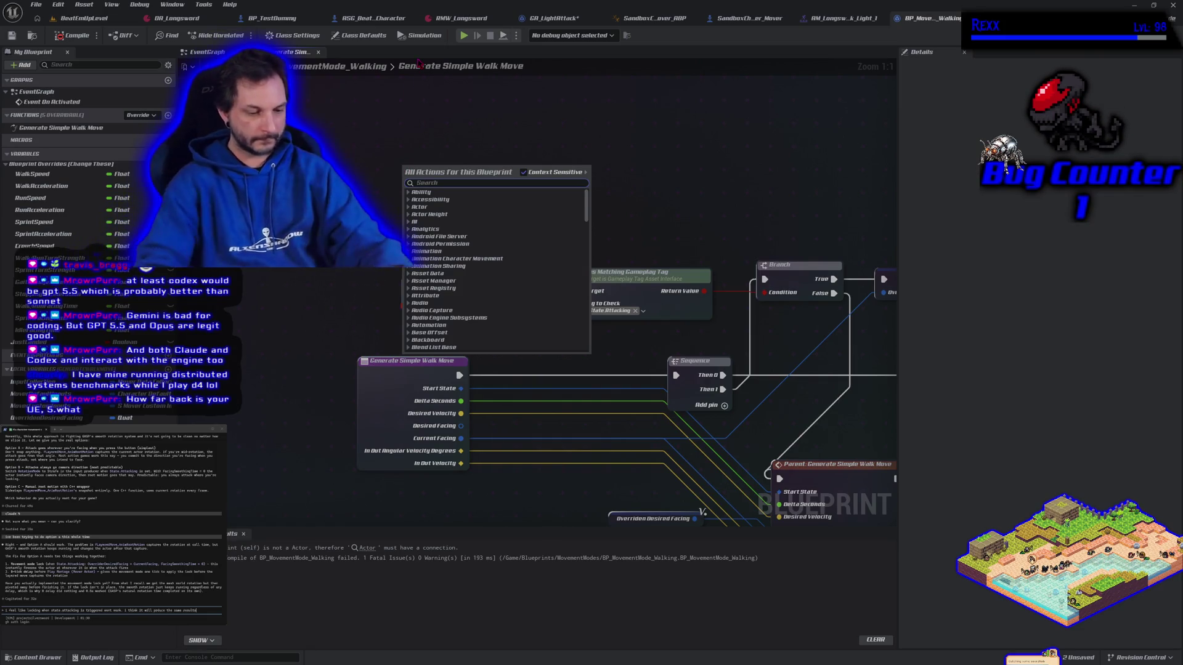
- Search the actions for 'get parent', then cancel without placing any node
{"action": "type", "text": "get"}
{"action": "key", "text": "BackSpace"}
{"action": "key", "text": "BackSpace"}
{"action": "key", "text": "BackSpace"}
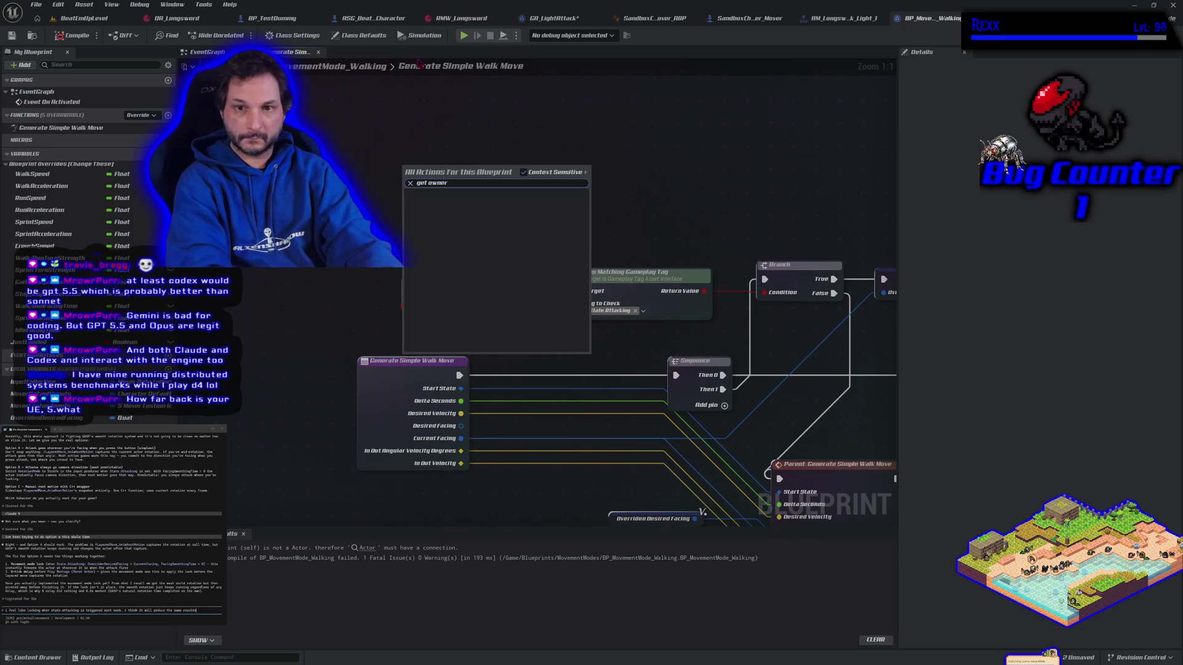
{"action": "type", "text": "parent"}
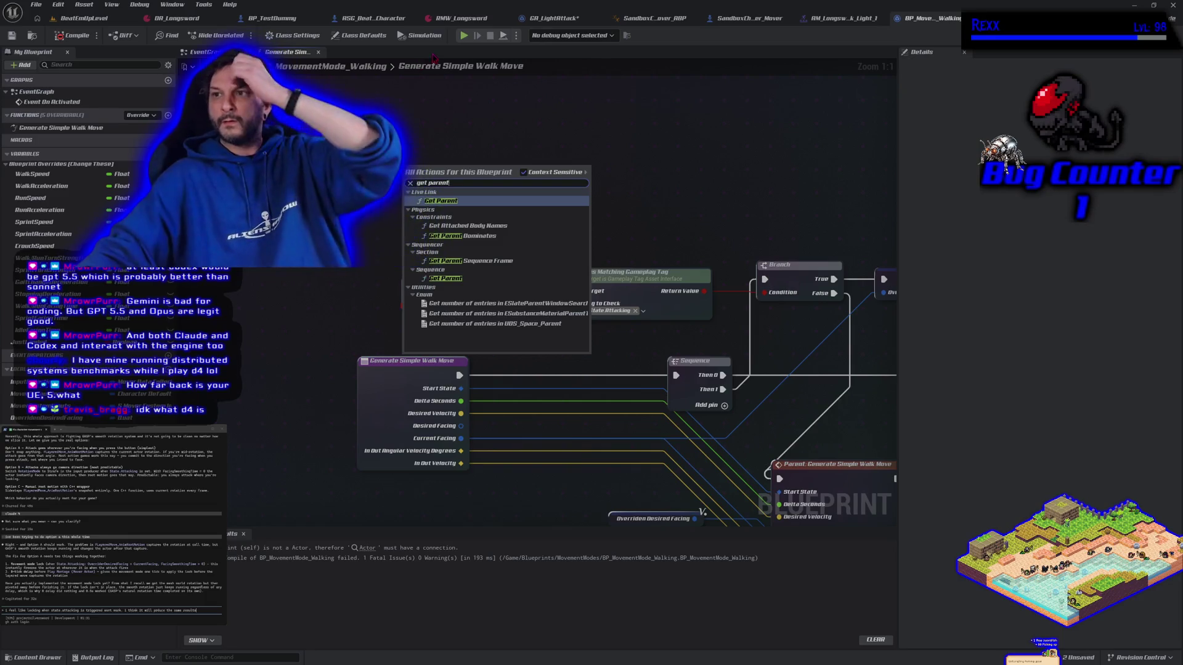
{"action": "key", "text": "Escape"}
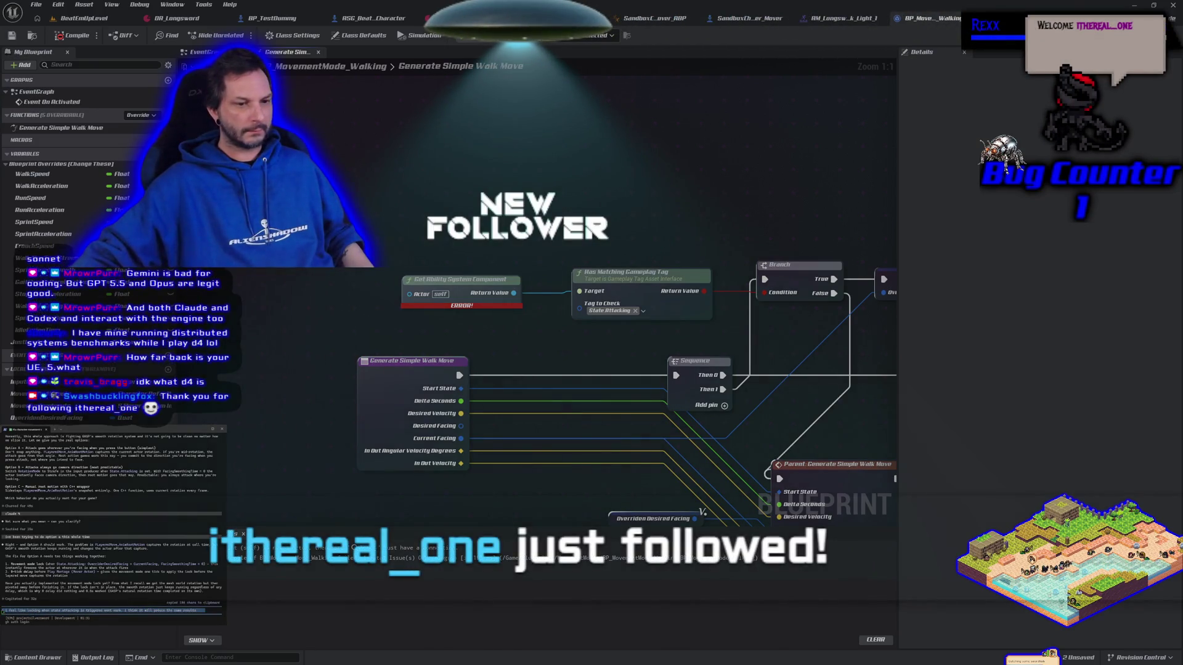
- Ask Claude Code to implement the movement mode lock and check the tag in BP_MovementMode_Walking
{"action": "type", "text": "yes, implement the movement mode lock"}
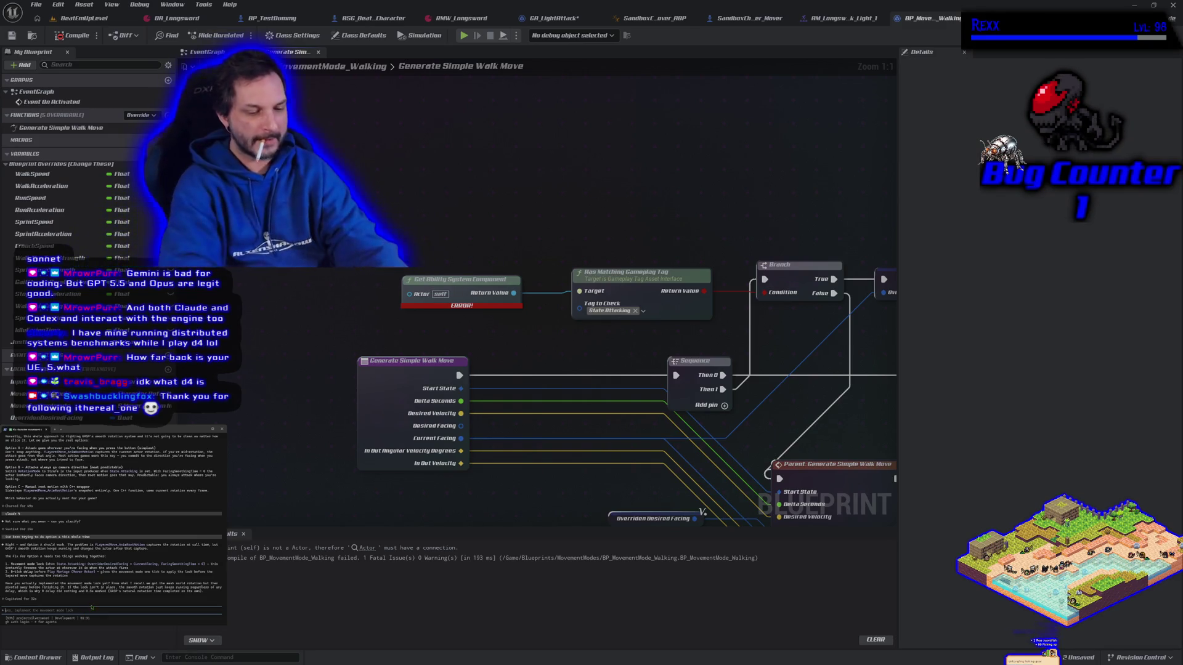
{"action": "type", "text": "in the"}
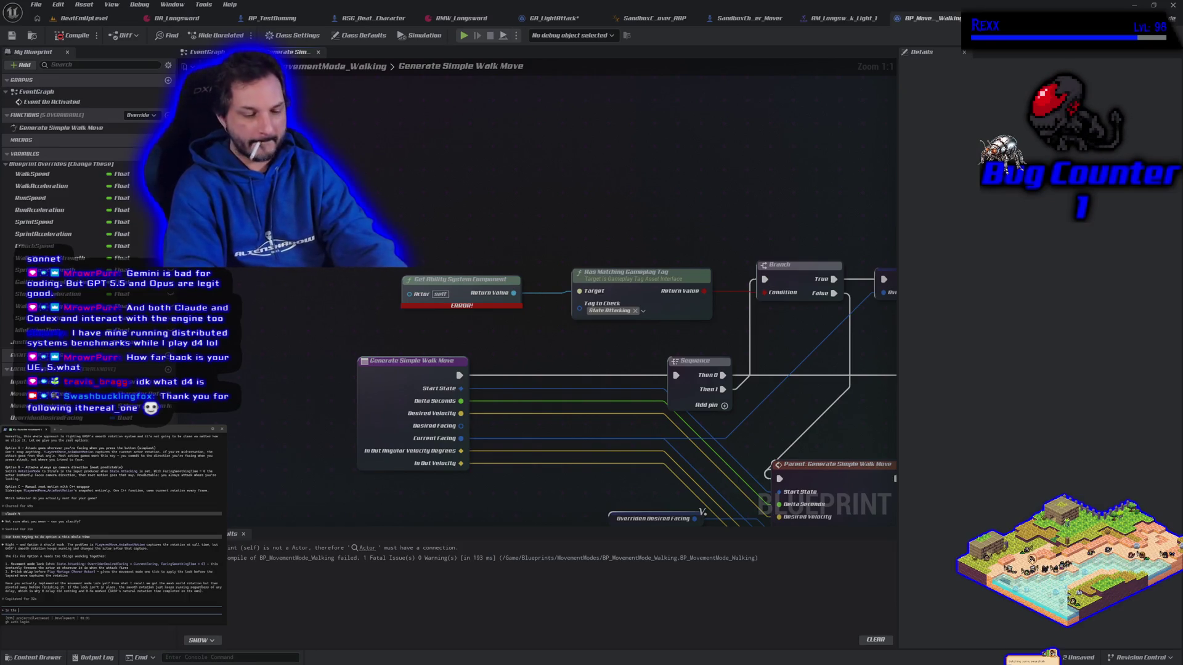
{"action": "type", "text": "bp_movementm"}
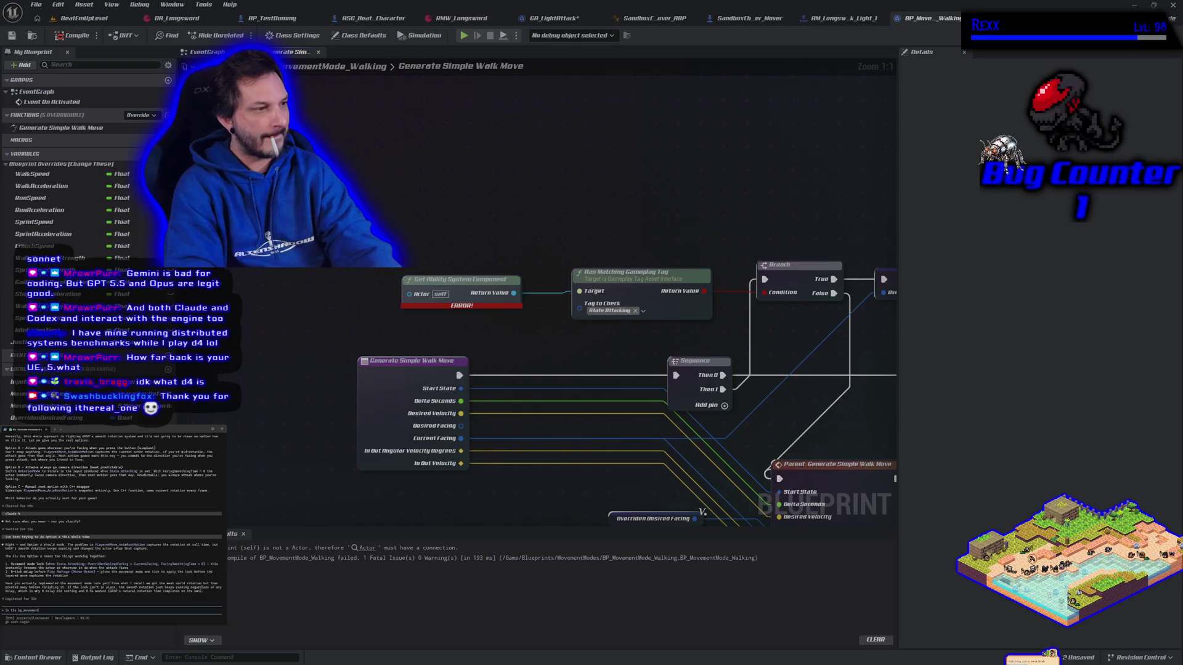
{"action": "type", "text": "ode_wal"}
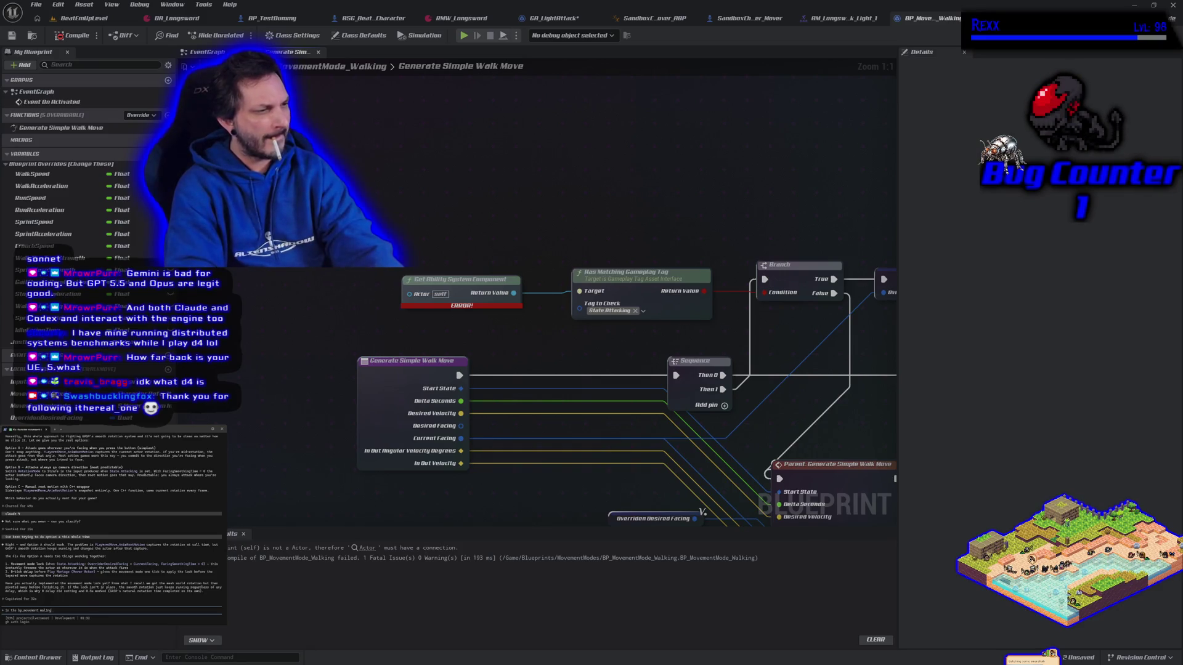
{"action": "type", "text": "ing how do i"}
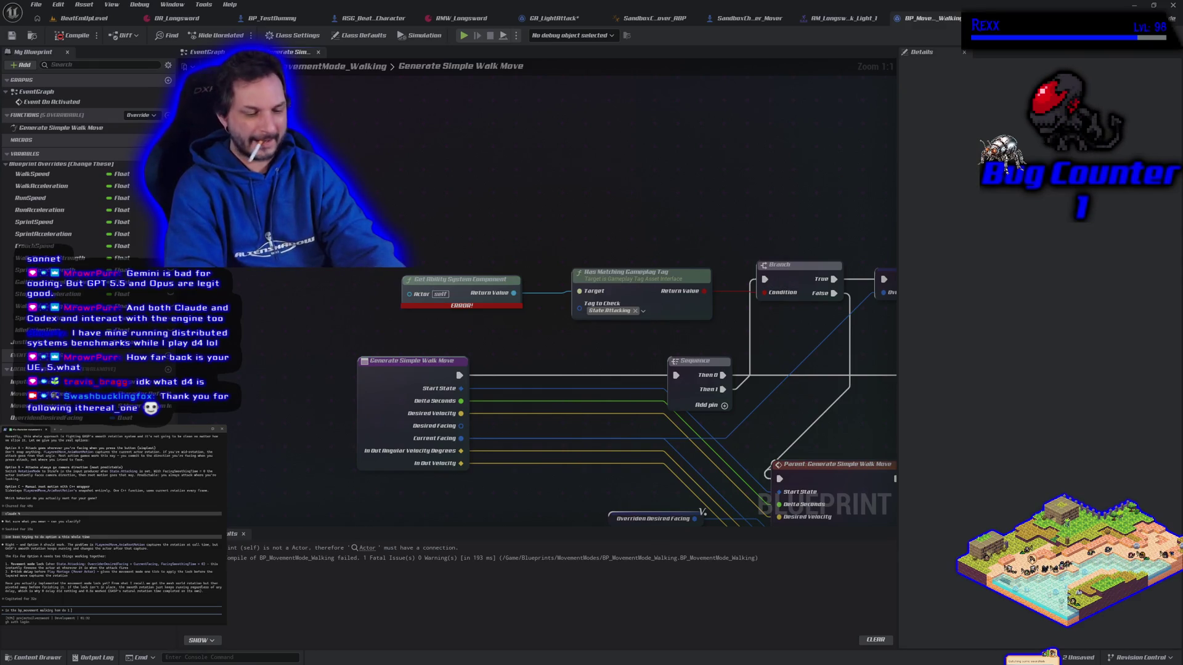
{"action": "key", "text": "BackSpace"}
{"action": "key", "text": "BackSpace"}
{"action": "key", "text": "BackSpace"}
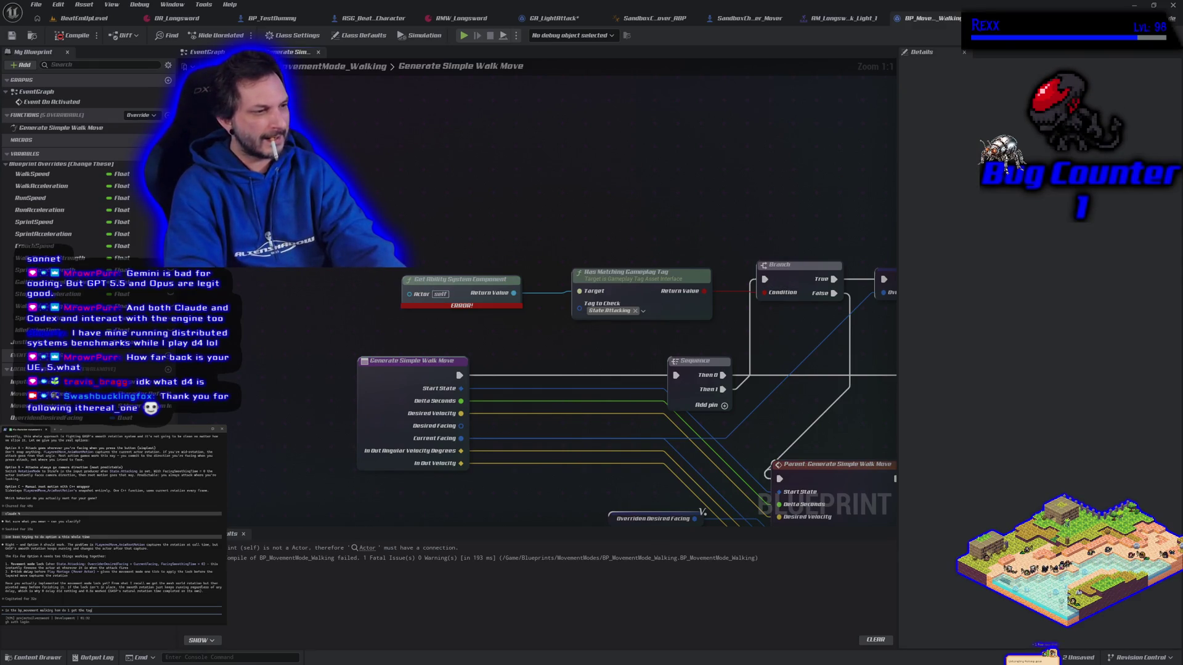
{"action": "key", "text": "BackSpace"}
{"action": "type", "text": "check the tag"}
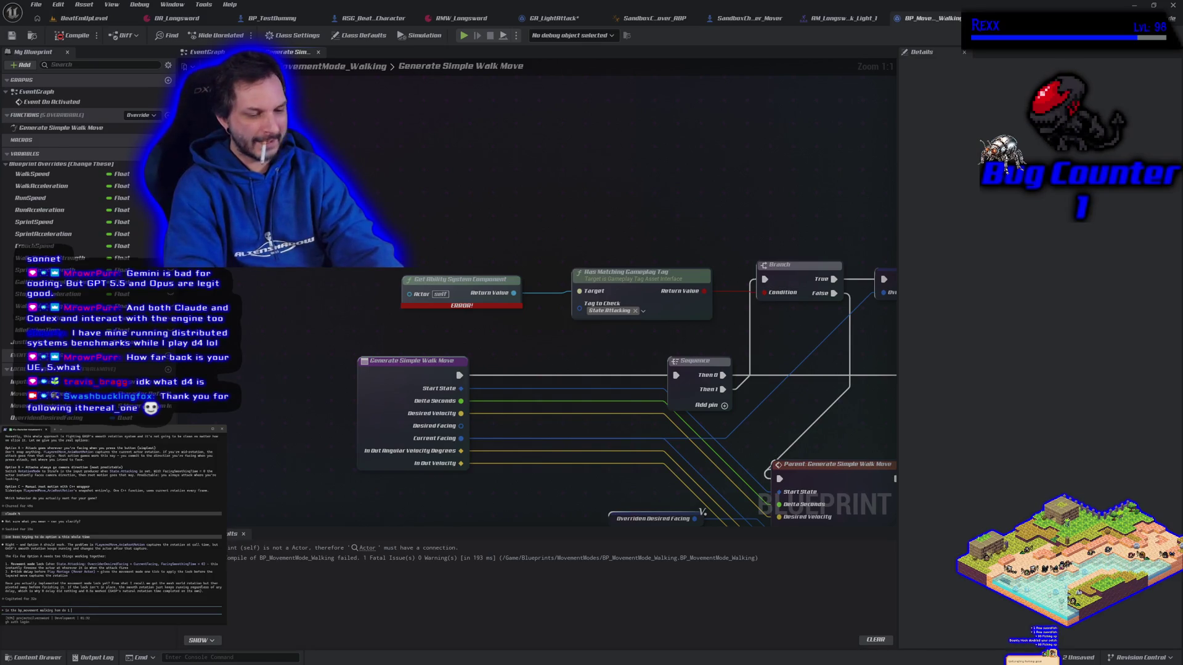
{"action": "key", "text": "Return"}
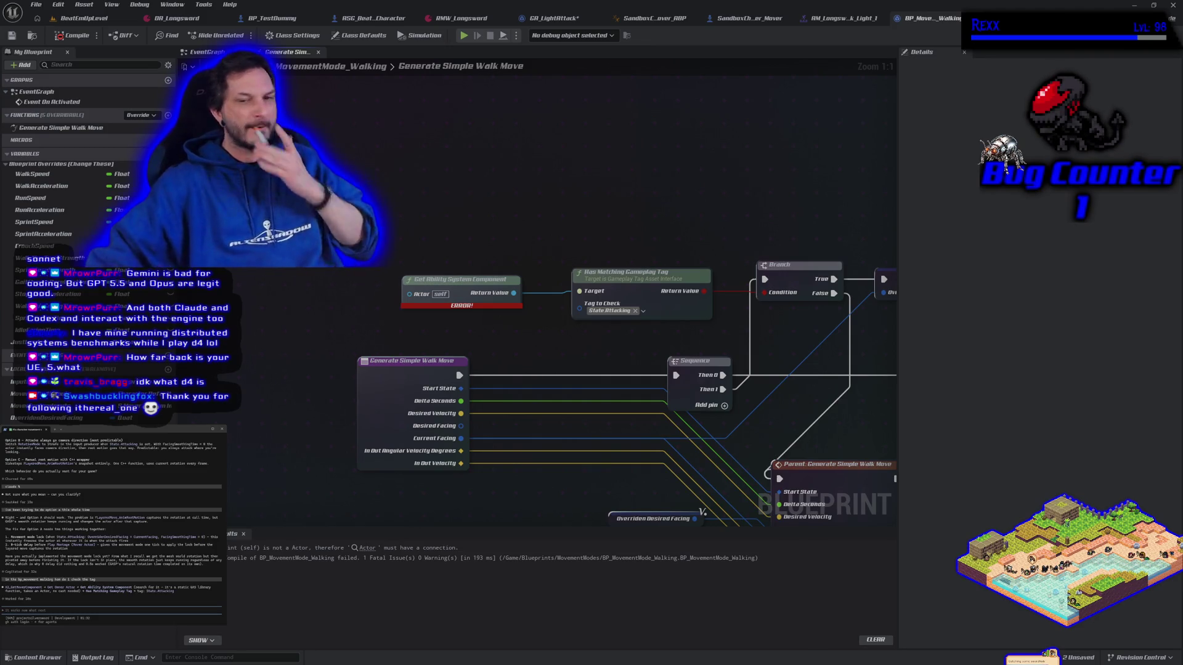
- Browse the graph's node list and close it without adding anything
{"action": "right_click", "coordinate": [259, 220]}
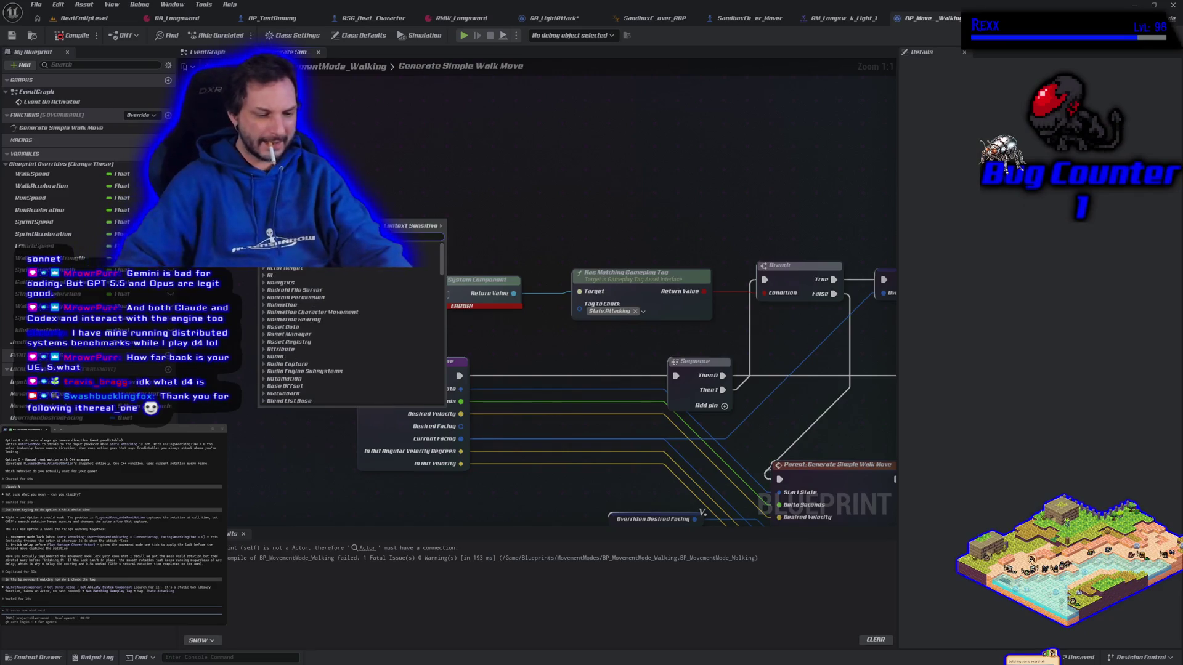
{"action": "scroll", "coordinate": [351, 339], "scroll_direction": "down", "scroll_amount": 5}
{"action": "scroll", "coordinate": [351, 338], "scroll_direction": "down", "scroll_amount": 5}
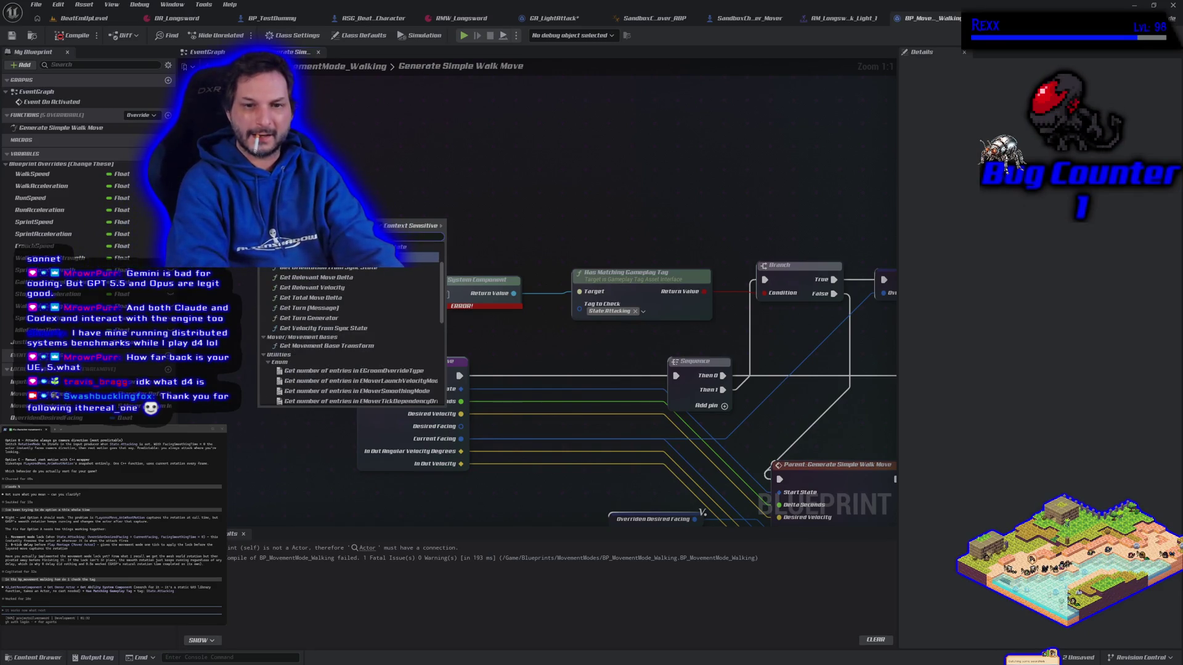
{"action": "key", "text": "Escape"}
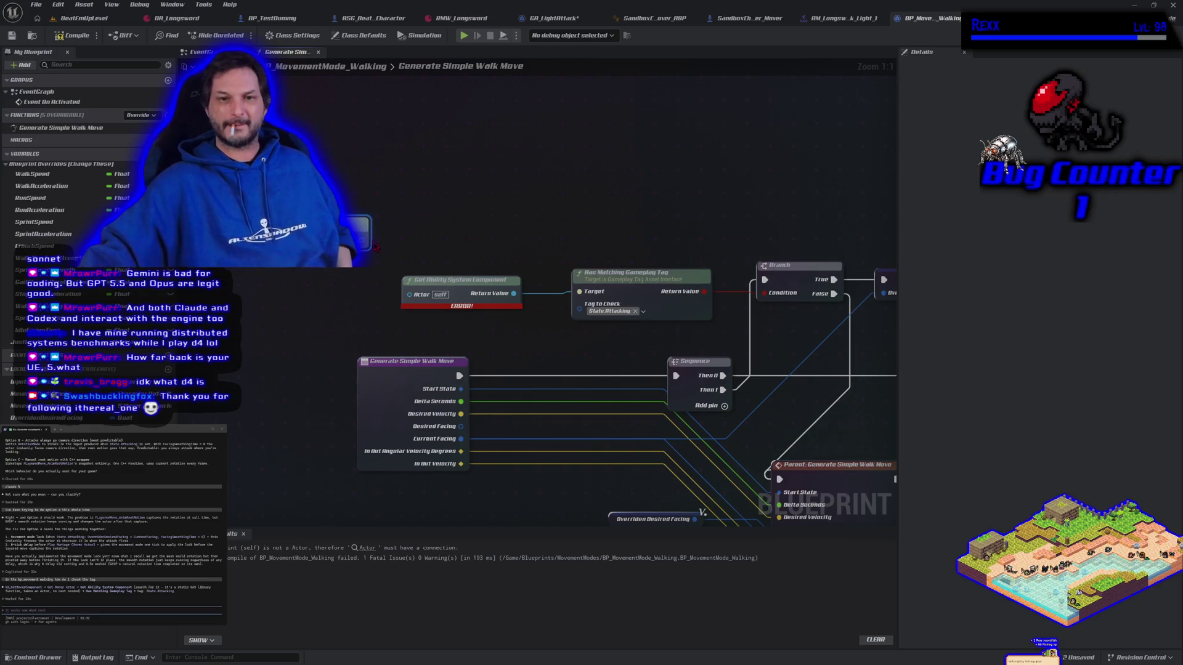
- Wire a Get Owner node into the ability component's Actor input and position the owner pair beside it
{"action": "left_click_drag", "start_coordinate": [409, 294], "coordinate": [405, 251]}
{"action": "type", "text": "get owner actor"}
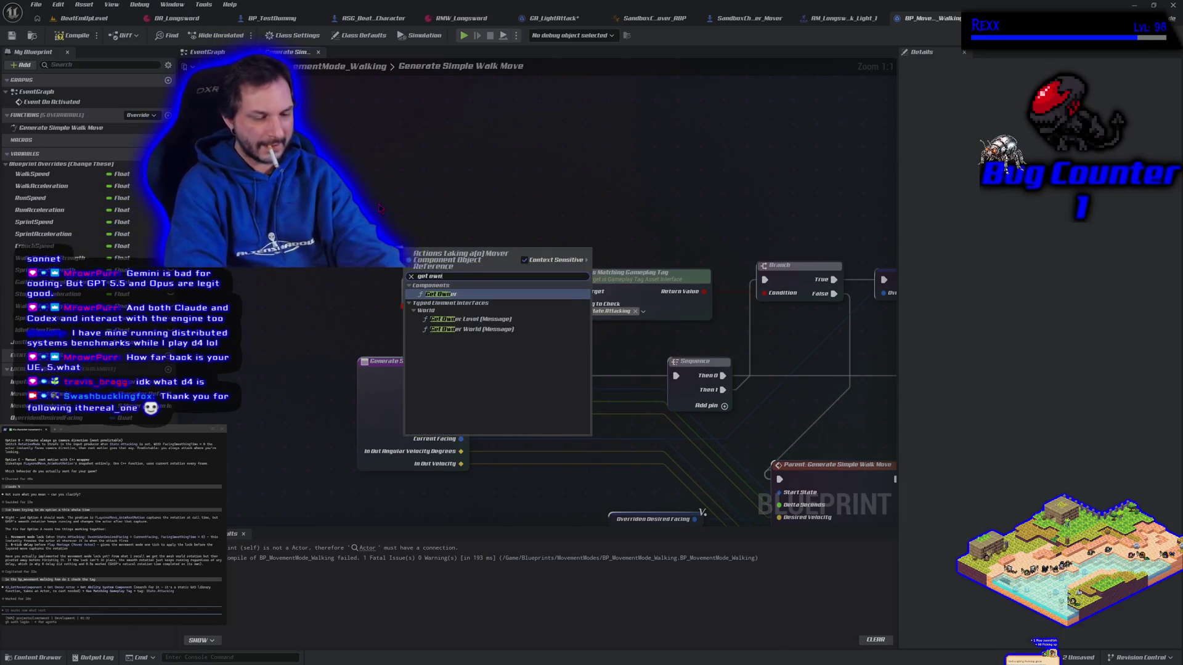
{"action": "key", "text": "Return"}
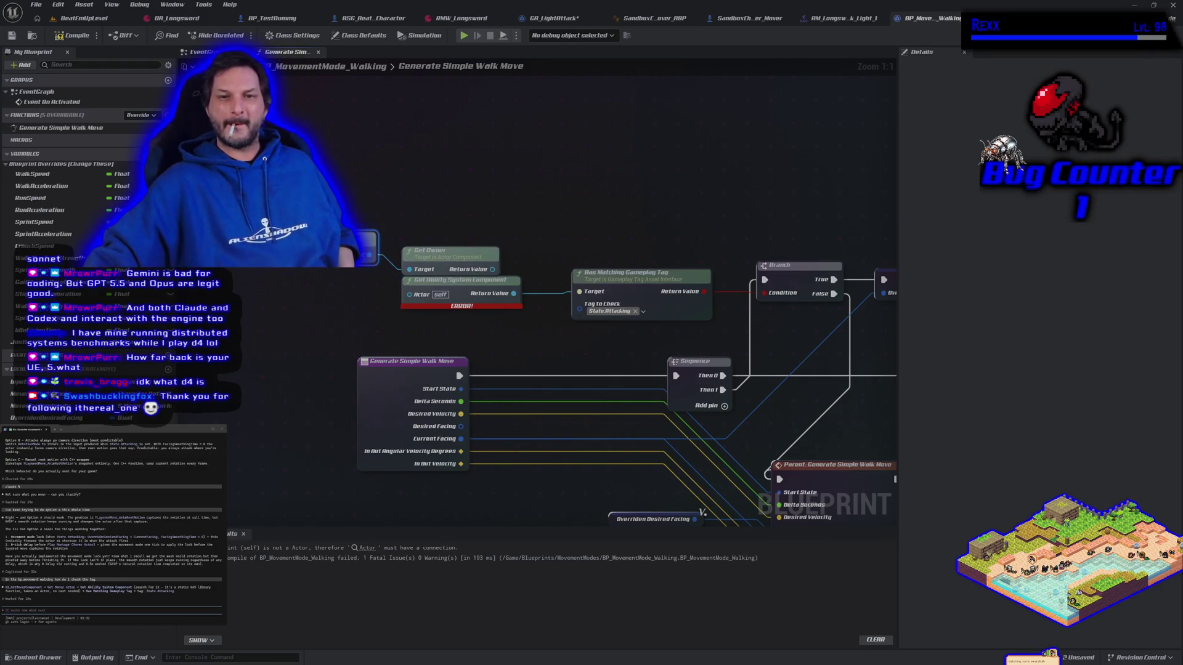
{"action": "key", "text": "ctrl+w"}
{"action": "mouse_move", "coordinate": [434, 262]}
{"action": "left_mouse_down"}
{"action": "mouse_move", "coordinate": [316, 285]}
{"action": "mouse_move", "coordinate": [409, 293]}
{"action": "left_mouse_up"}
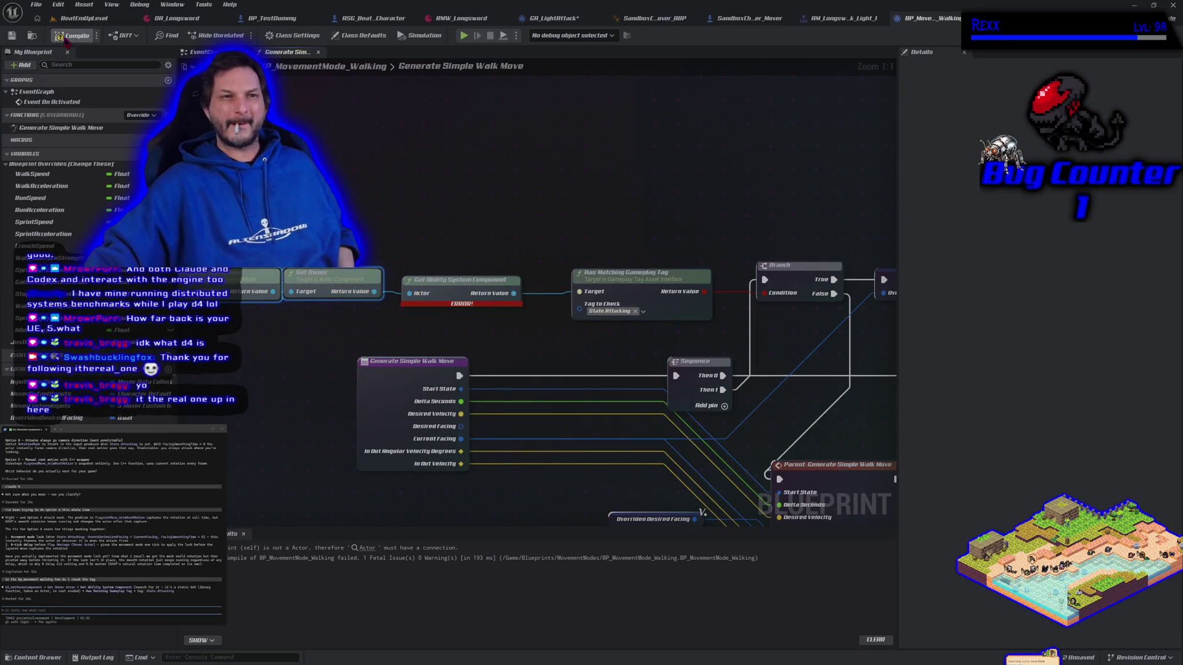
{"action": "left_click", "coordinate": [74, 18]}
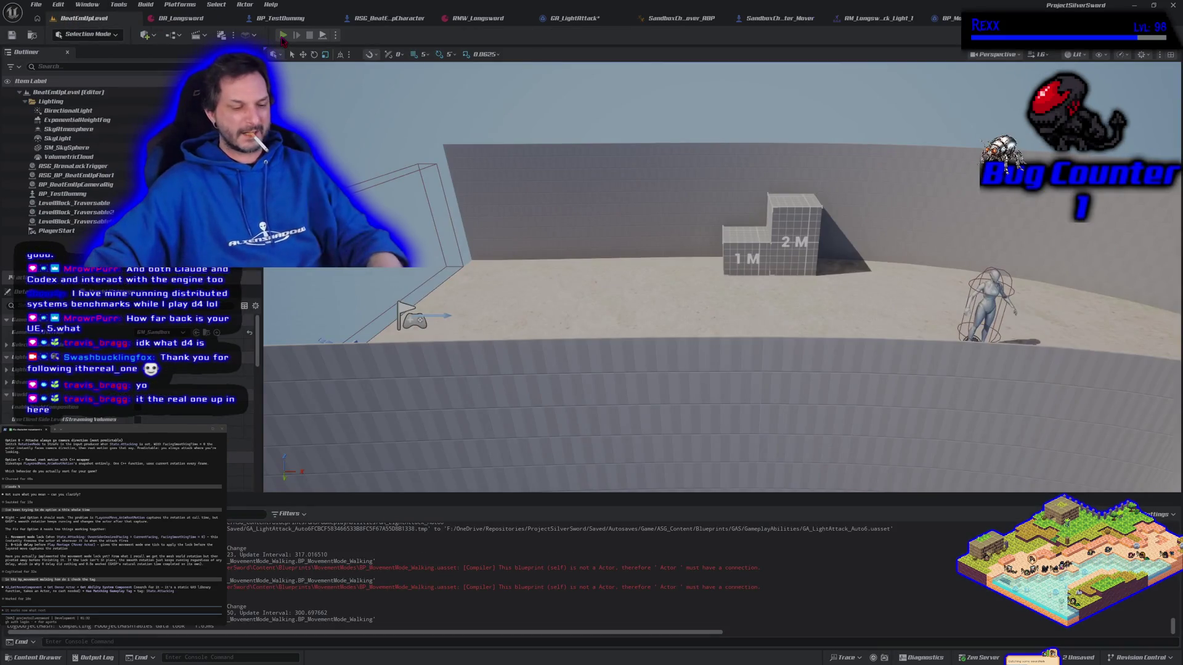
- Play-test BeatEmUpLevel, moving and attacking with the sword character, then return to BP_MovementMode_Walking
{"action": "left_click", "coordinate": [283, 35]}
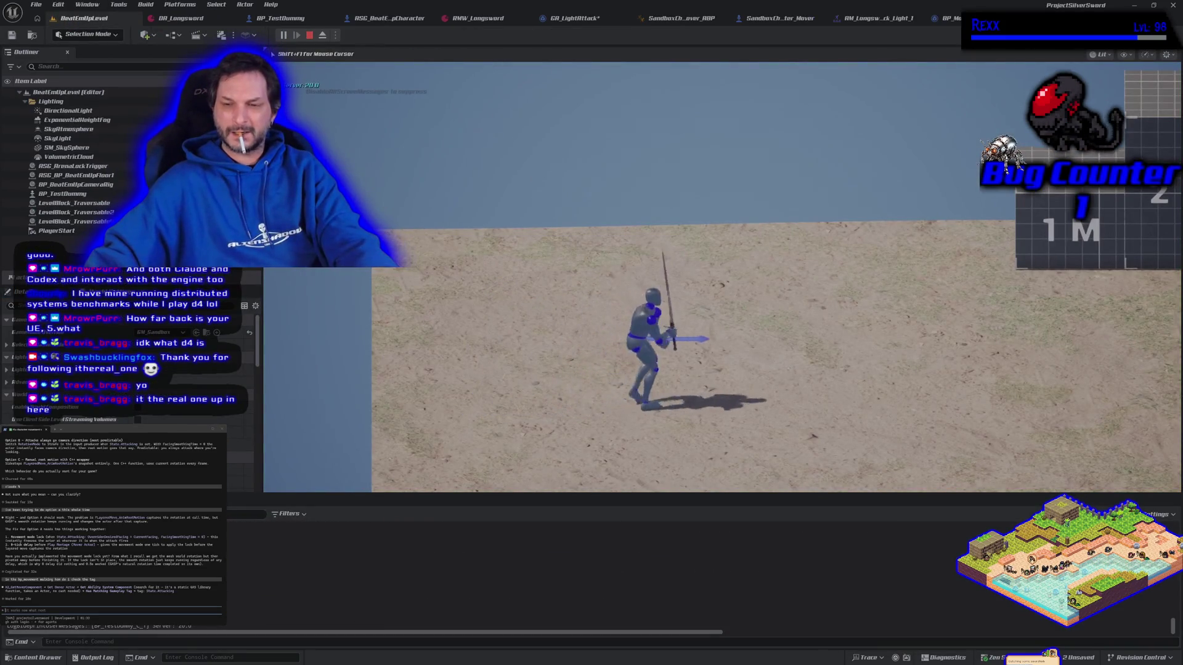
{"action": "key", "text": "a"}
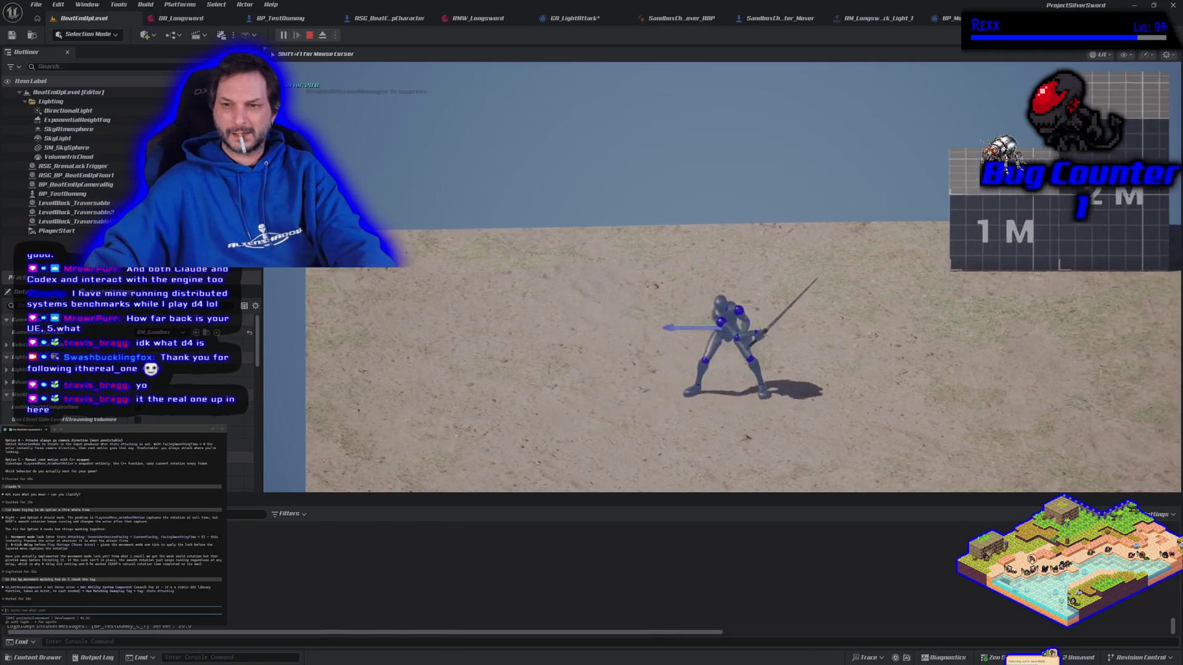
{"action": "key", "text": "Escape"}
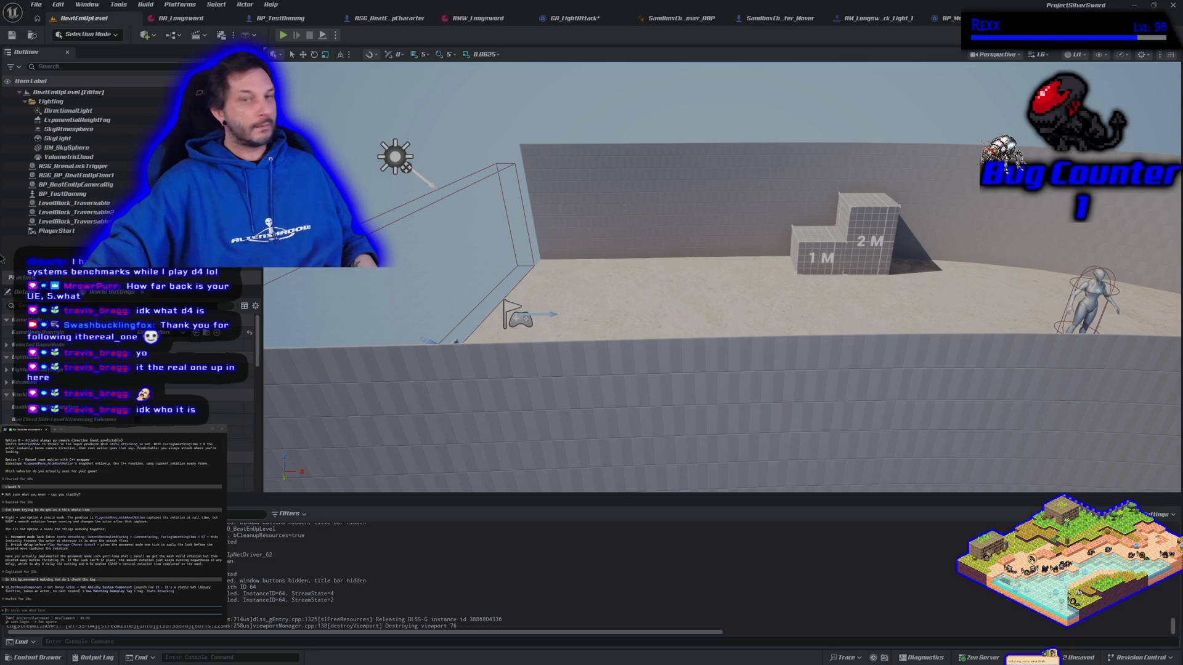
{"action": "left_click", "coordinate": [942, 18]}
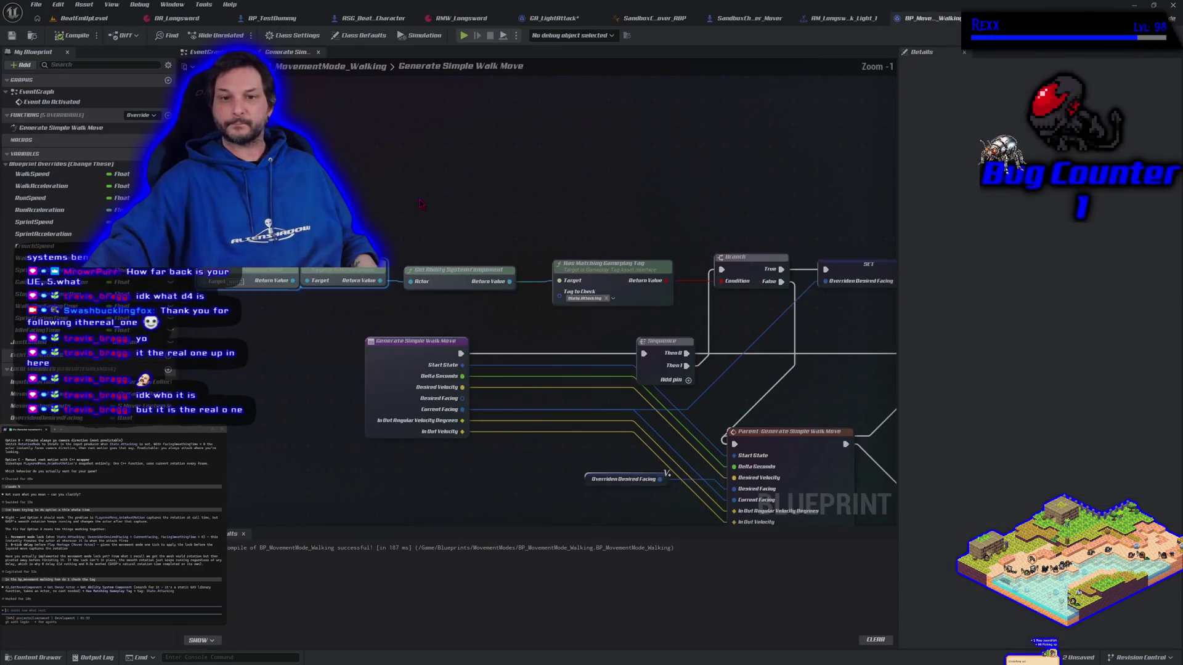
- Copy the tag-check and parent-move nodes from the walk-move graph
{"action": "scroll", "coordinate": [419, 203], "scroll_direction": "down", "scroll_amount": 1}
{"action": "mouse_move", "coordinate": [231, 169]}
{"action": "left_mouse_down"}
{"action": "mouse_move", "coordinate": [296, 259]}
{"action": "mouse_move", "coordinate": [592, 357]}
{"action": "mouse_move", "coordinate": [727, 437]}
{"action": "mouse_move", "coordinate": [815, 468]}
{"action": "mouse_move", "coordinate": [887, 469]}
{"action": "left_mouse_up"}
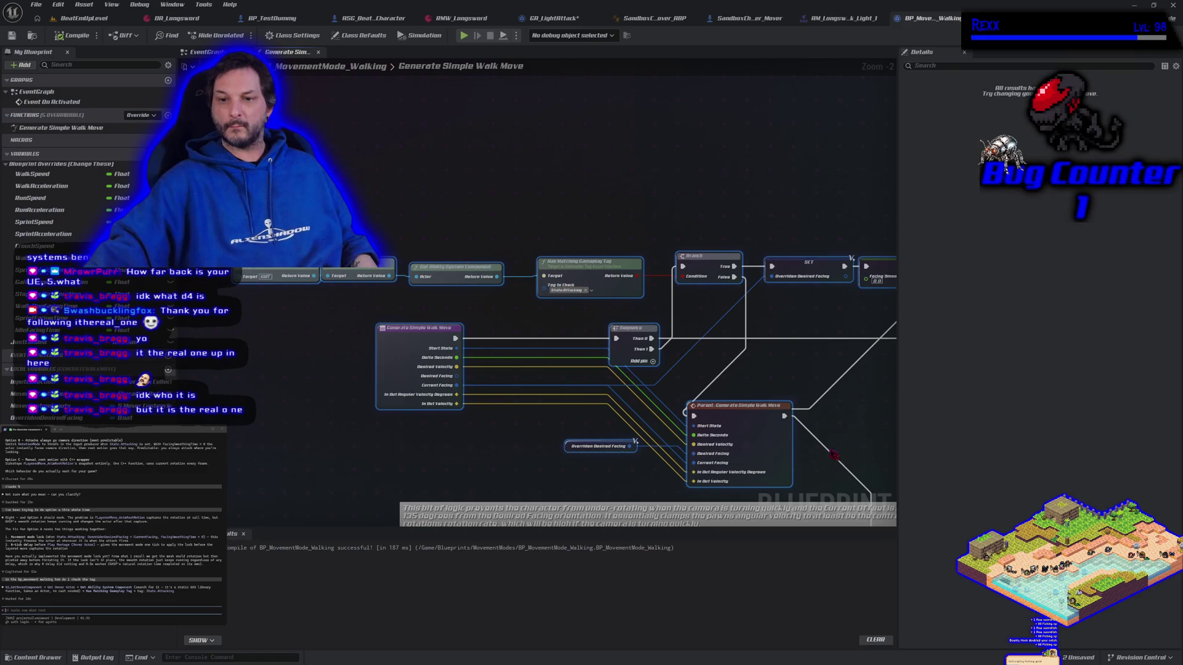
{"action": "right_click", "coordinate": [761, 437]}
{"action": "left_click", "coordinate": [795, 255]}
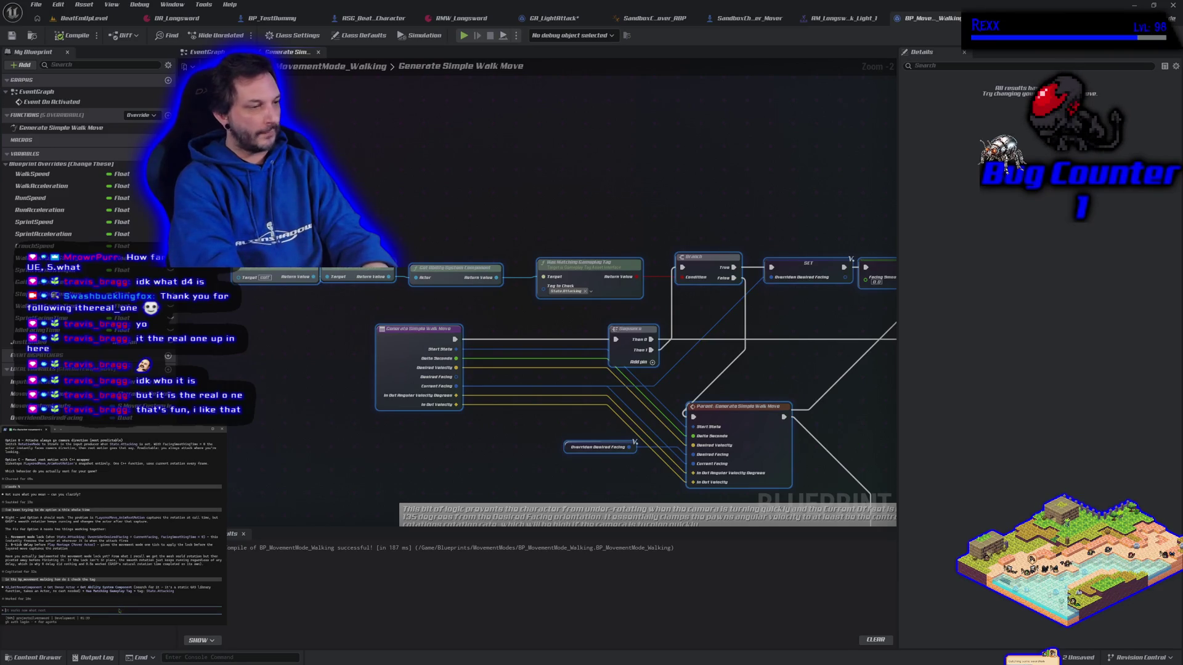
- Paste the copied node text into Claude Code, send it, and save the project
{"action": "key", "text": "ctrl+v"}
{"action": "key", "text": "Return"}
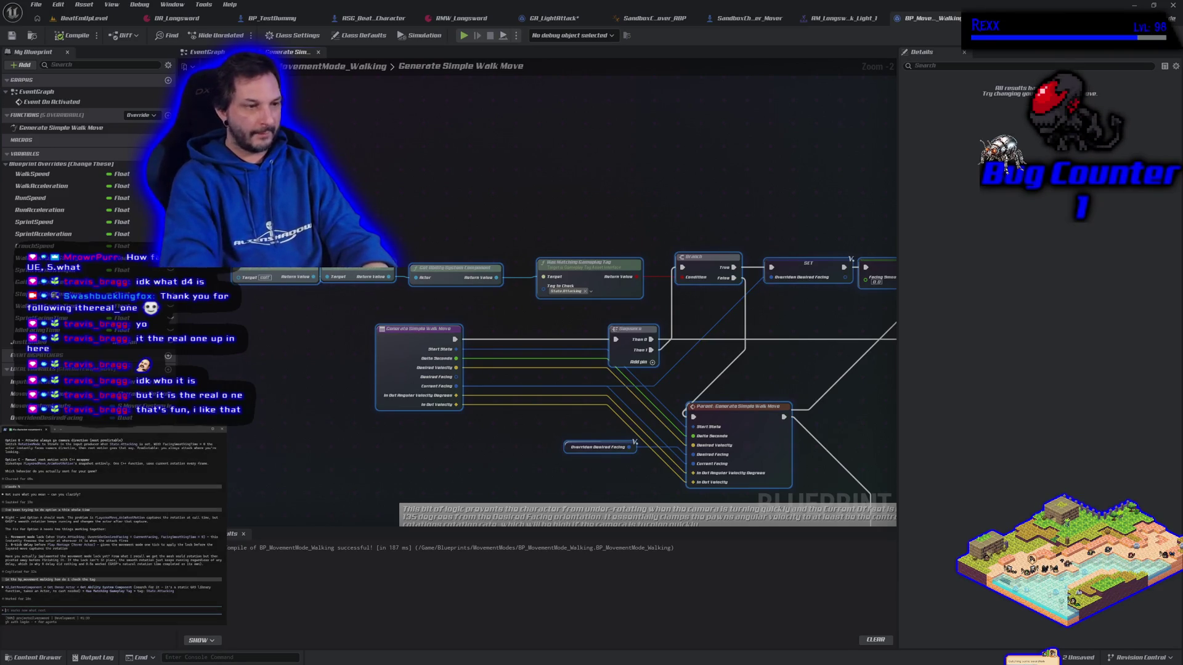
{"action": "left_click", "coordinate": [249, 353]}
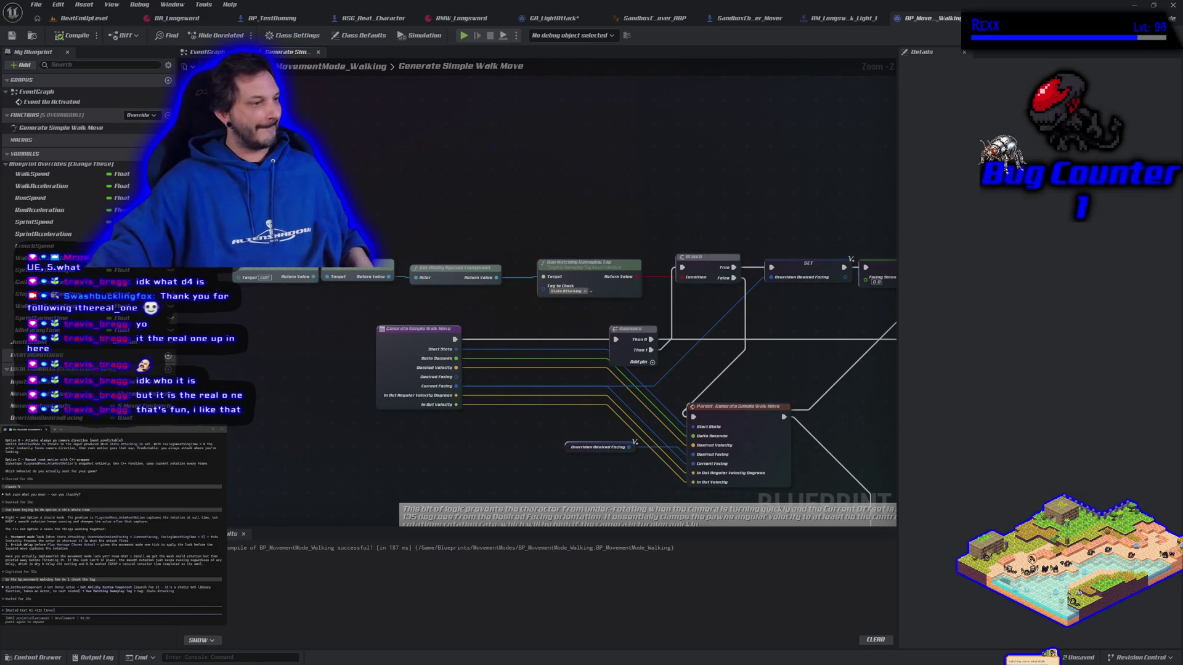
{"action": "key", "text": "Return"}
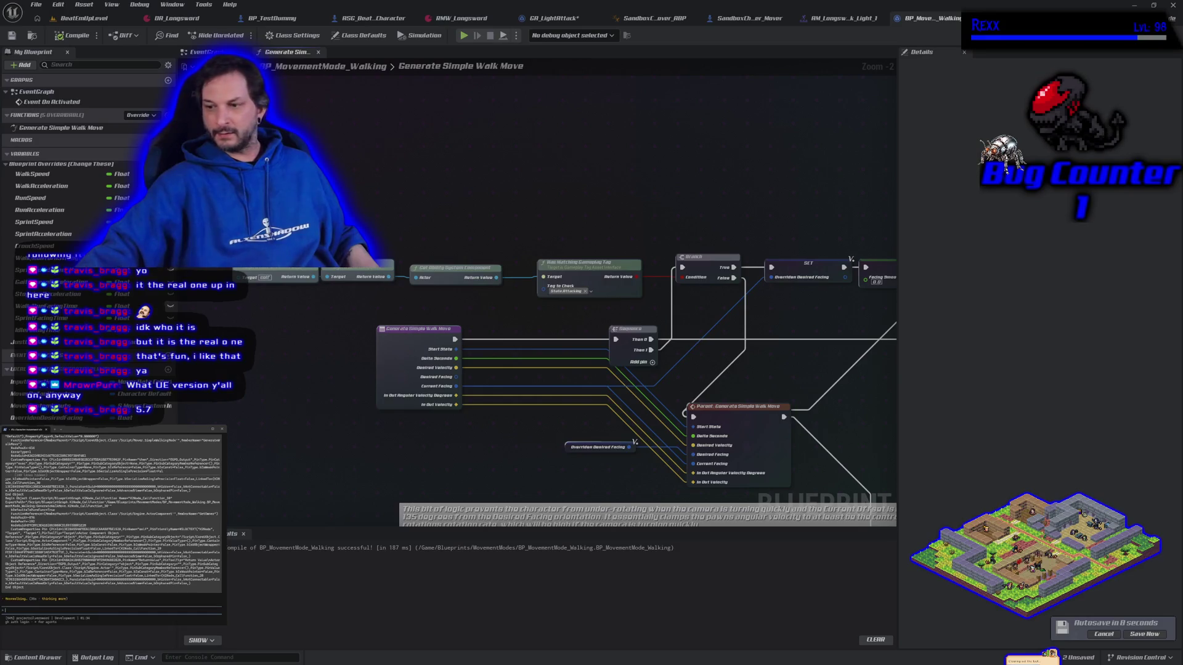
{"action": "left_click", "coordinate": [1145, 635]}
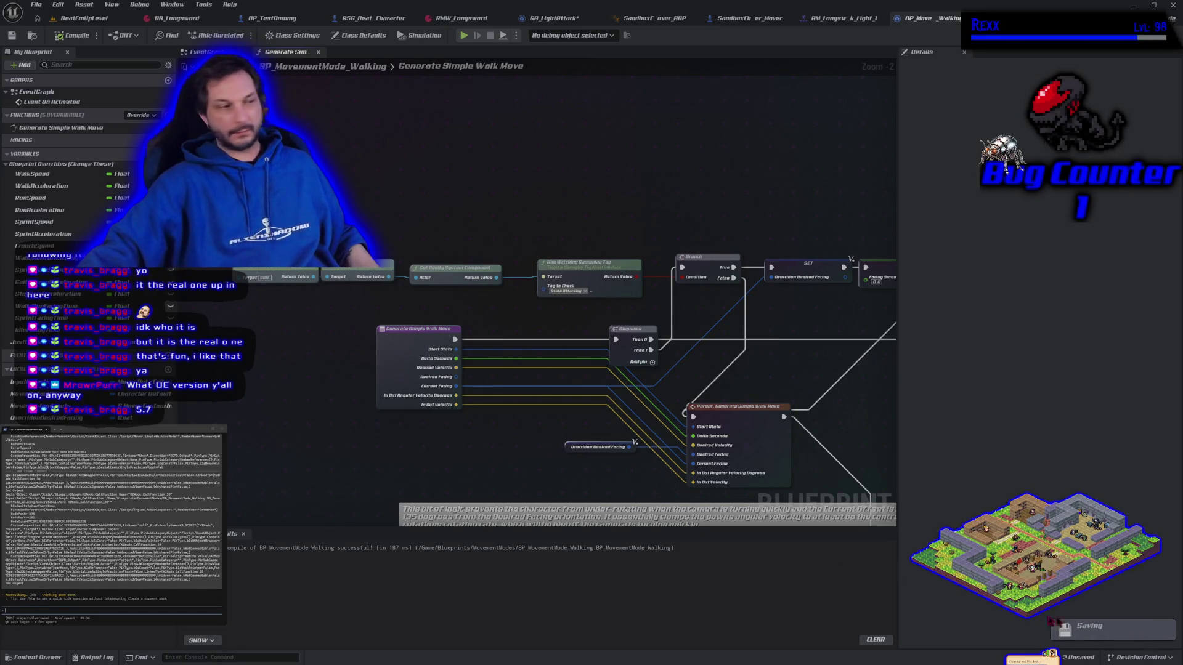
{"action": "key", "text": "alt+Tab"}
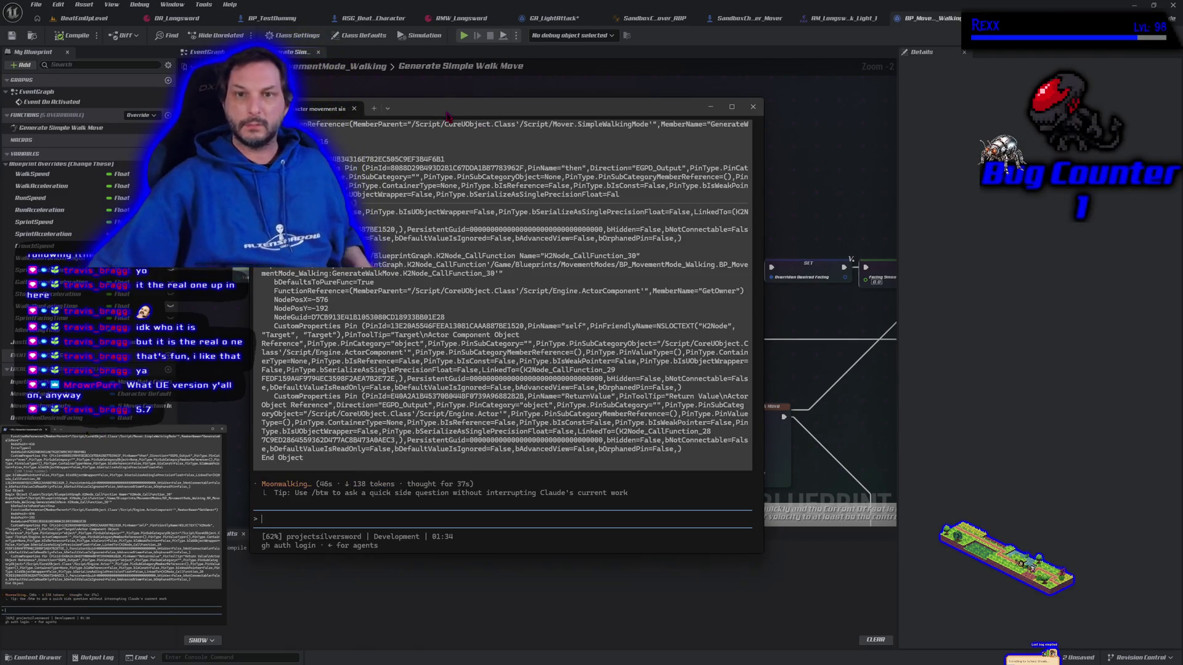
- Switch from the Claude Code window back to the Blueprint editor
{"action": "key", "text": "alt+Tab"}
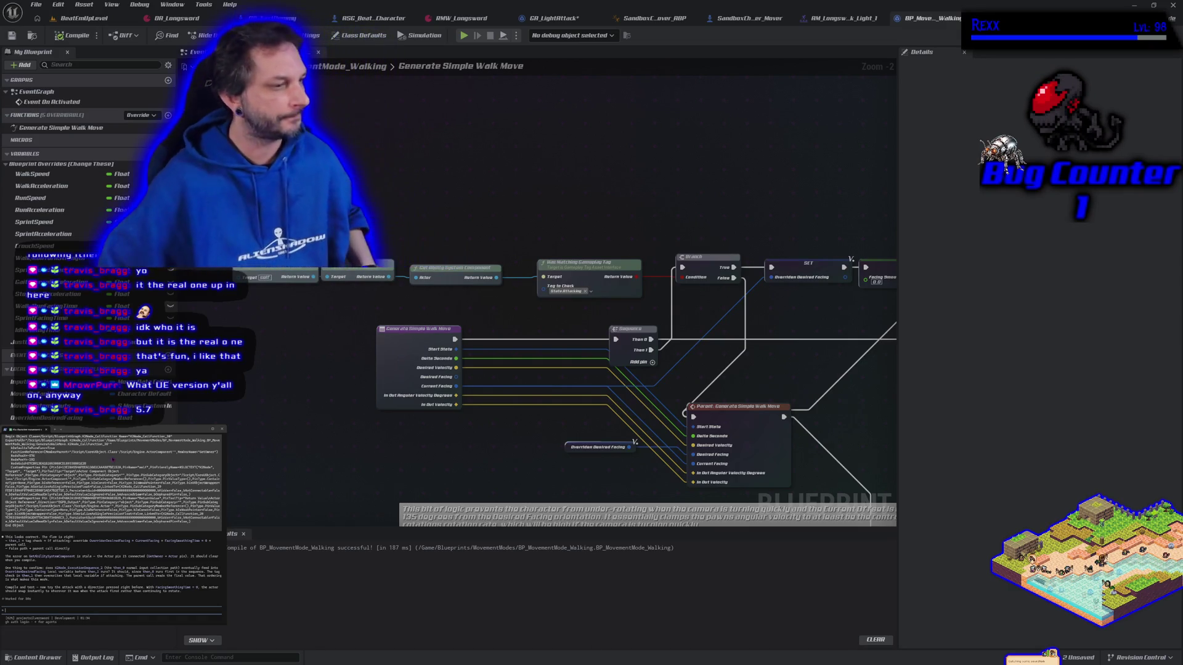
- Survey the walk-move graph zoomed out to Zoom -8, then select all its nodes and comments
{"action": "left_click_drag", "start_coordinate": [392, 437], "coordinate": [303, 399]}
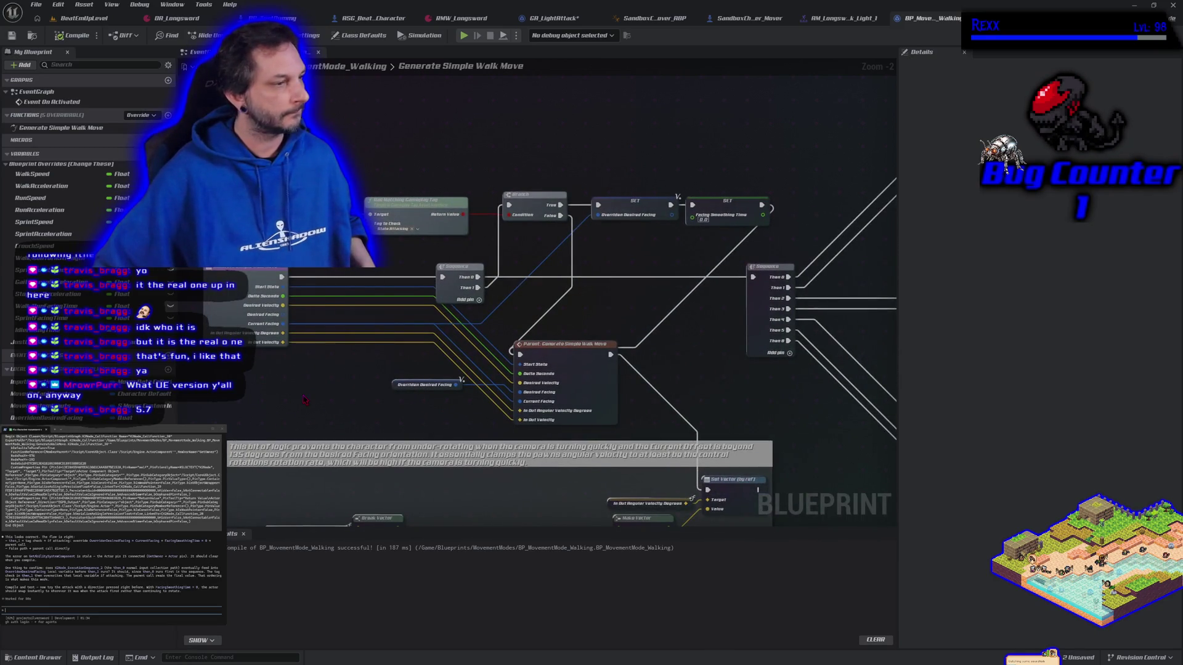
{"action": "scroll", "coordinate": [304, 399], "scroll_direction": "down", "scroll_amount": 1}
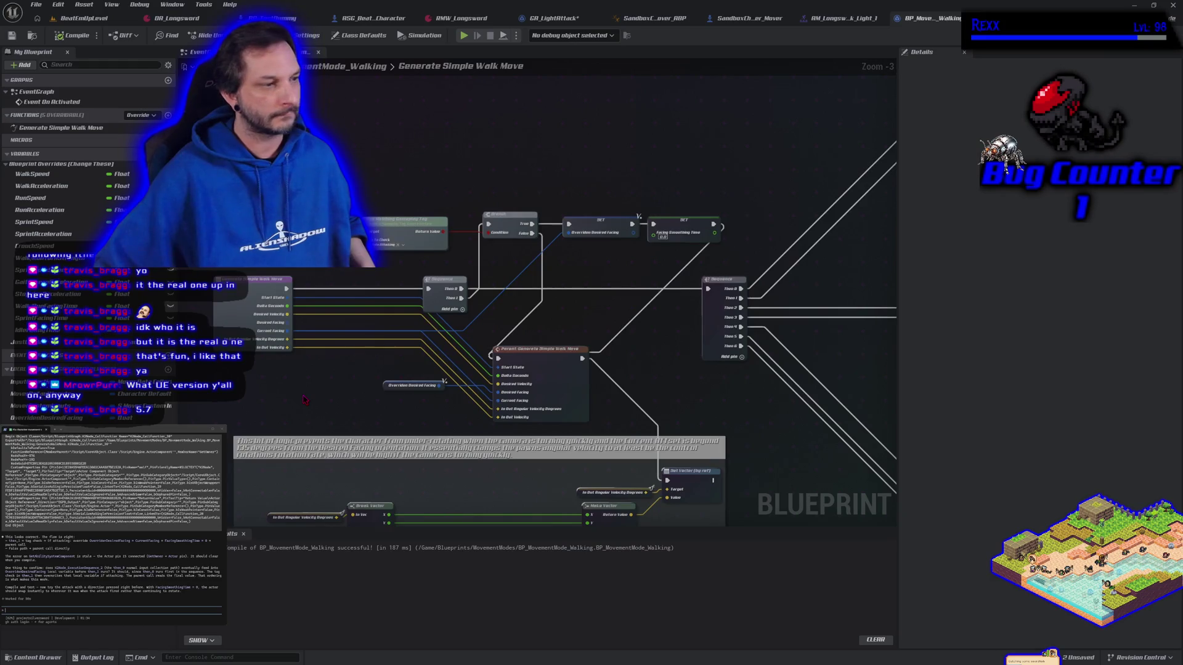
{"action": "mouse_move", "coordinate": [301, 395]}
{"action": "left_mouse_down"}
{"action": "mouse_move", "coordinate": [278, 409]}
{"action": "mouse_move", "coordinate": [372, 407]}
{"action": "left_mouse_up"}
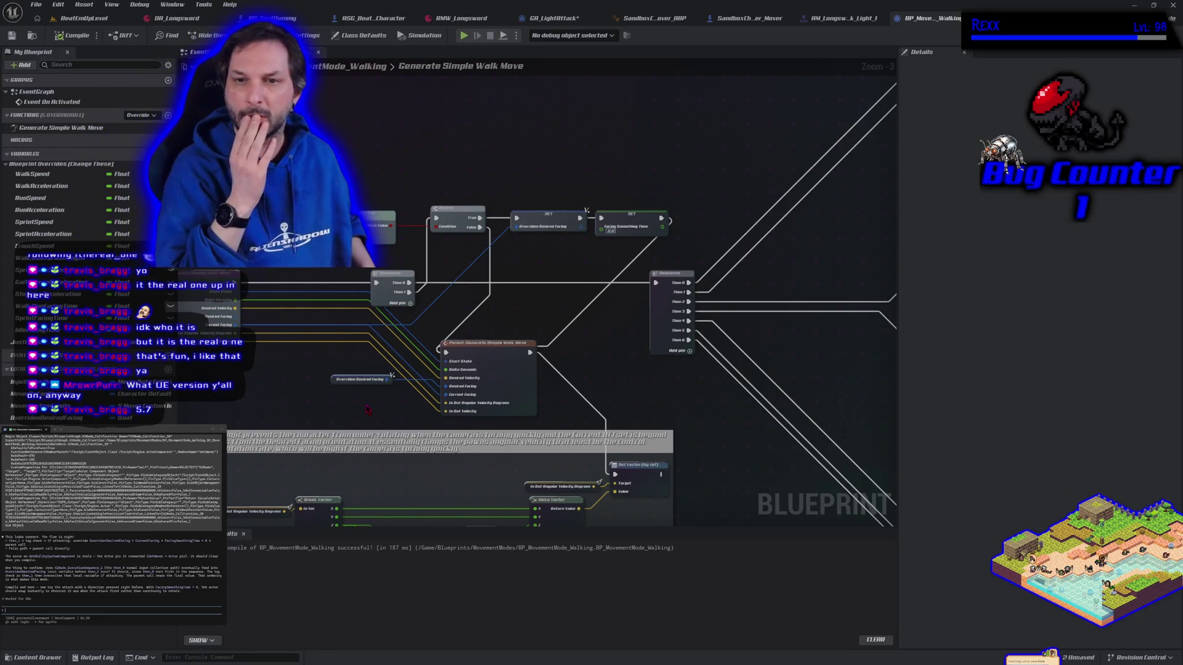
{"action": "left_click_drag", "start_coordinate": [319, 397], "coordinate": [388, 373]}
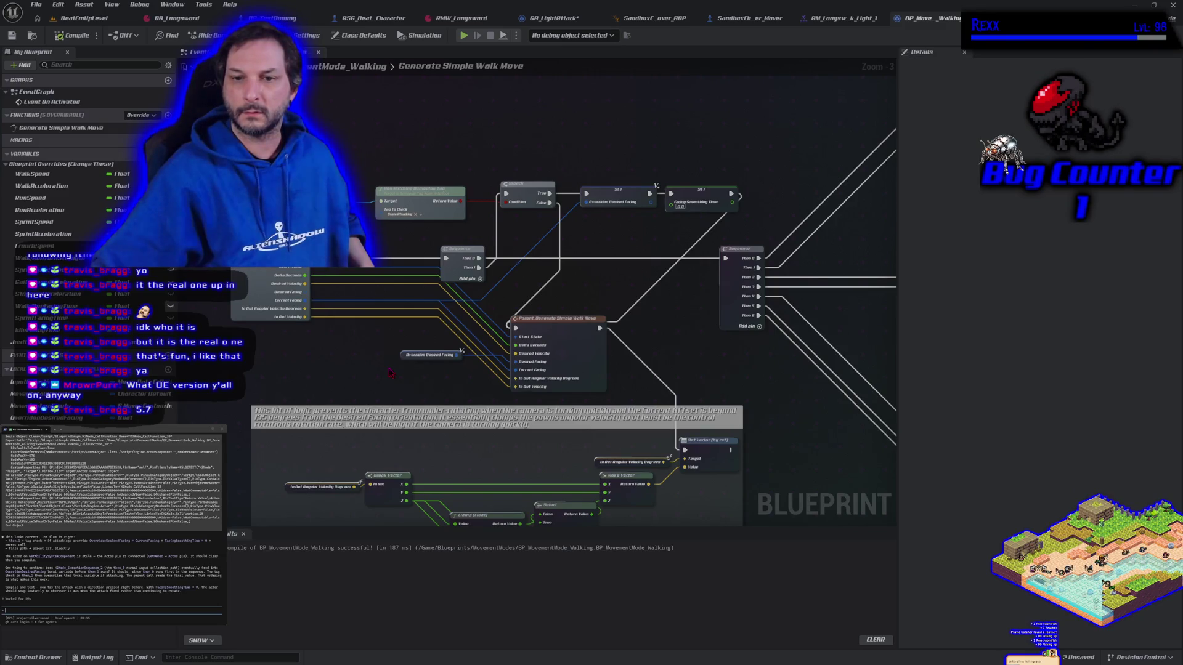
{"action": "left_click_drag", "start_coordinate": [416, 374], "coordinate": [359, 334]}
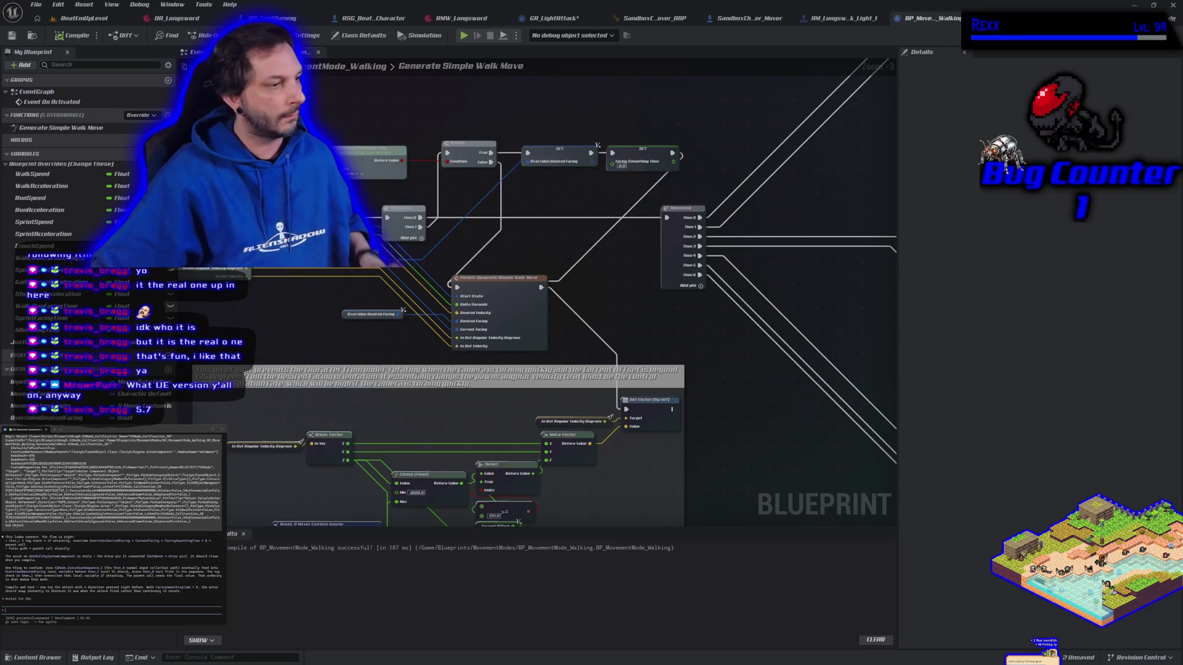
{"action": "scroll", "coordinate": [360, 297], "scroll_direction": "down", "scroll_amount": 2}
{"action": "scroll", "coordinate": [361, 297], "scroll_direction": "down", "scroll_amount": 3}
{"action": "key", "text": "ctrl+a"}
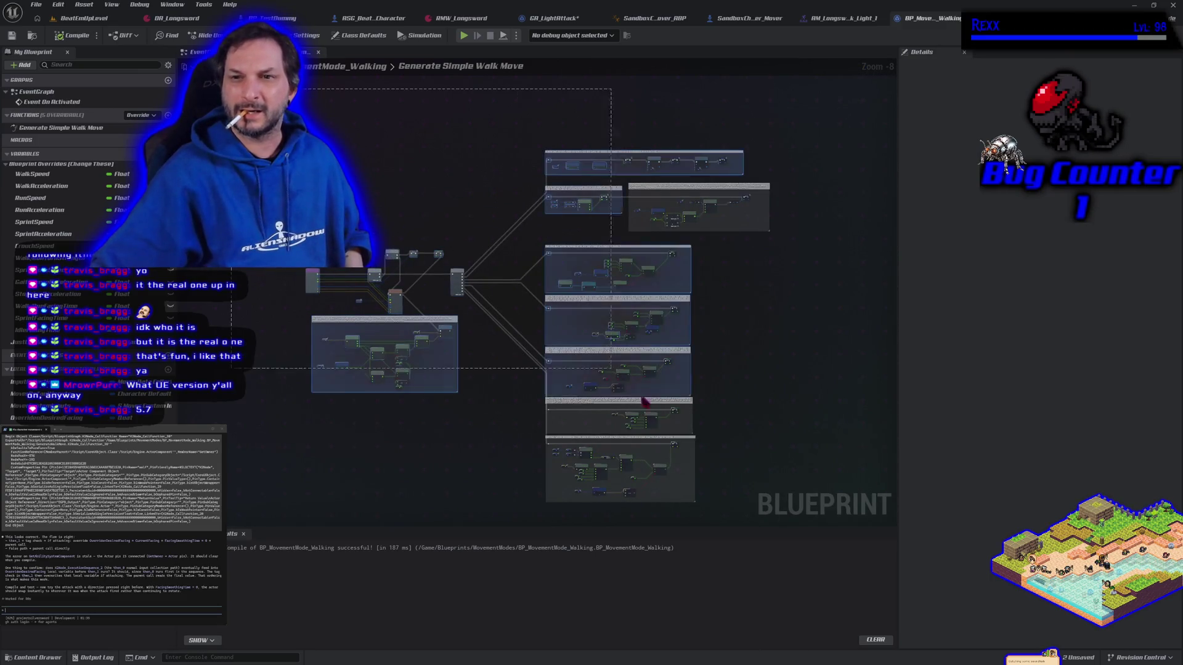
- Paste the whole walk-move graph text into Claude Code, accept the size warning, and send it
{"action": "left_click_drag", "start_coordinate": [479, 410], "coordinate": [479, 402]}
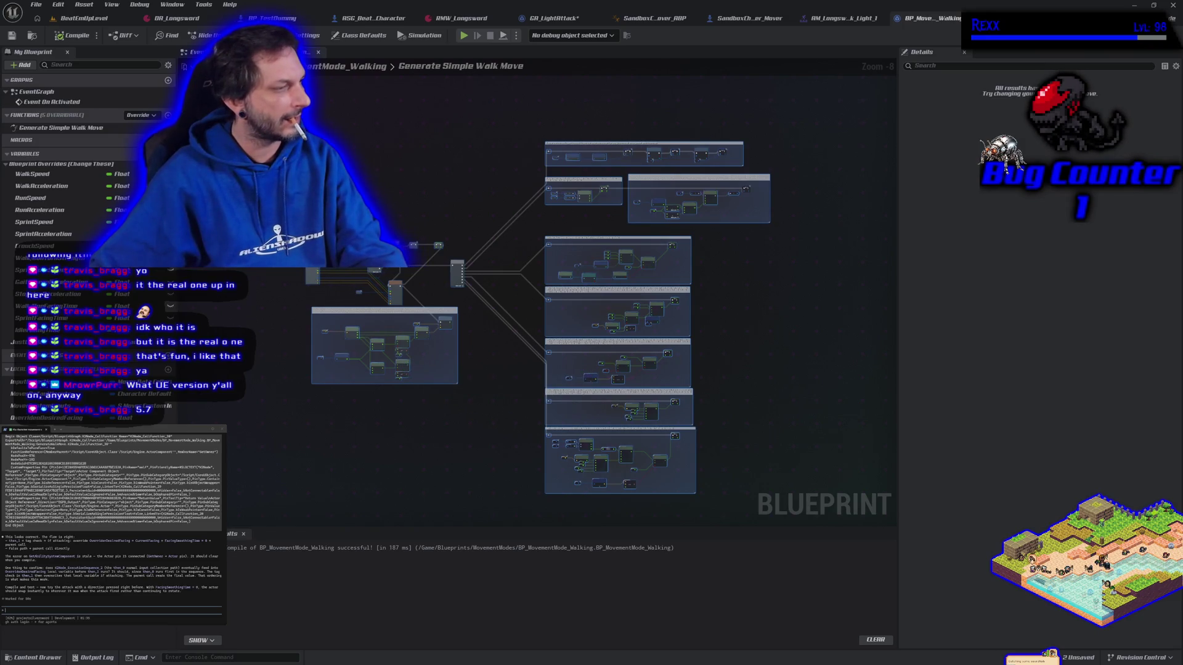
{"action": "key", "text": "ctrl+v"}
{"action": "left_click", "coordinate": [88, 536]}
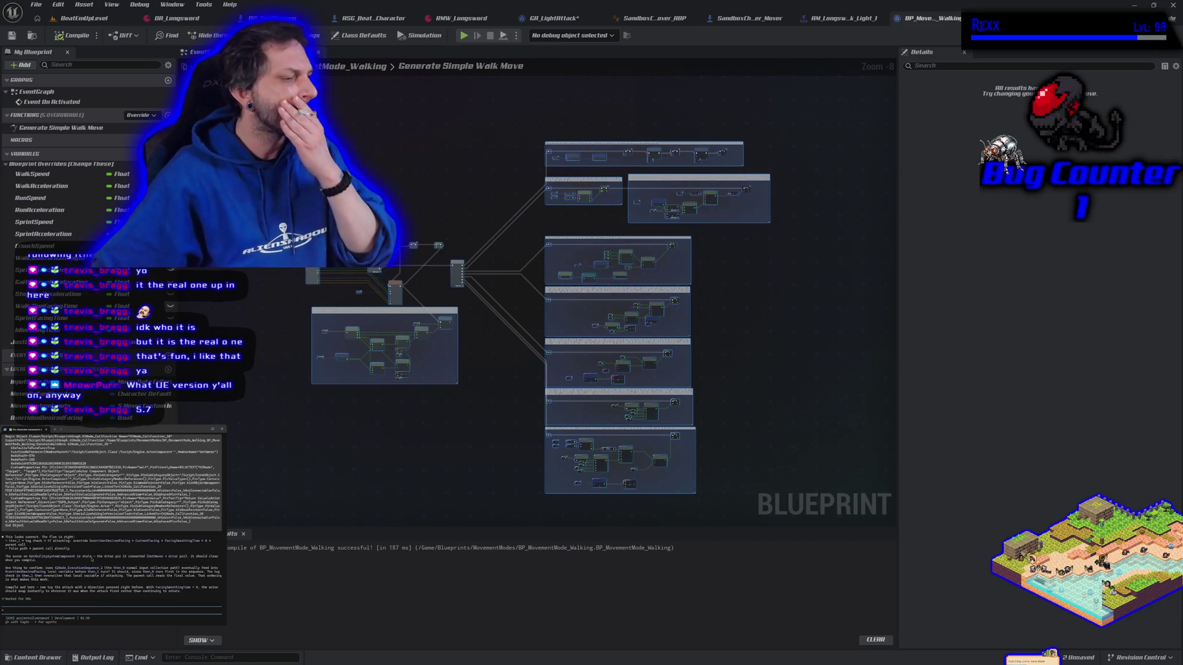
{"action": "key", "text": "Return"}
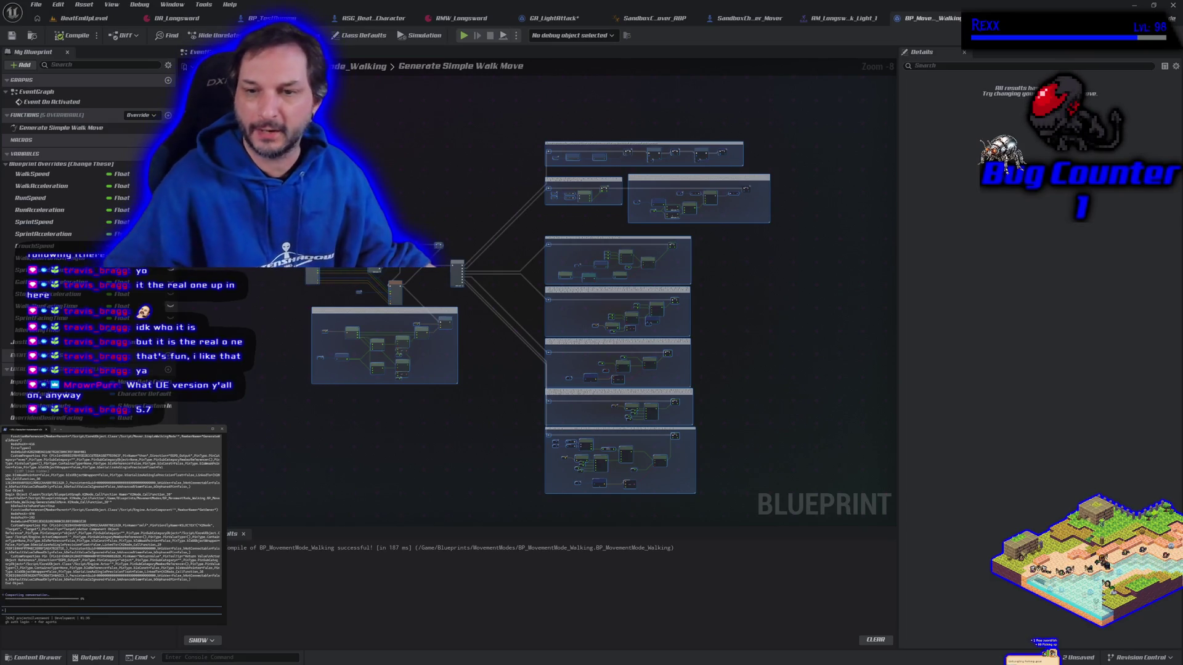
{"action": "scroll", "coordinate": [448, 428], "scroll_direction": "up", "scroll_amount": 2}
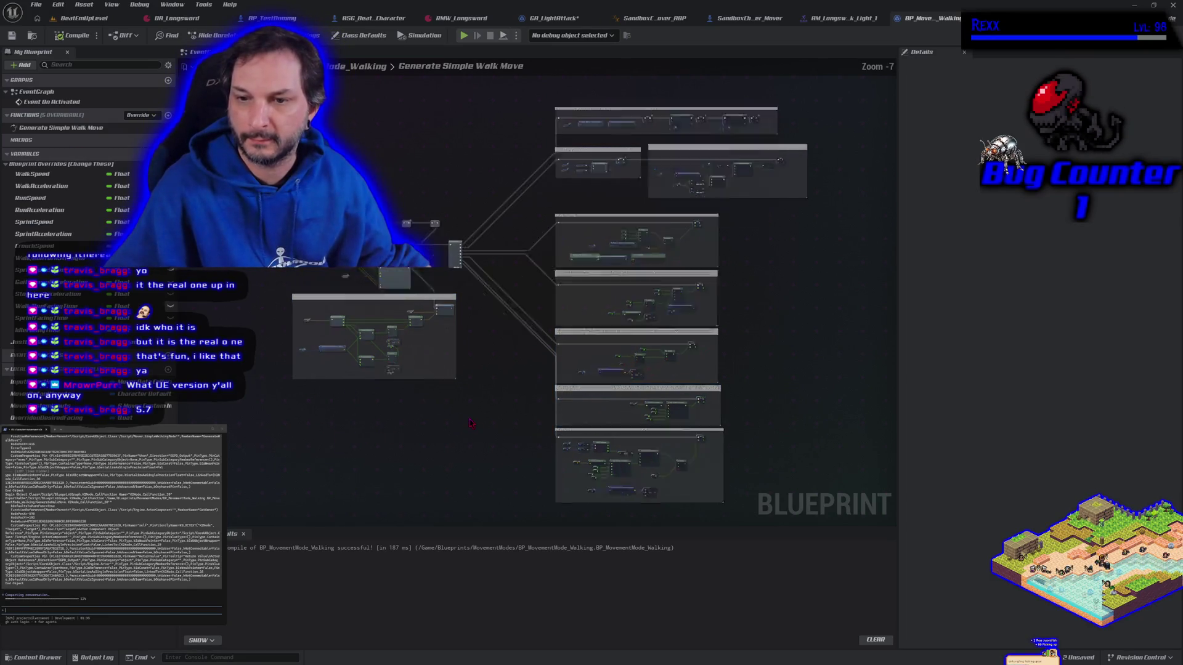
{"action": "scroll", "coordinate": [447, 428], "scroll_direction": "down", "scroll_amount": 1}
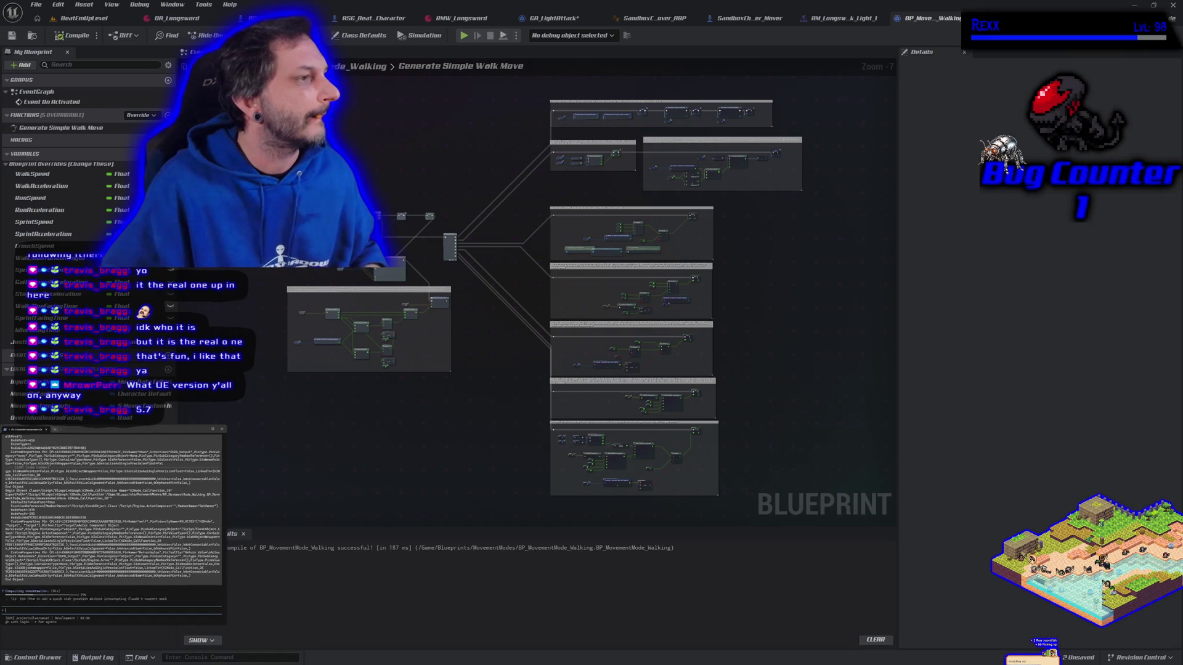
- Open a new PowerShell tab, cd to f:/onedrive/repositories/projectallvereword/source/projectallvereword, and run claude
{"action": "key", "text": "ctrl+shift+t"}
{"action": "type", "text": "claude"}
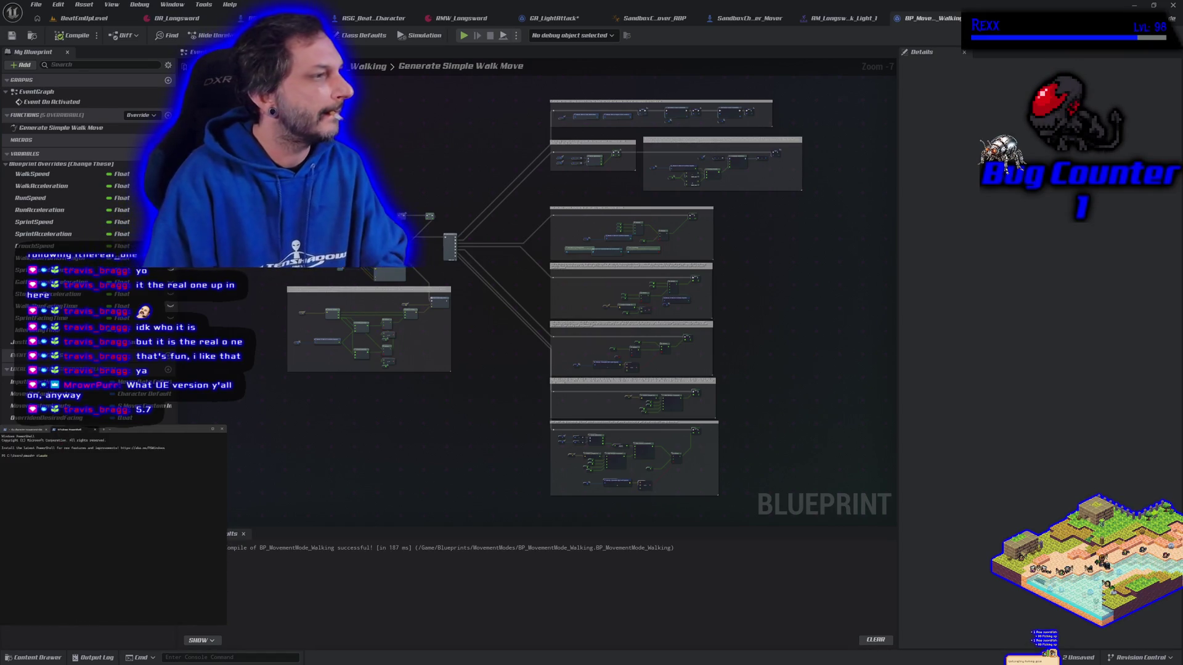
{"action": "type", "text": "cd f:/onedrive/repositories/projectallvereword/source/projectallvereword"}
{"action": "key", "text": "Return"}
{"action": "type", "text": "claude"}
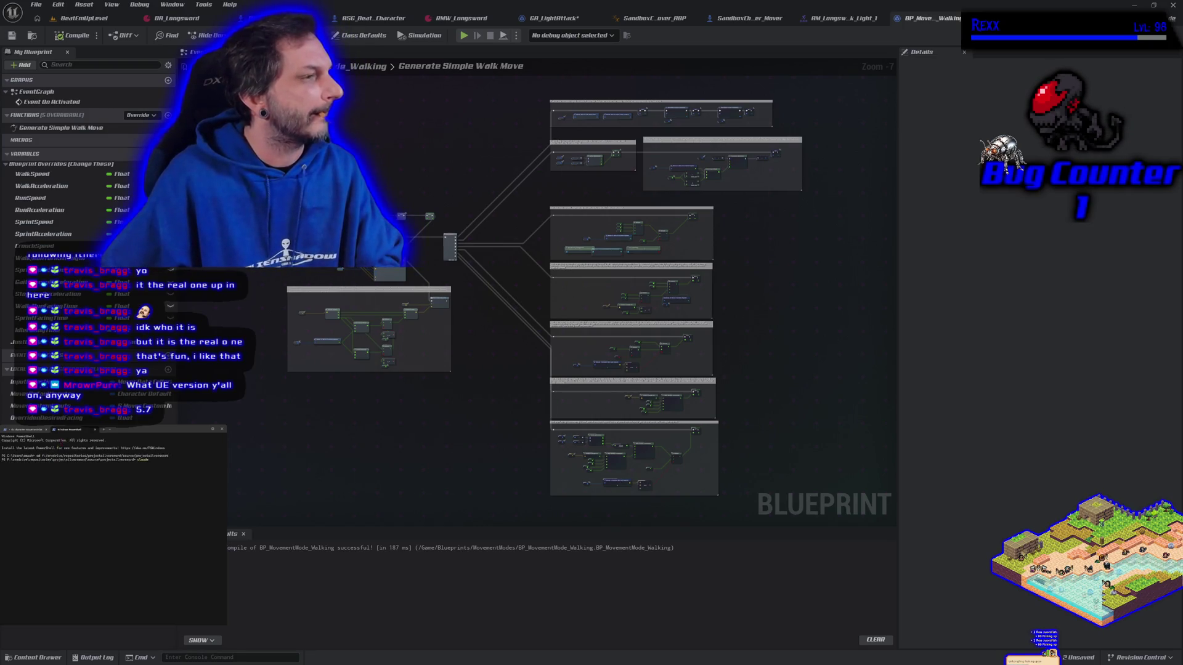
{"action": "key", "text": "Return"}
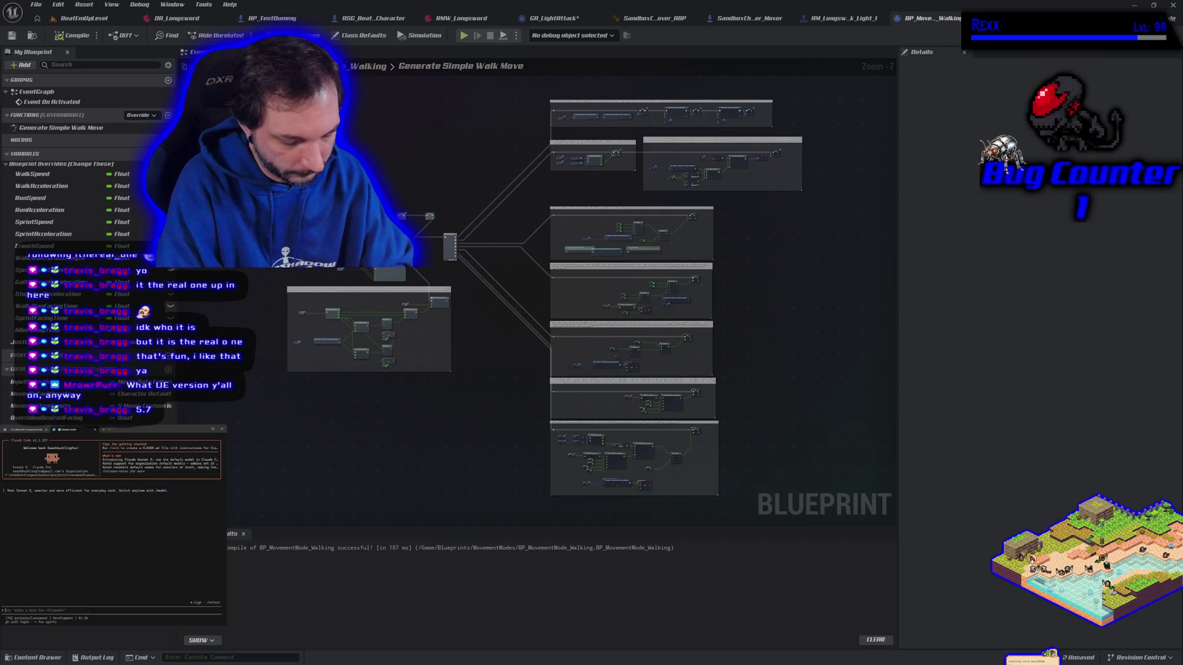
- Ask Claude Code why root motion faces the last input direction during attacks, even with a 0.3 s delay
{"action": "type", "text": "is ue"}
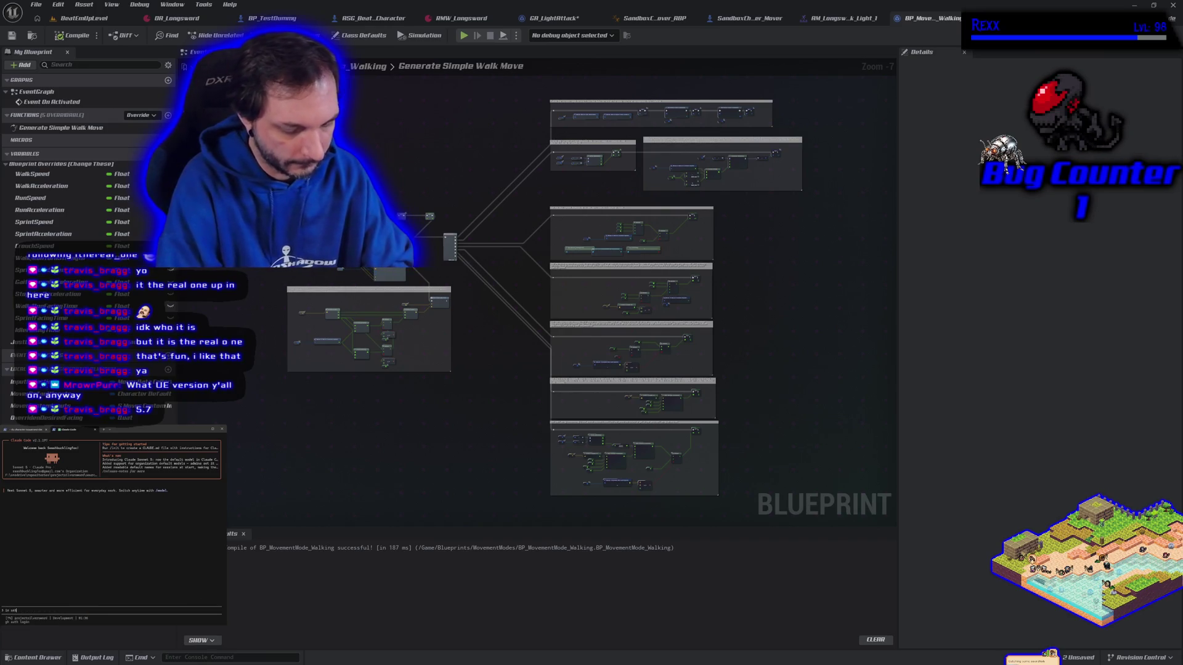
{"action": "type", "text": "5.7 moved"}
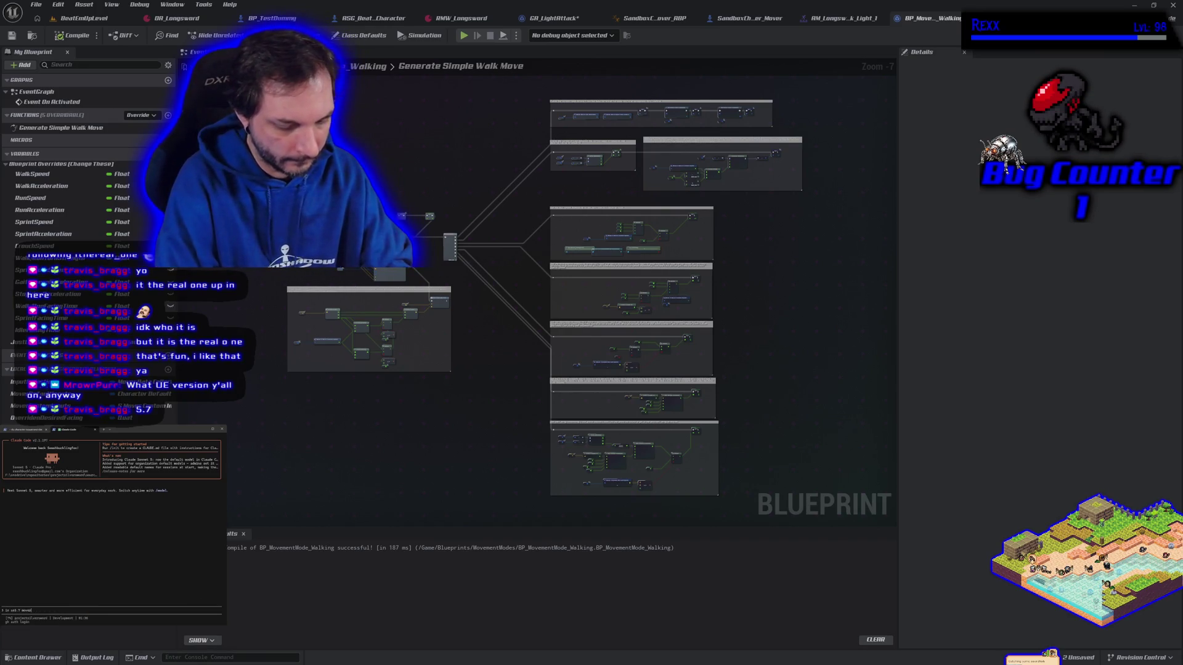
{"action": "type", "text": "m"}
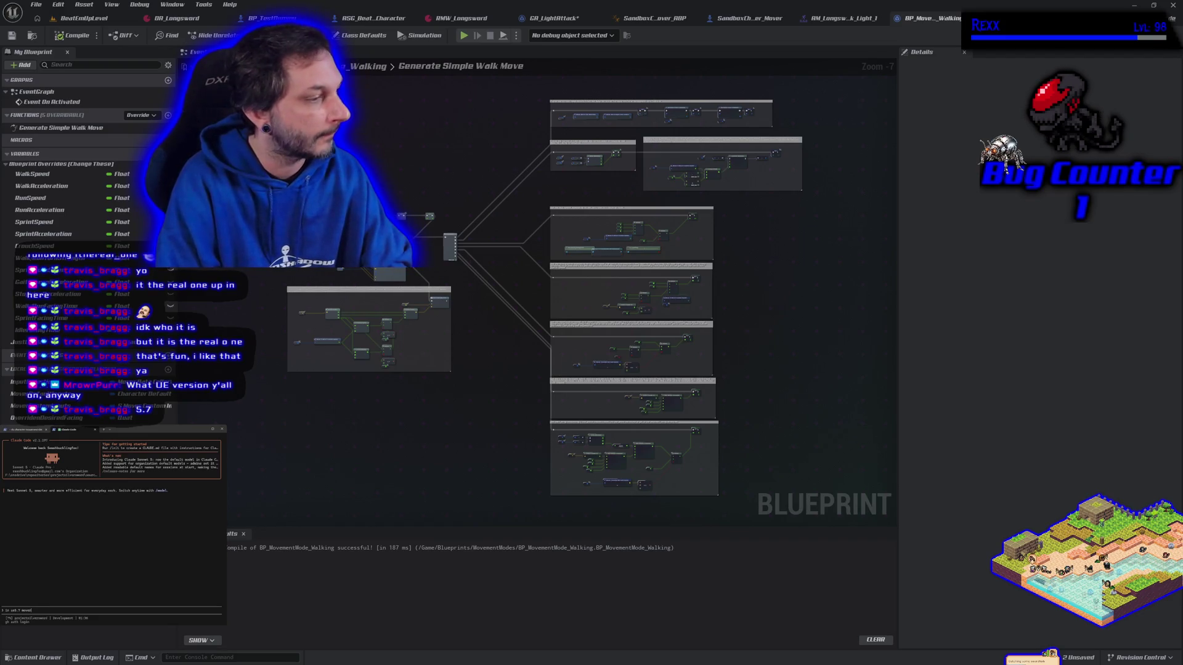
{"action": "type", "text": "game"}
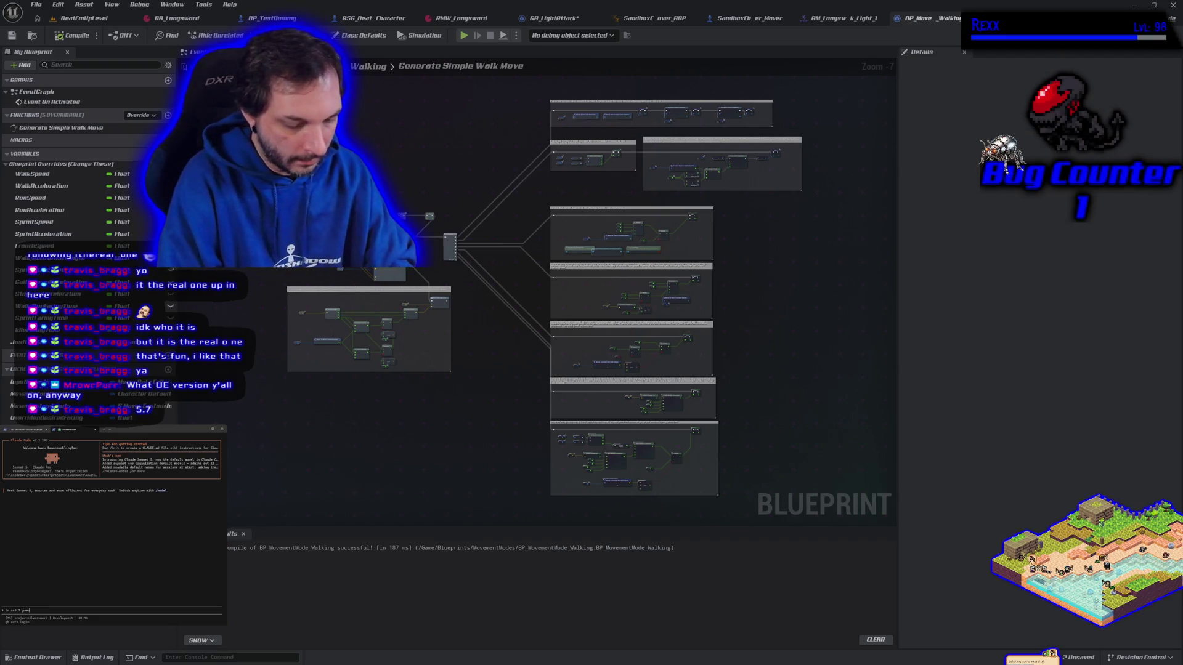
{"action": "type", "text": " animation sampl"}
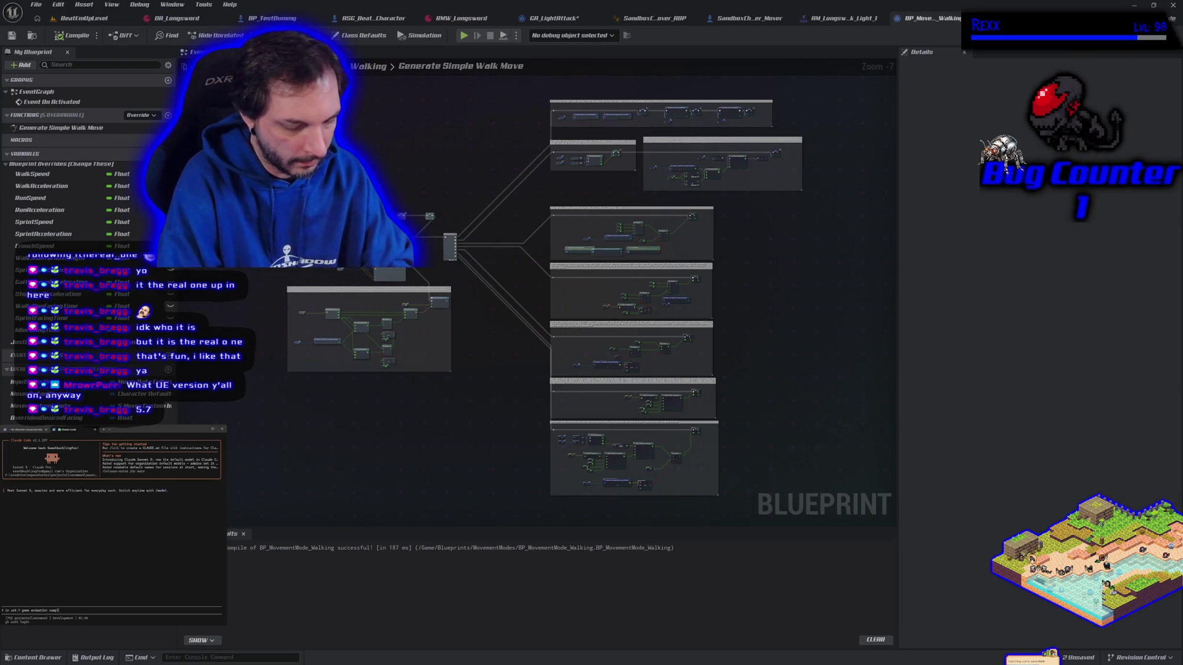
{"action": "type", "text": "e project,"}
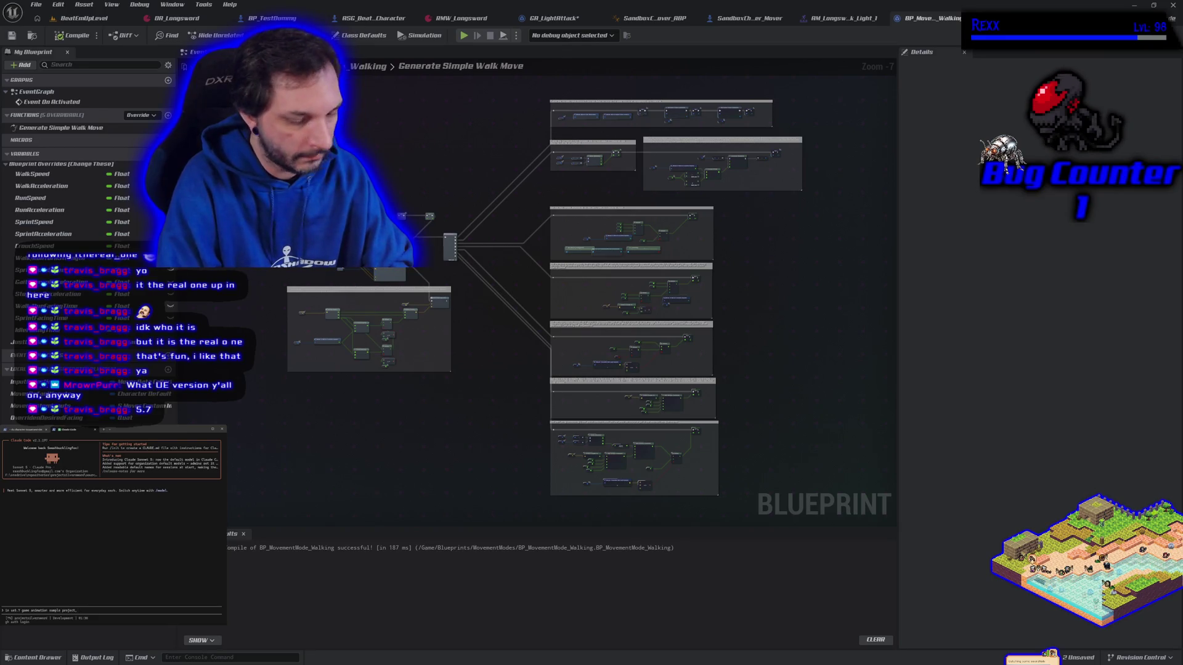
{"action": "type", "text": " mover 2.0"}
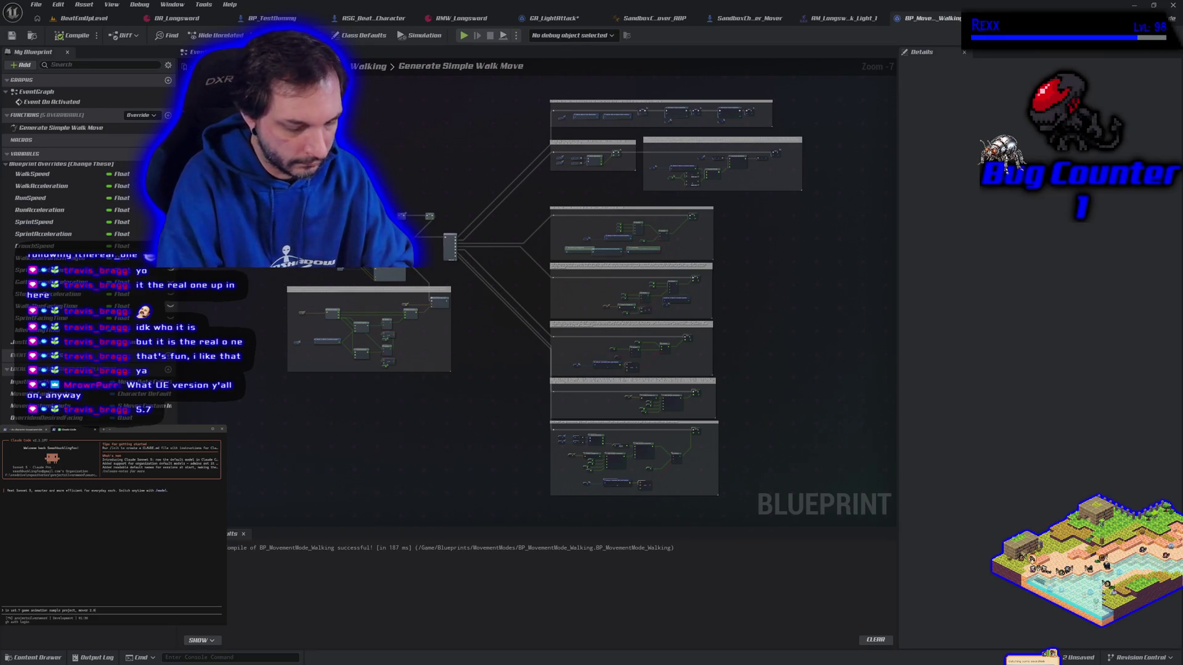
{"action": "type", "text": " im having an "}
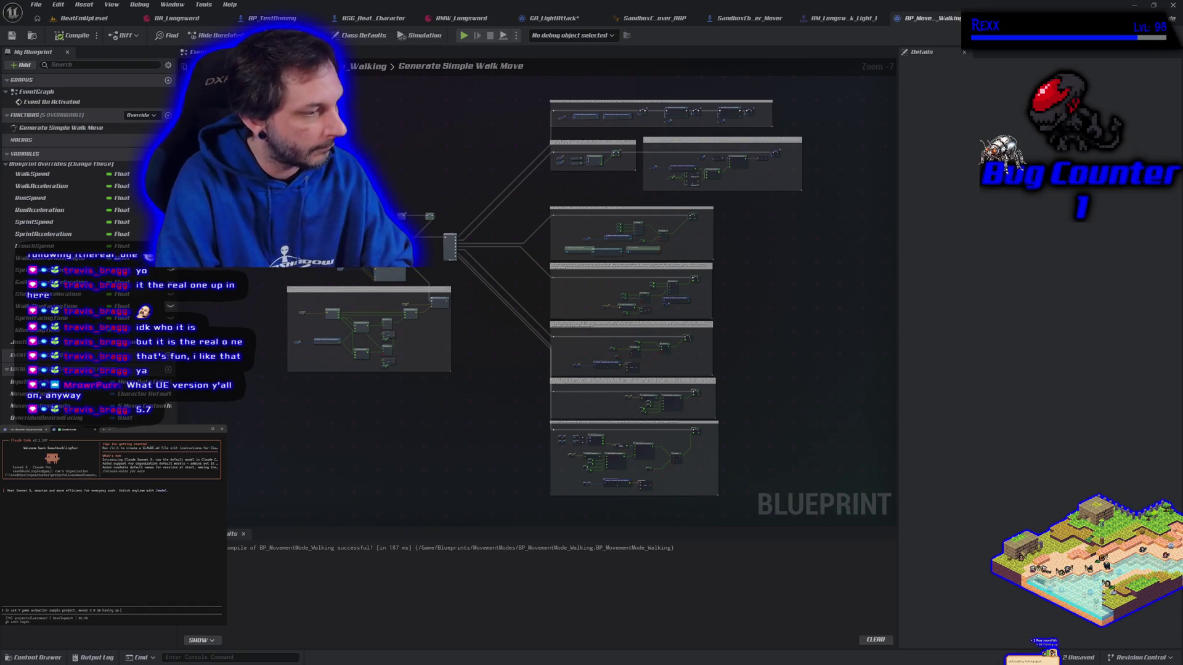
{"action": "type", "text": "issue"}
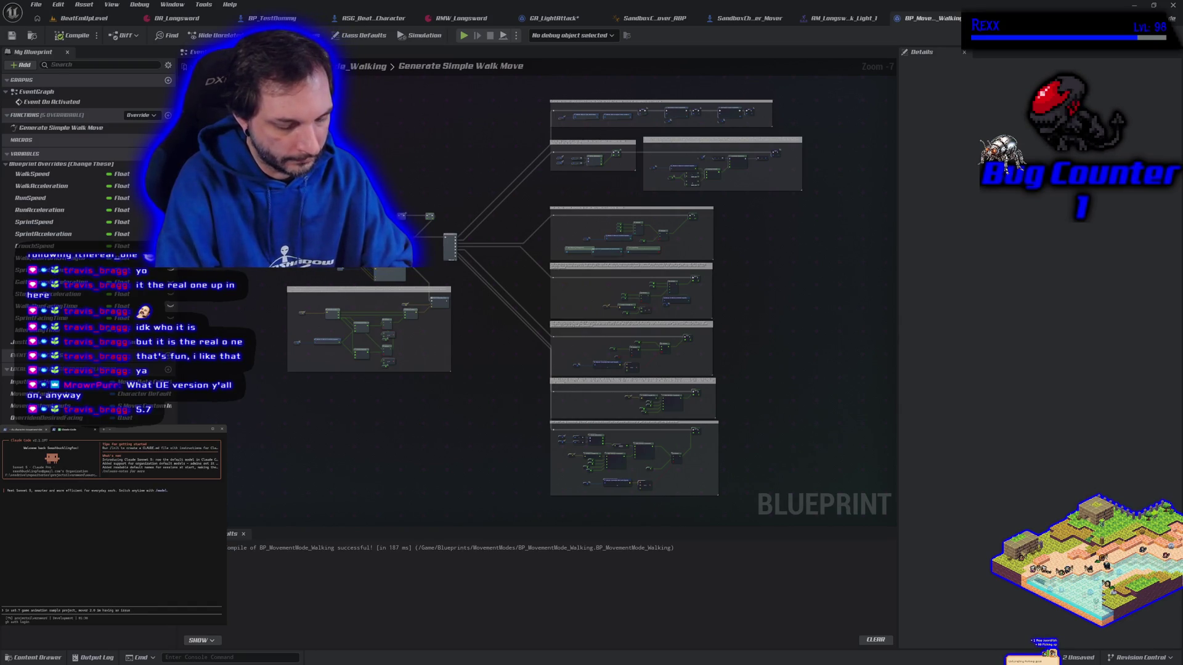
{"action": "type", "text": " gett"}
{"action": "type", "text": "ing the"}
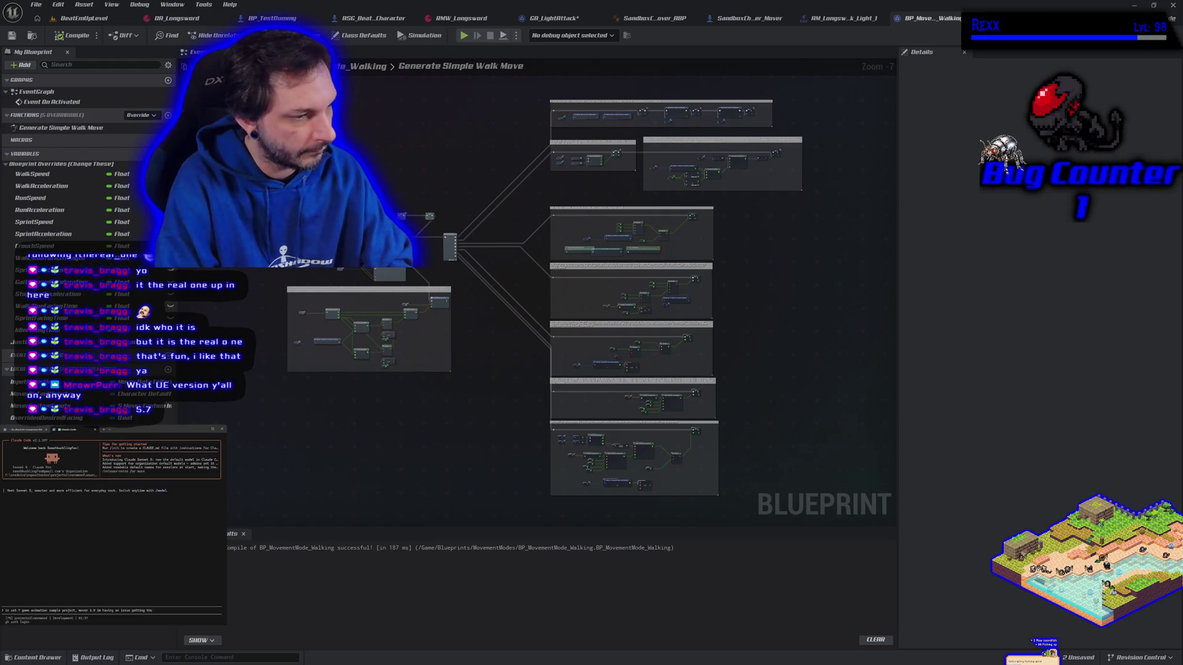
{"action": "type", "text": " rotat"}
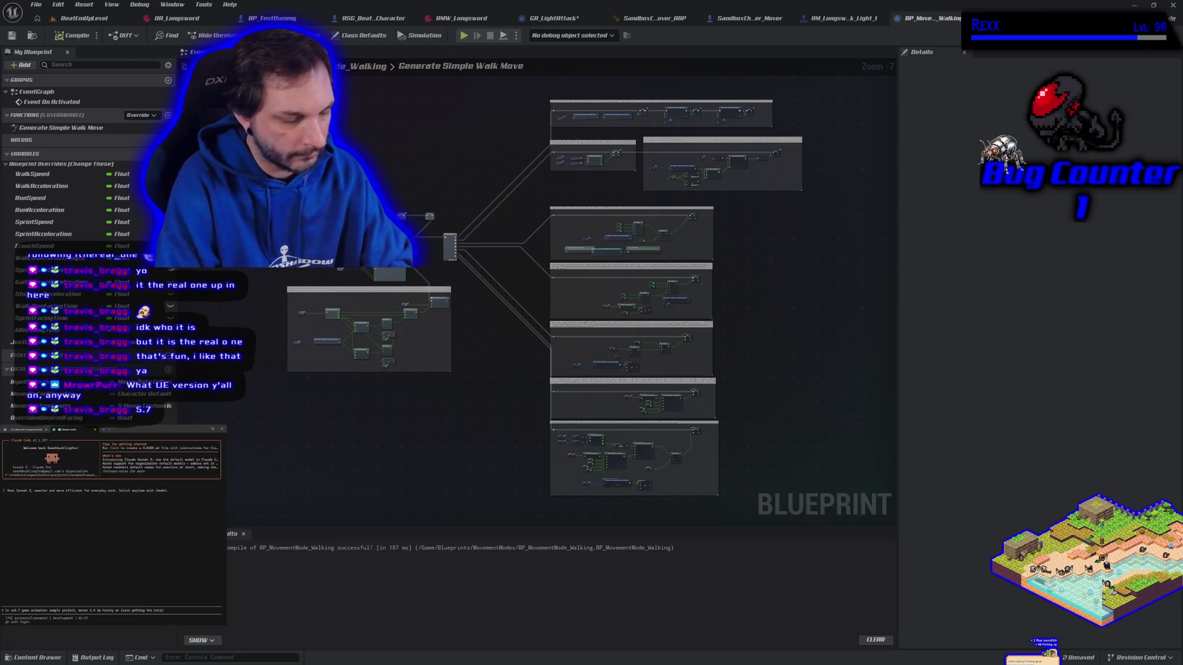
{"action": "type", "text": "ion to follow"}
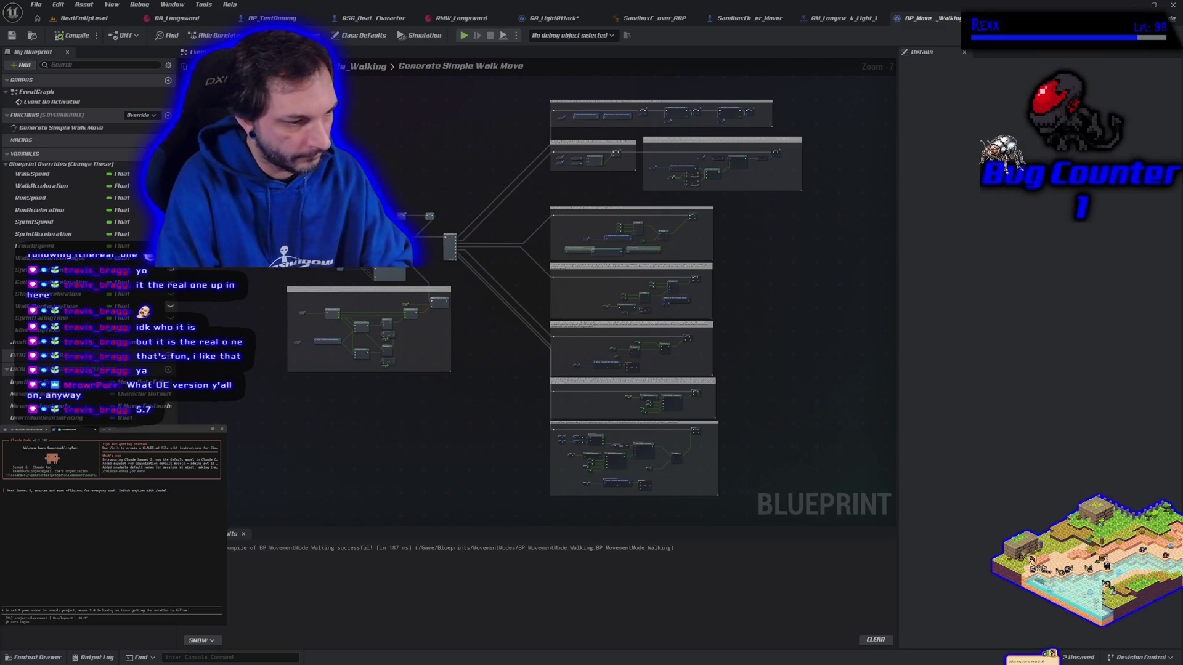
{"action": "type", "text": " in"}
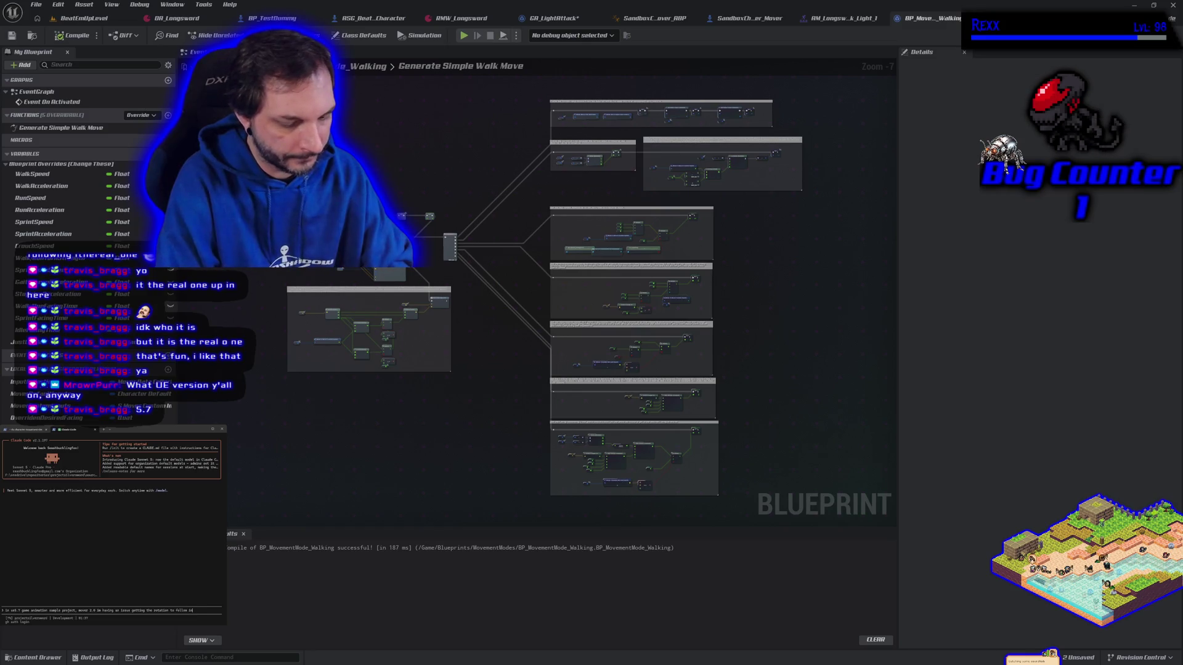
{"action": "type", "text": "put"}
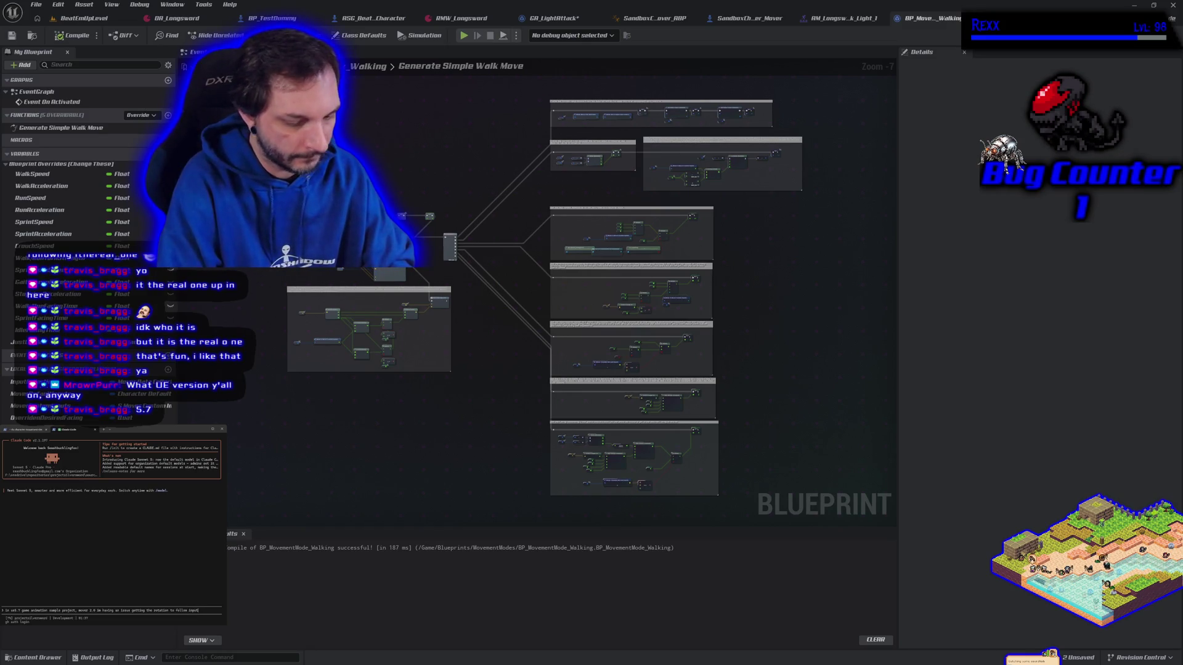
{"action": "type", "text": " direction"}
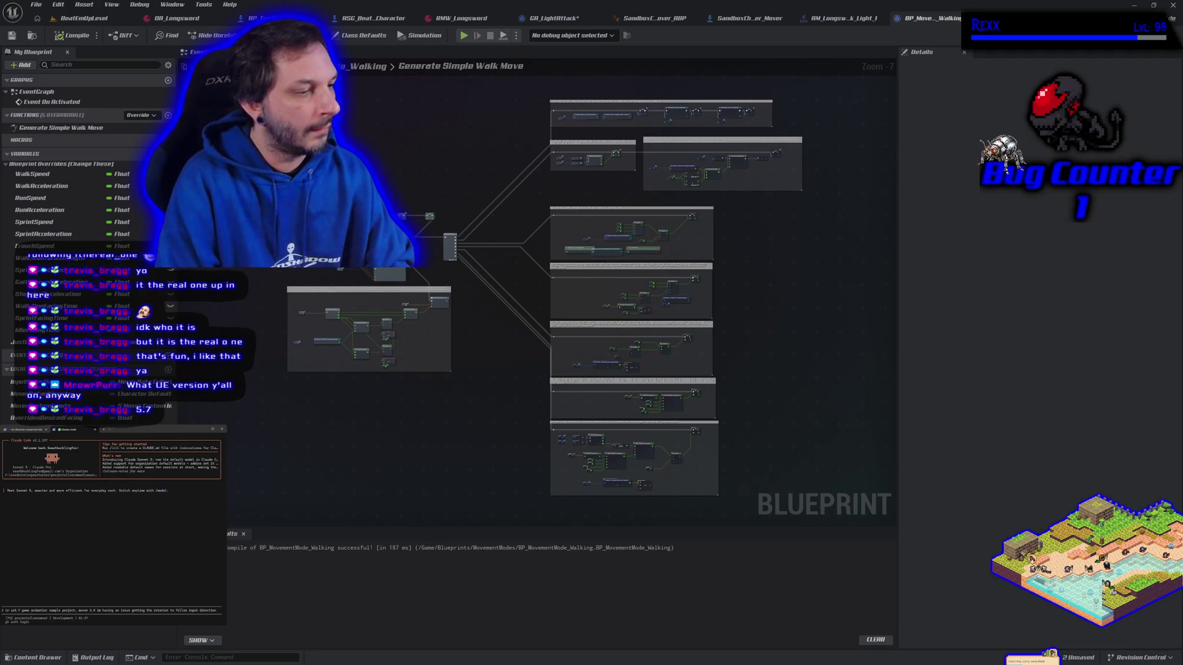
{"action": "type", "text": " so im"}
{"action": "type", "text": "put"}
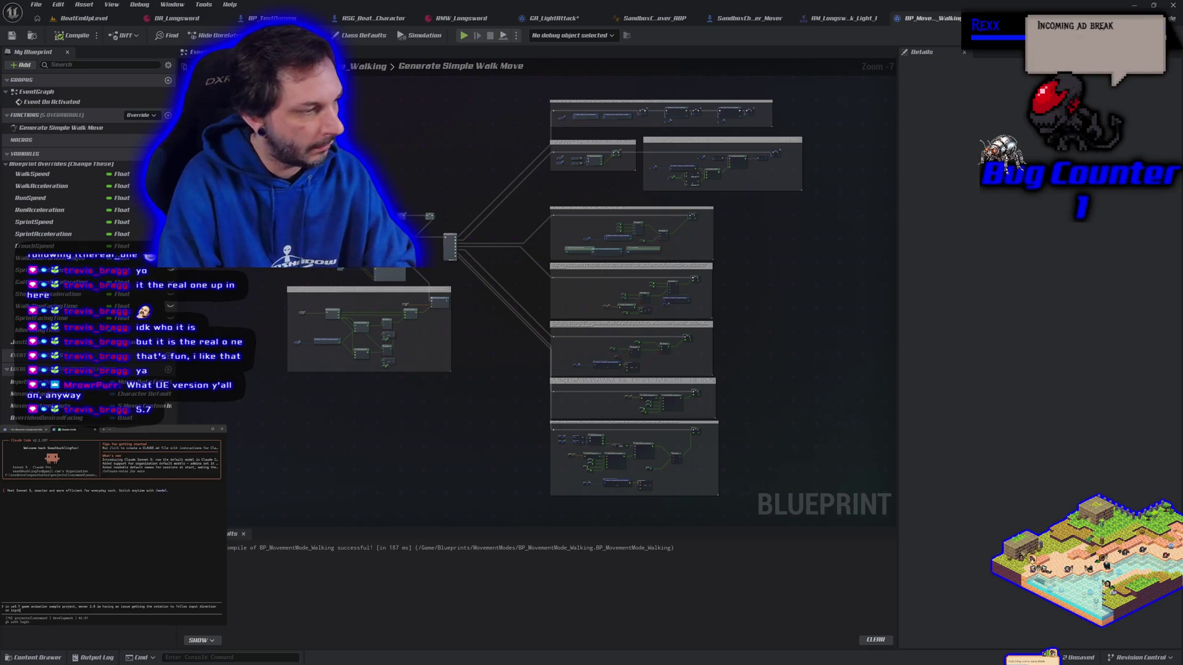
{"action": "key", "text": "BackSpace"}
{"action": "key", "text": "BackSpace"}
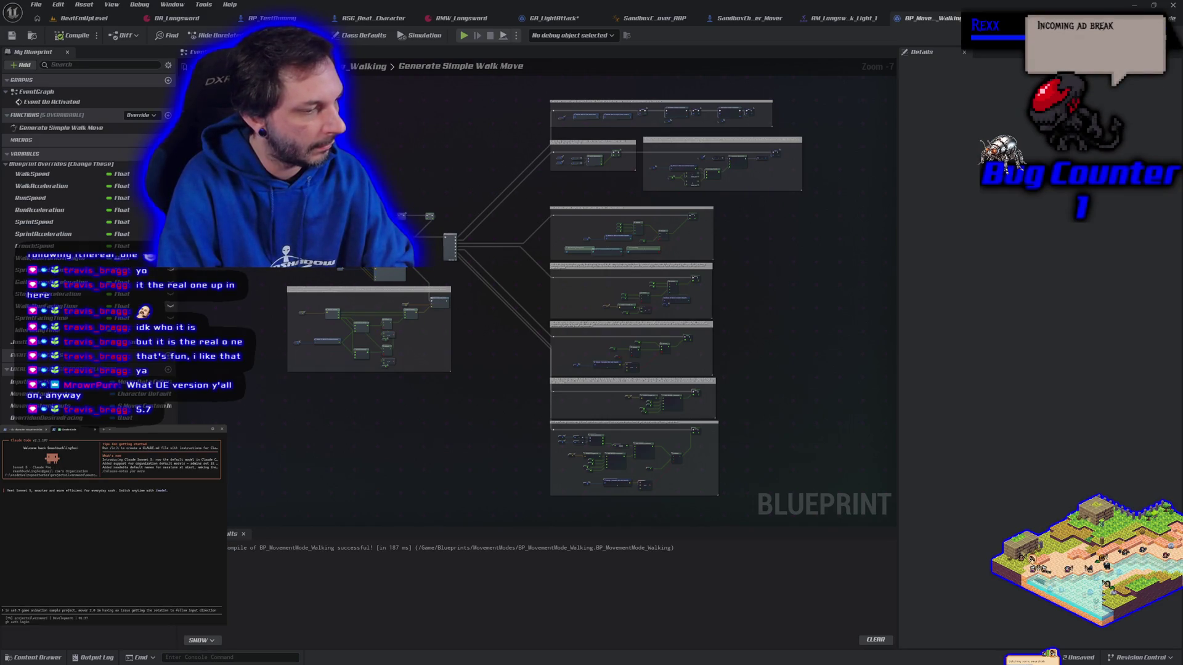
{"action": "type", "text": "thes"}
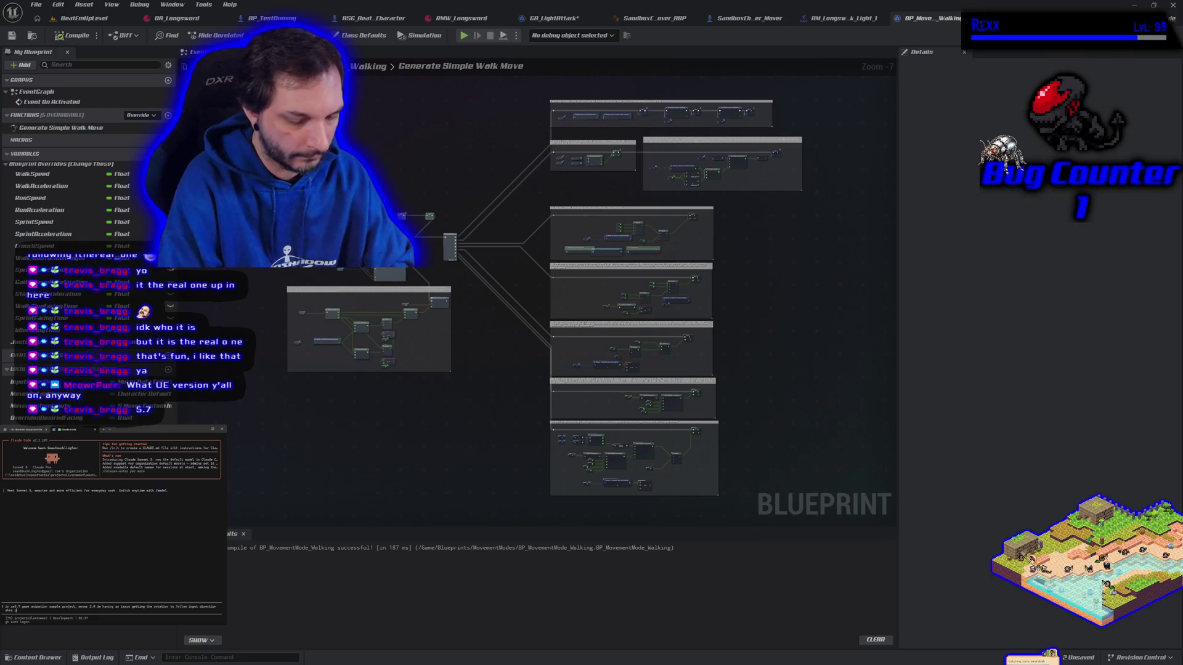
{"action": "type", "text": "that "}
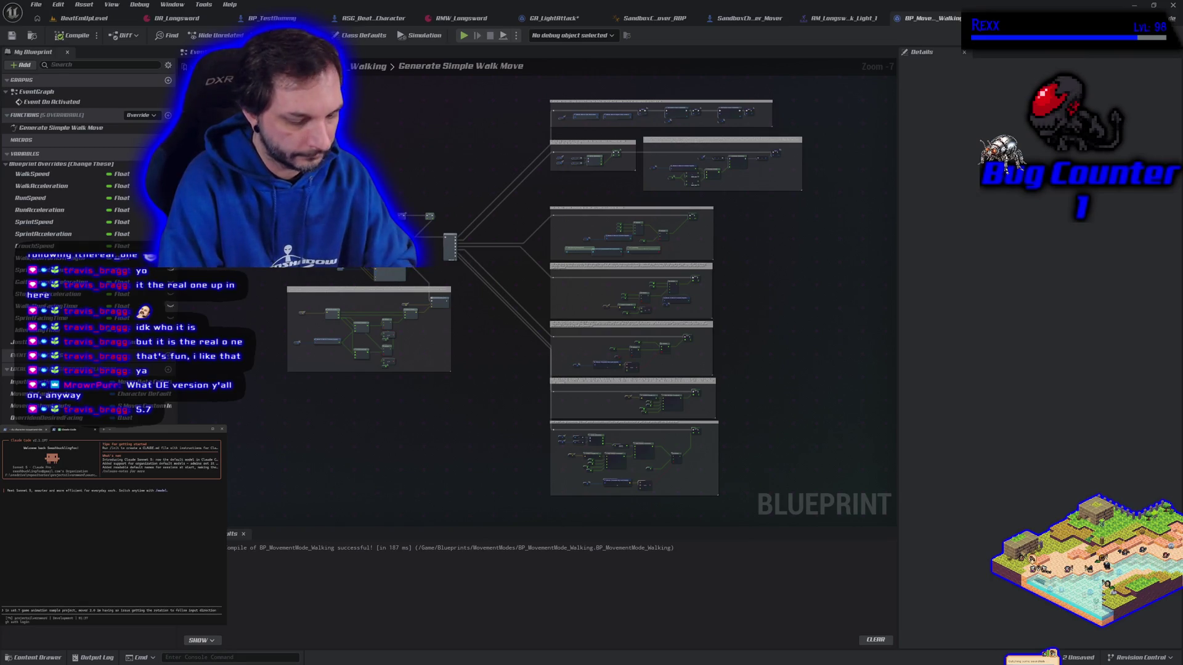
{"action": "type", "text": "was presse"}
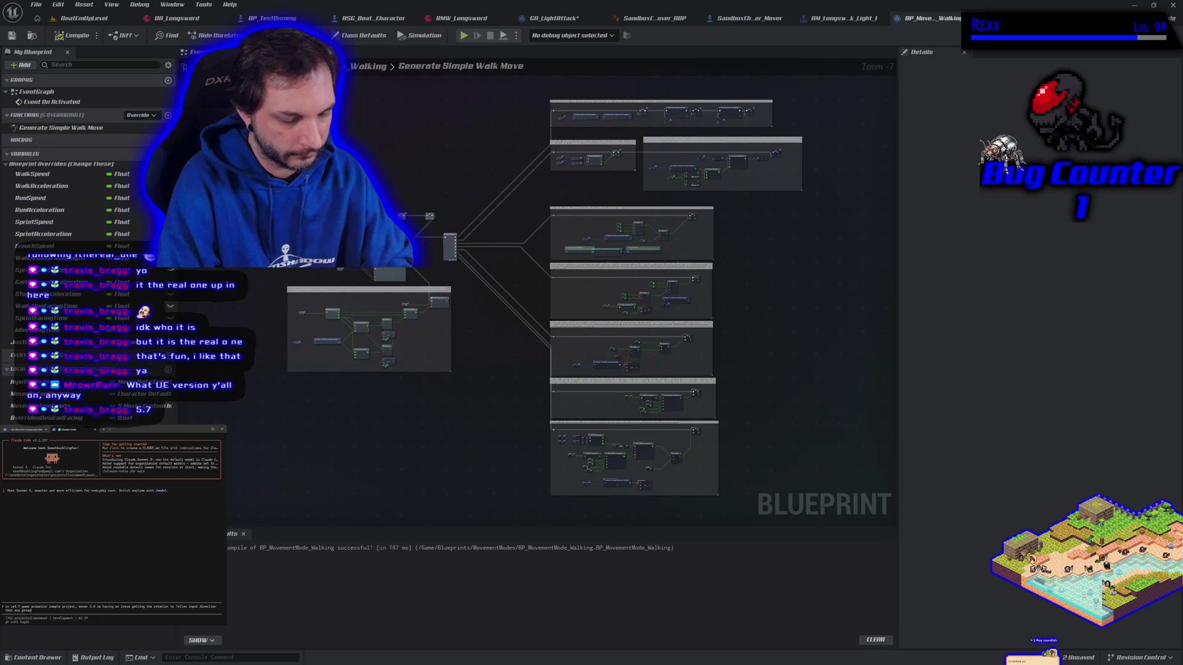
{"action": "type", "text": "d right b"}
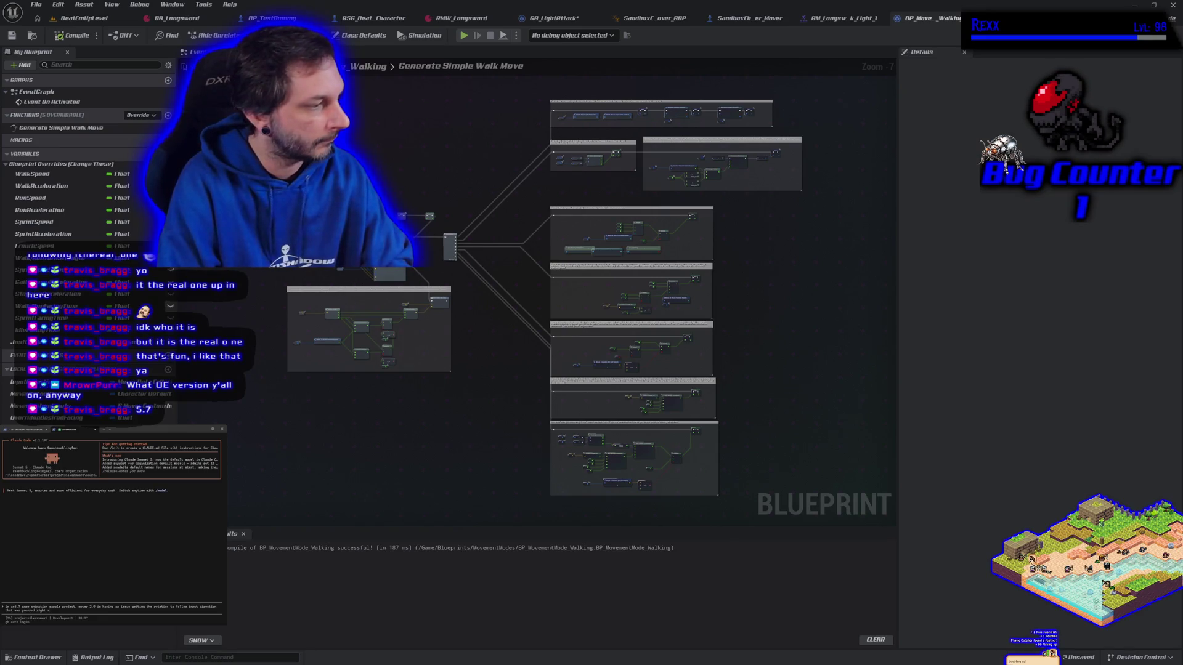
{"action": "type", "text": "efore the a"}
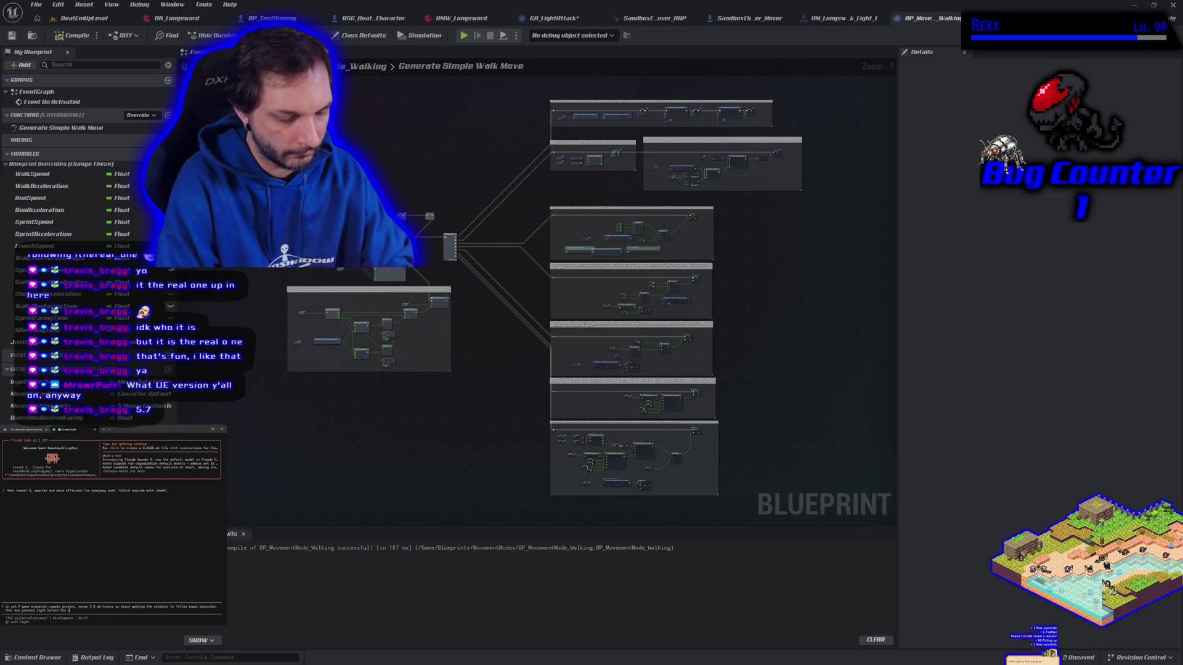
{"action": "type", "text": "ttack button is"}
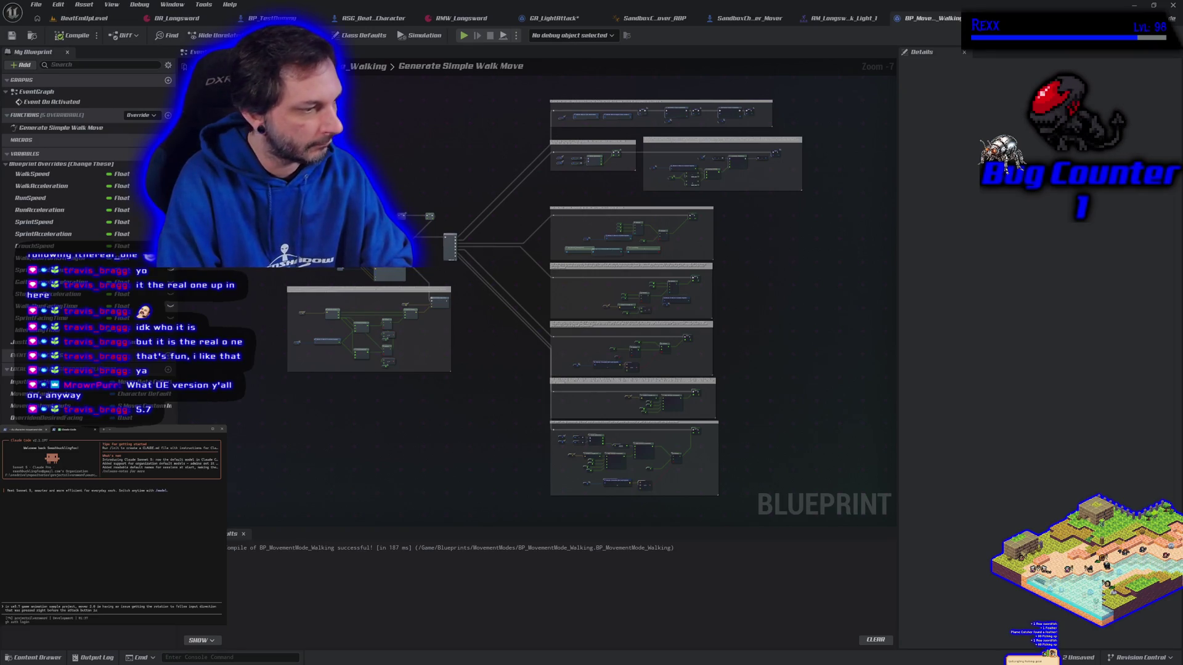
{"action": "type", "text": " pressed. this ca"}
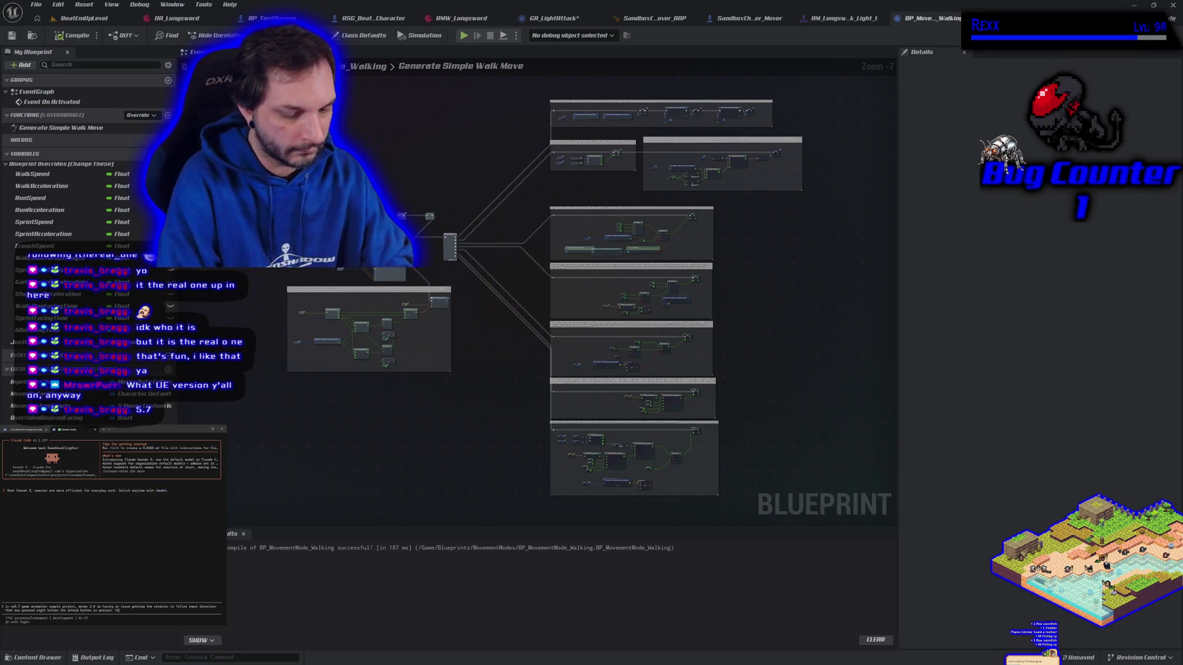
{"action": "type", "text": "uses our roo"}
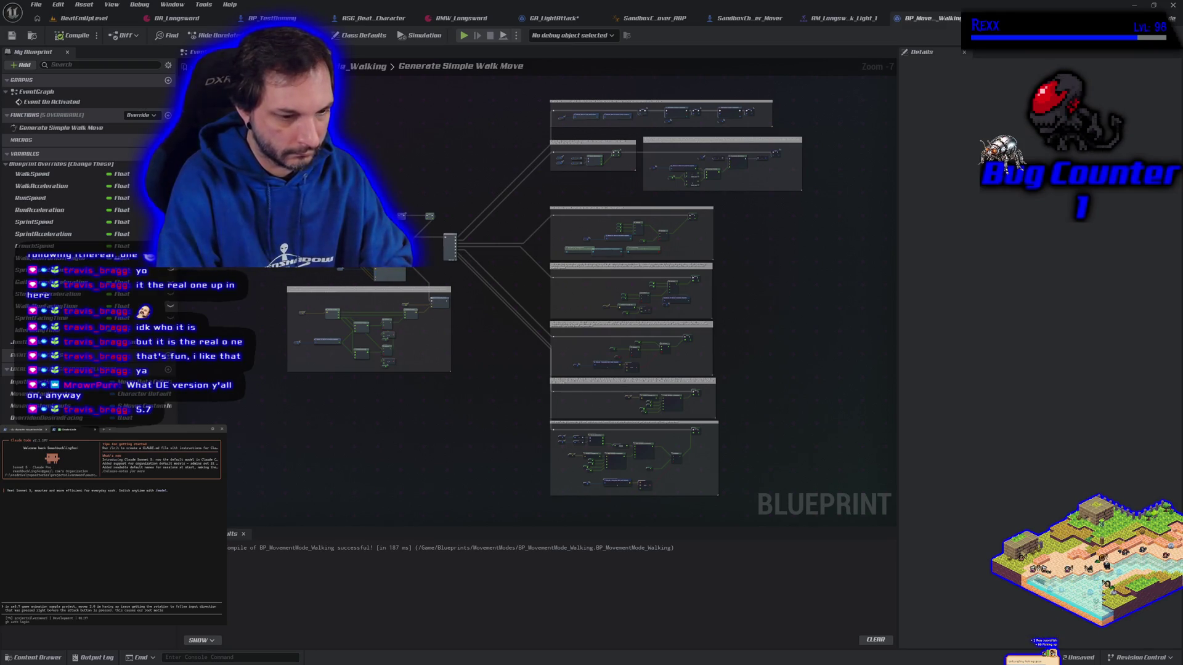
{"action": "type", "text": "t motion to "}
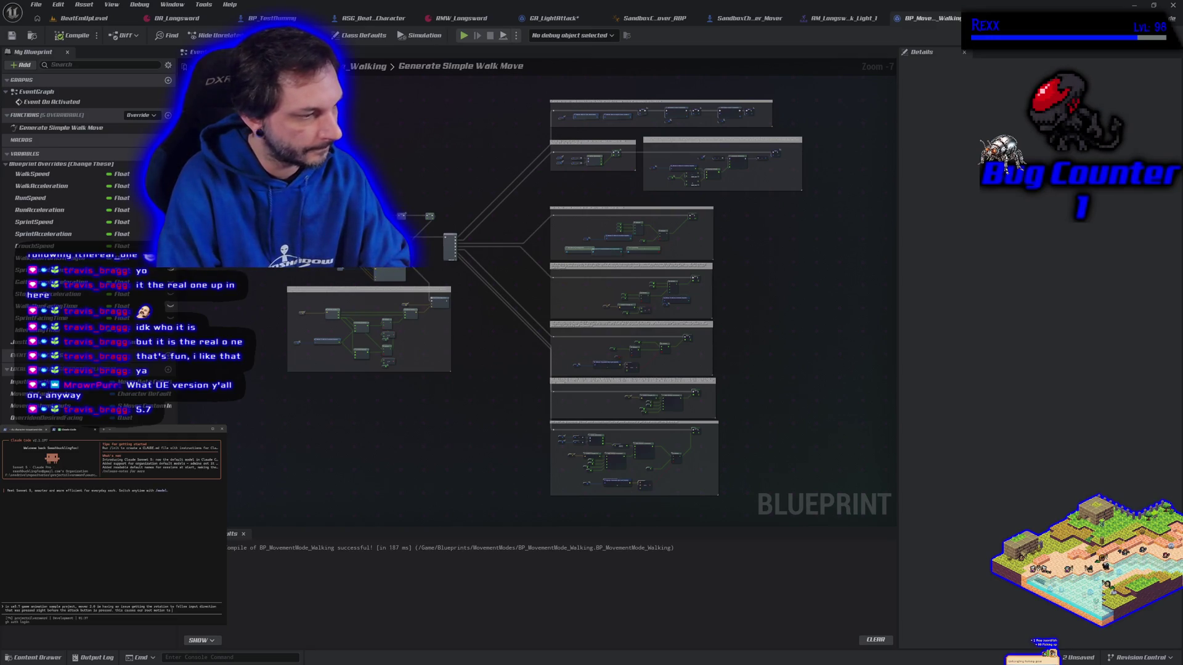
{"action": "type", "text": "face the wro"}
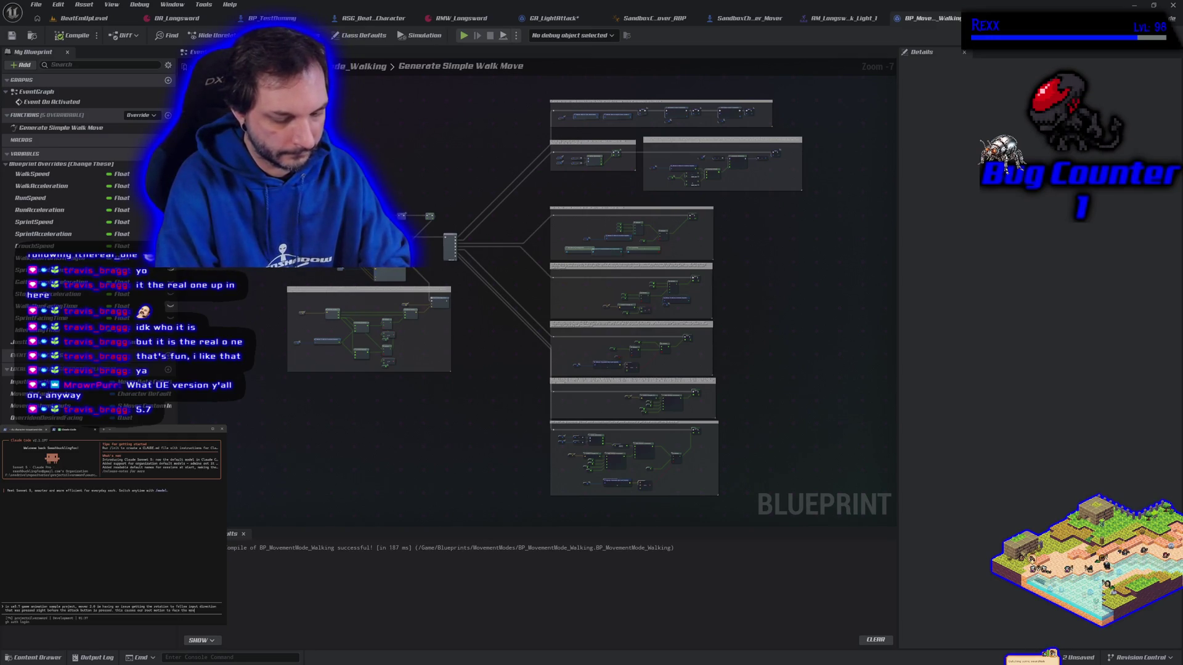
{"action": "type", "text": "ng direction"}
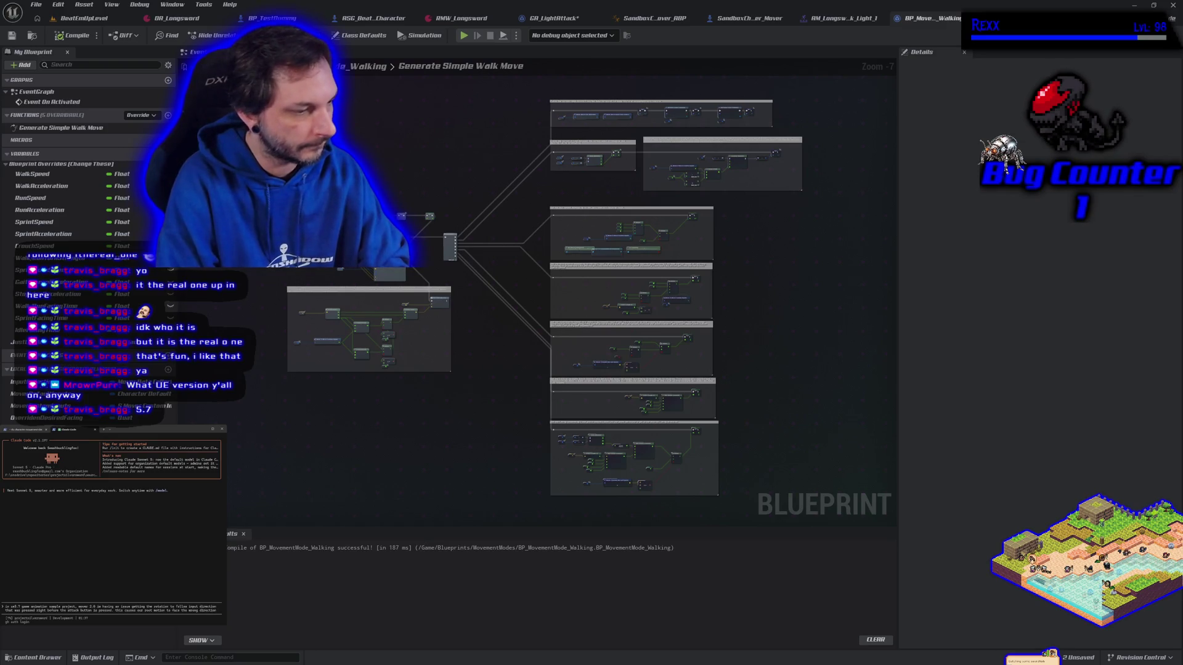
{"action": "type", "text": " from the "}
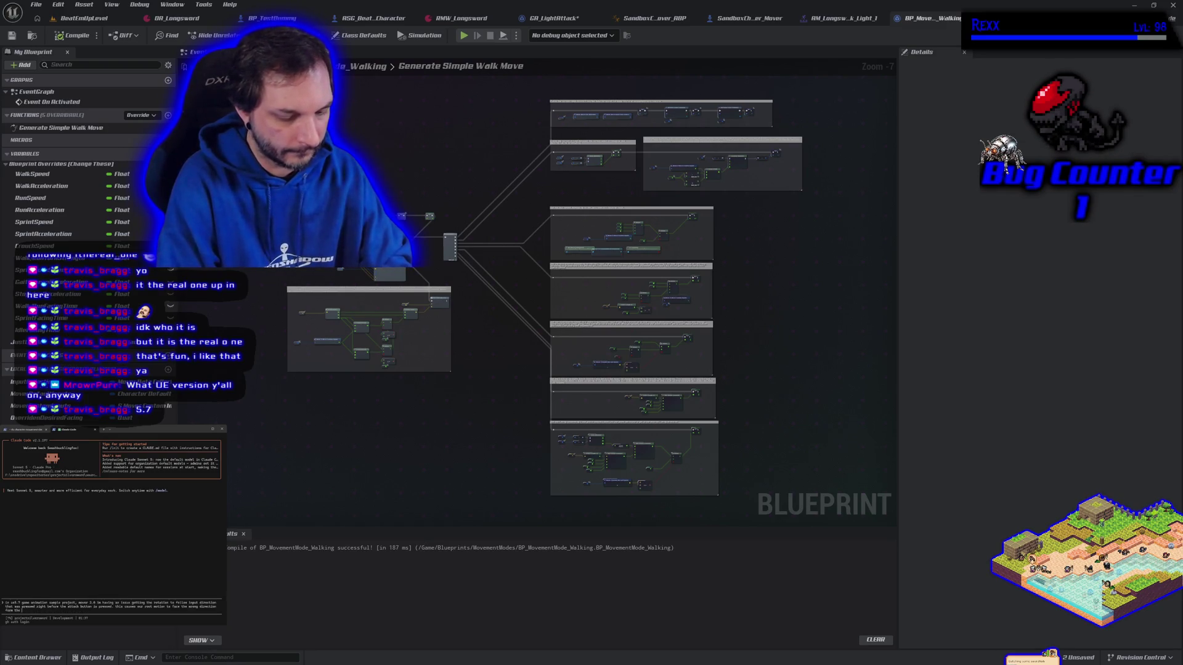
{"action": "type", "text": "mesh and capsule."}
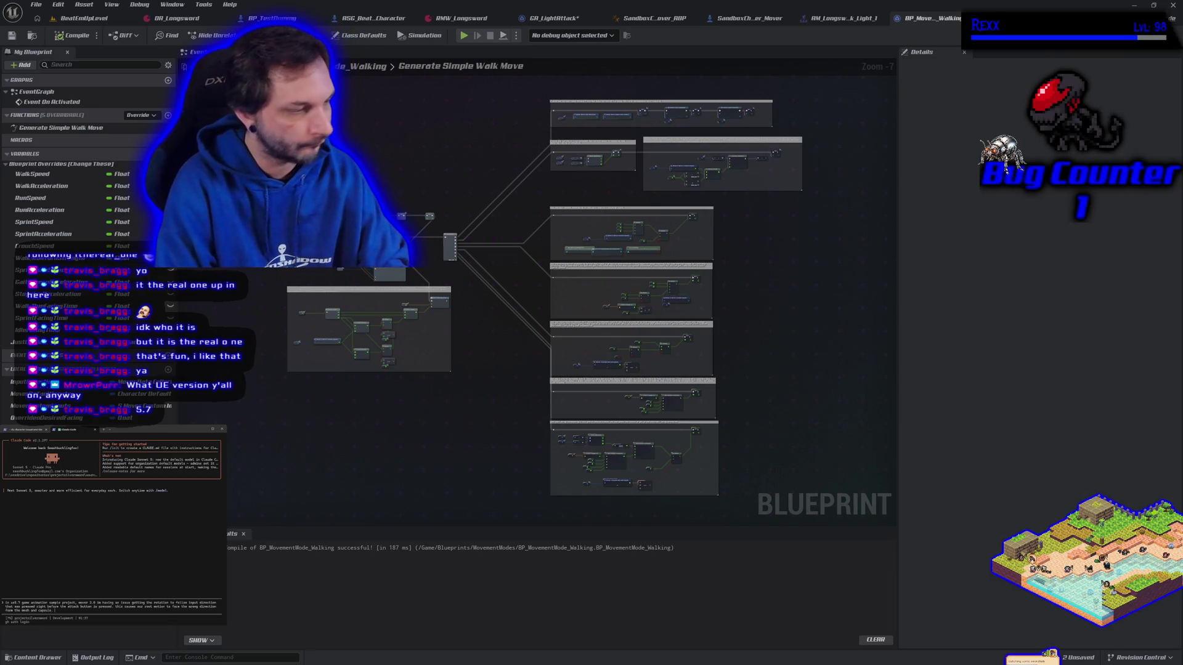
{"action": "type", "text": "If"}
{"action": "type", "text": " u"}
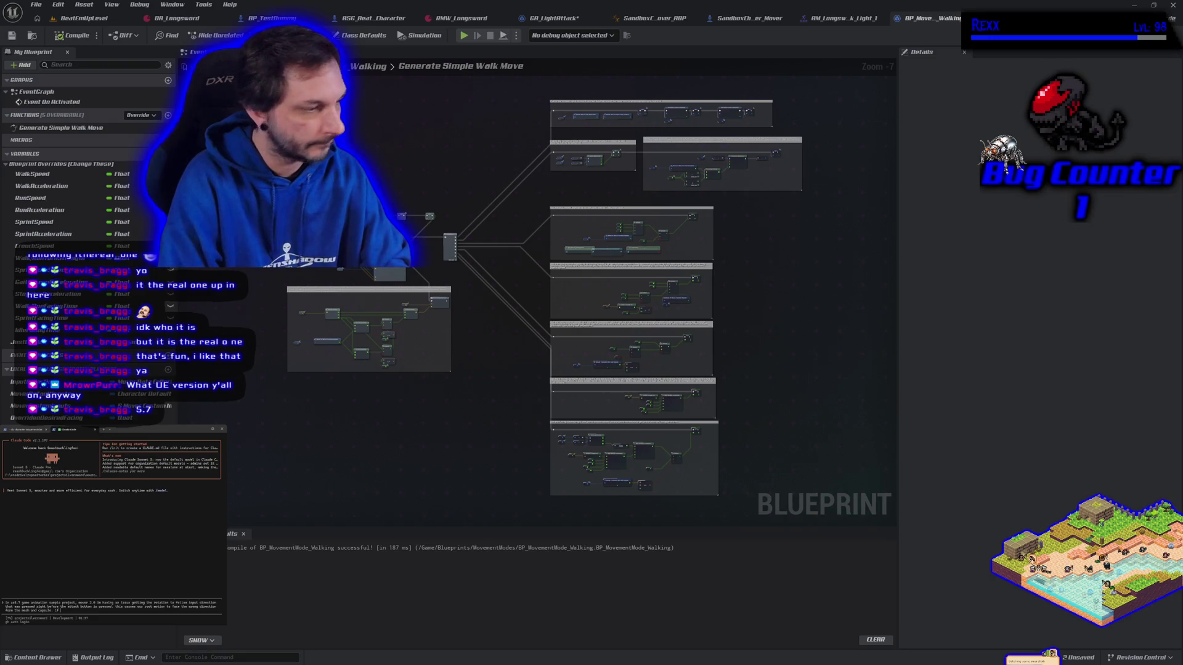
{"action": "type", "text": "ut a del"}
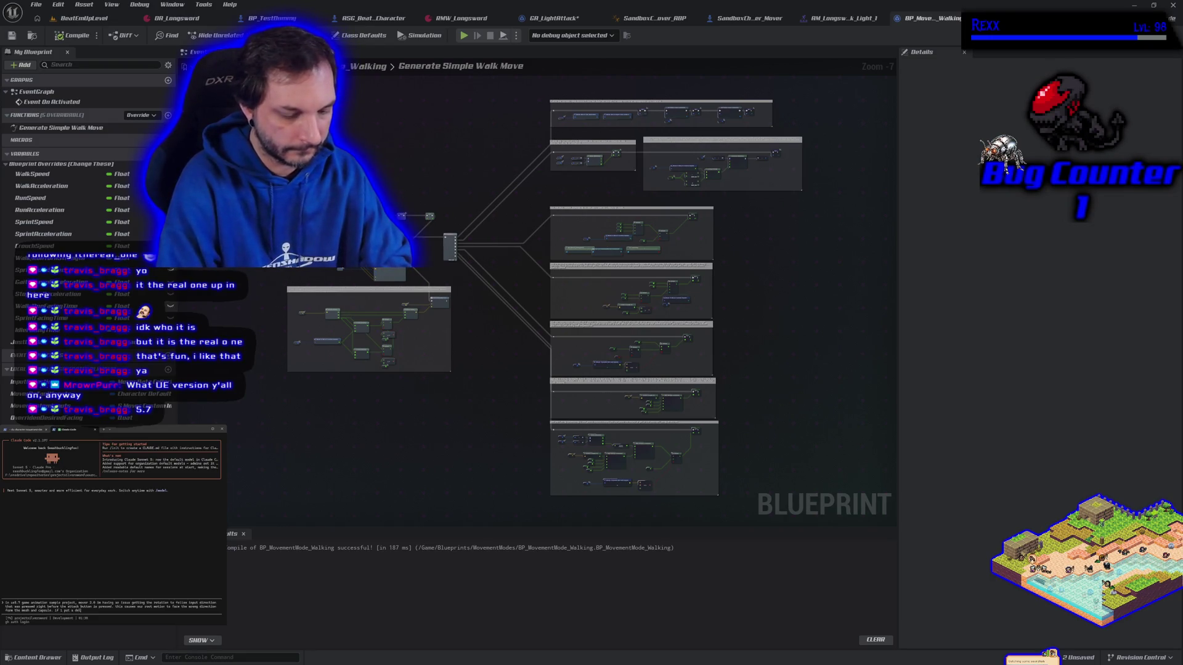
{"action": "type", "text": "ay before the"}
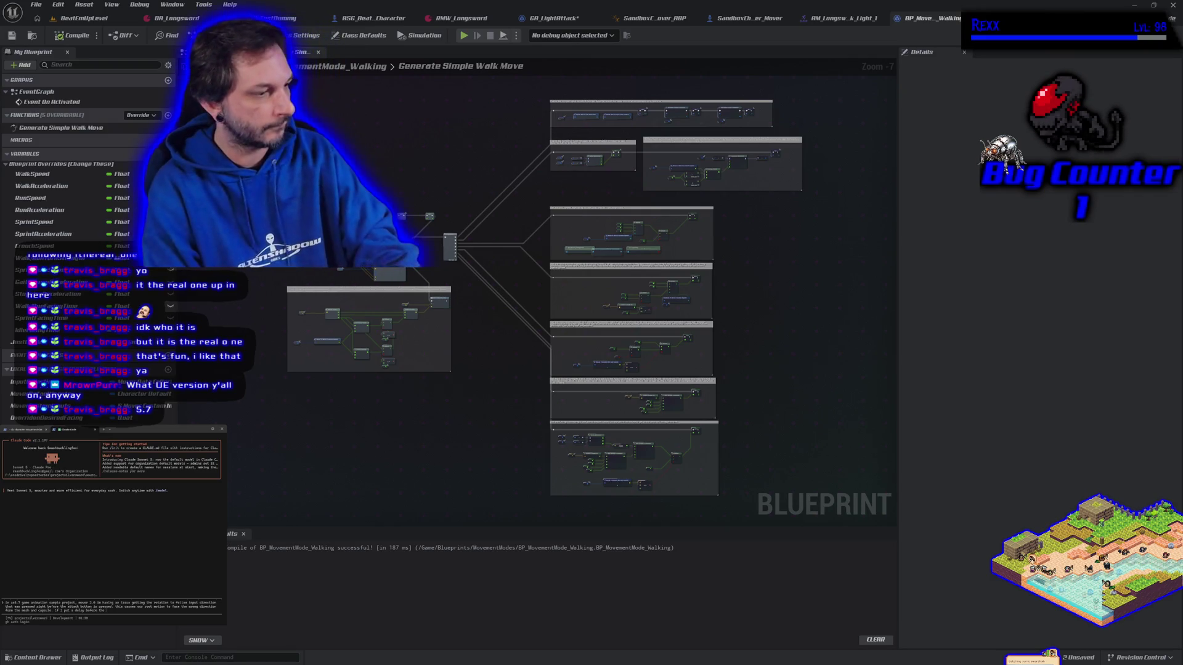
{"action": "type", "text": " mont"}
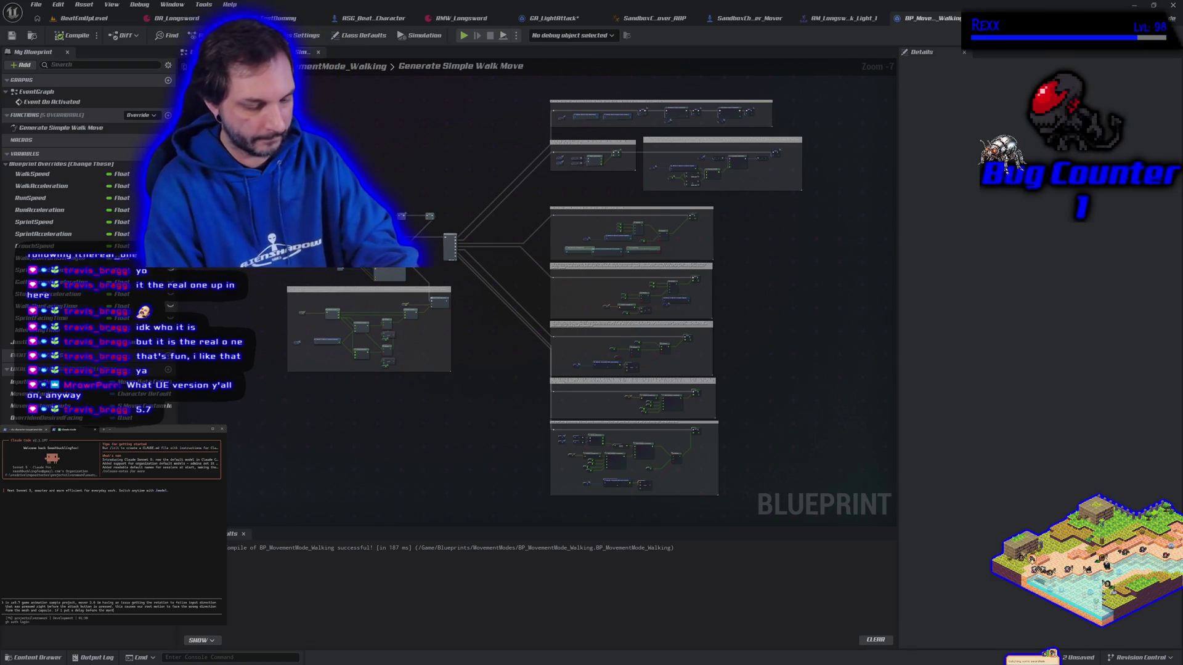
{"action": "type", "text": "age play"}
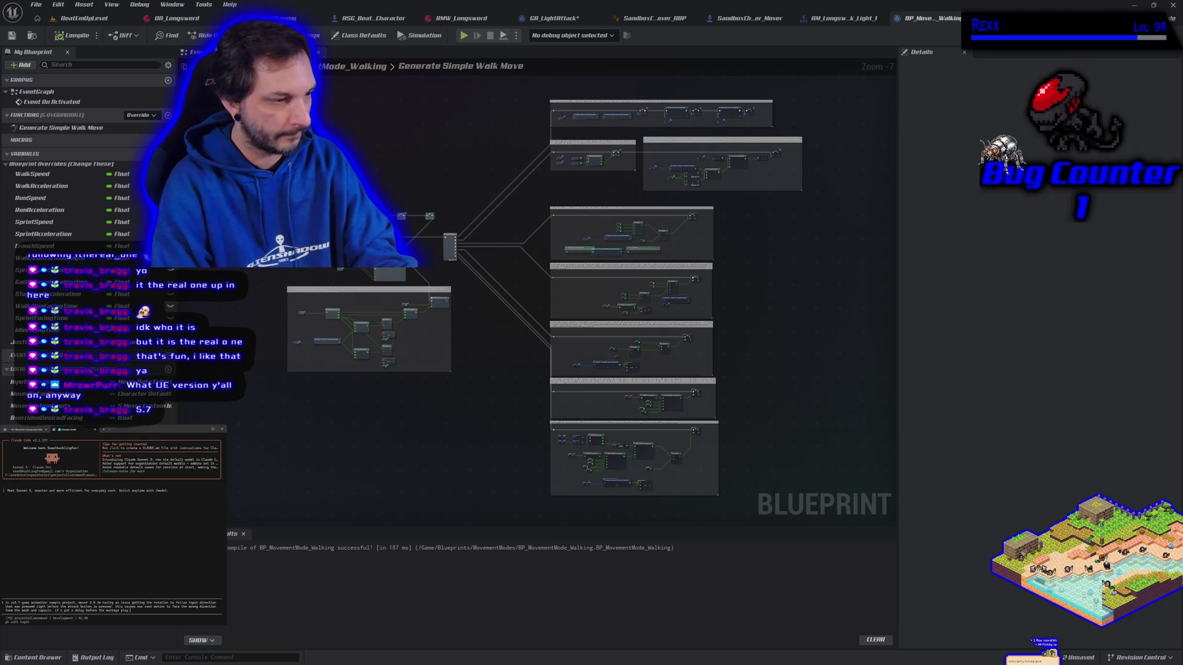
{"action": "type", "text": " of 0.3 s it fixe"}
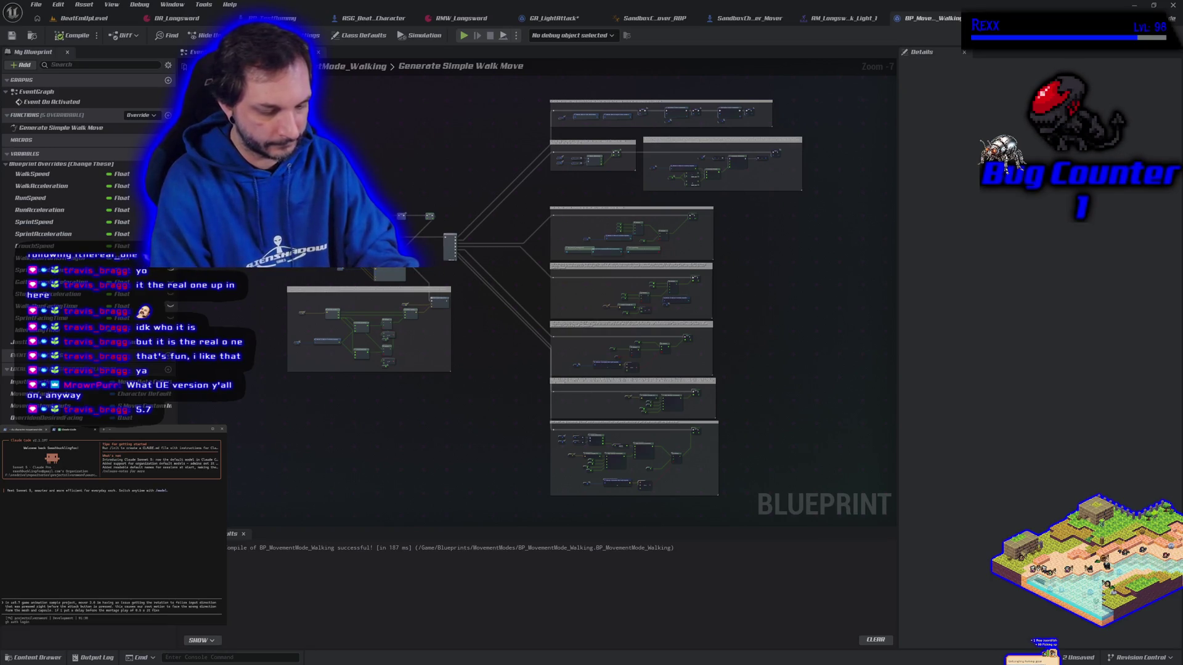
{"action": "type", "text": " the issue."}
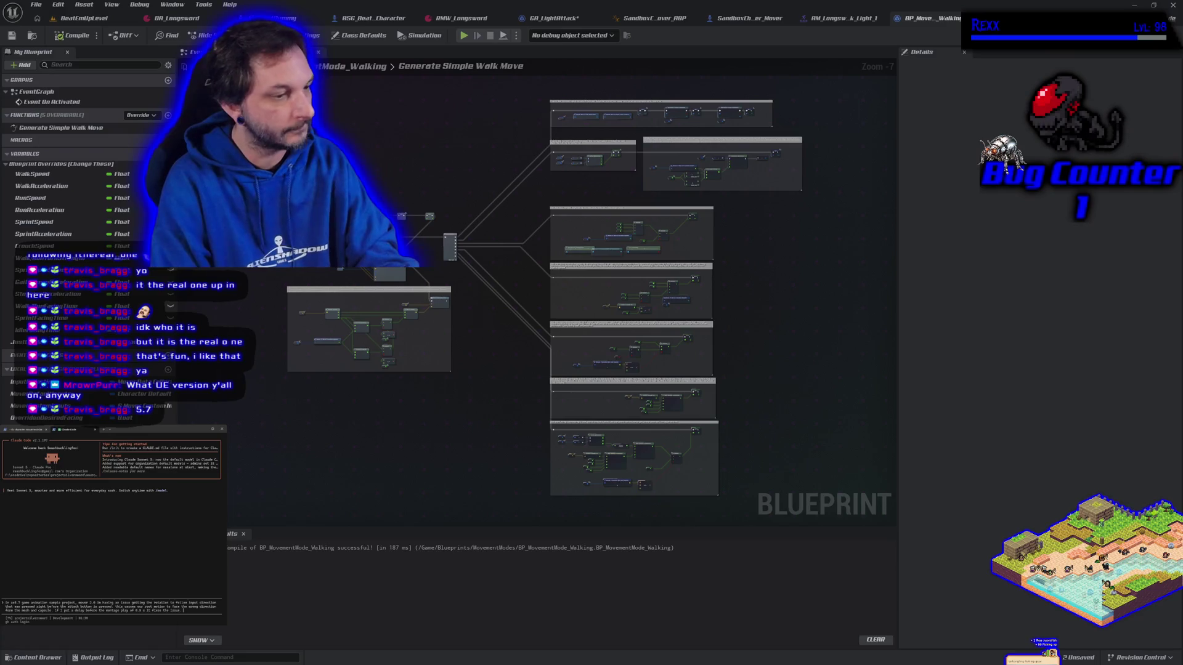
{"action": "type", "text": "what do i ha"}
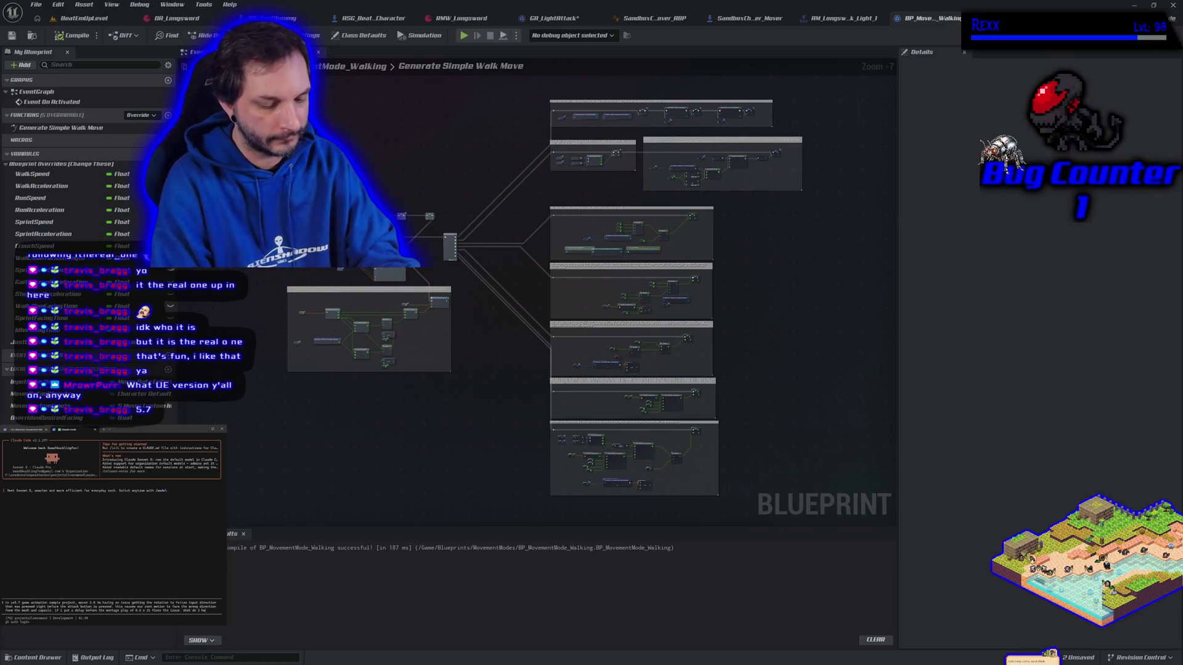
{"action": "type", "text": "ve t"}
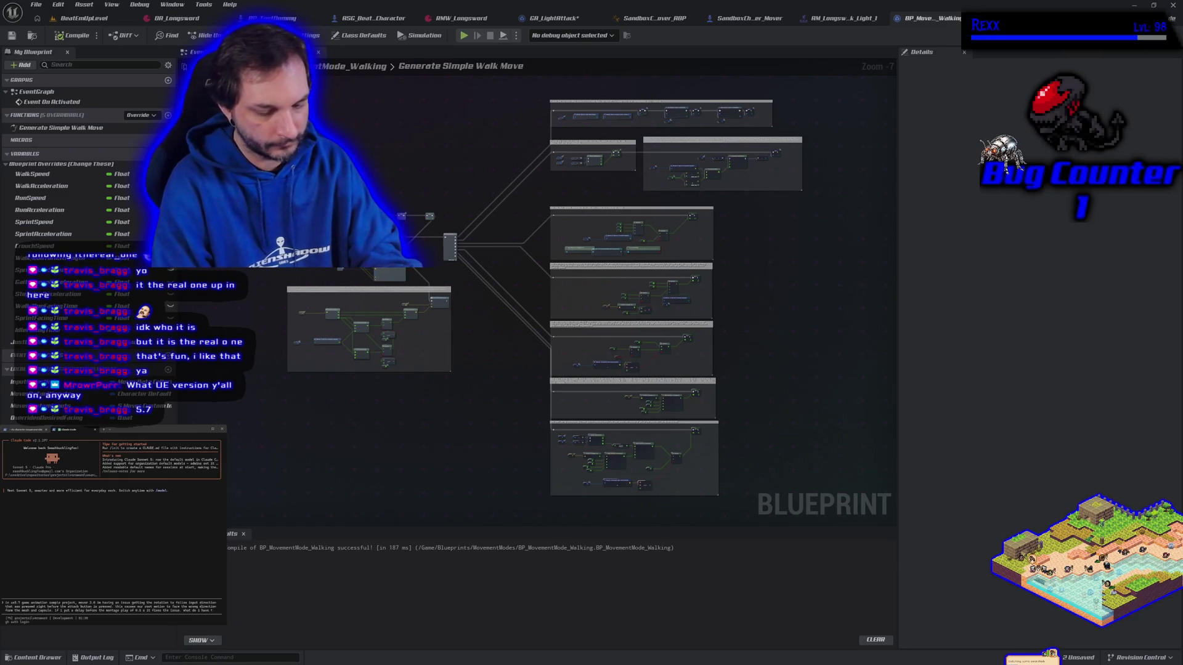
{"action": "type", "text": "o update"}
{"action": "type", "text": " to get it"}
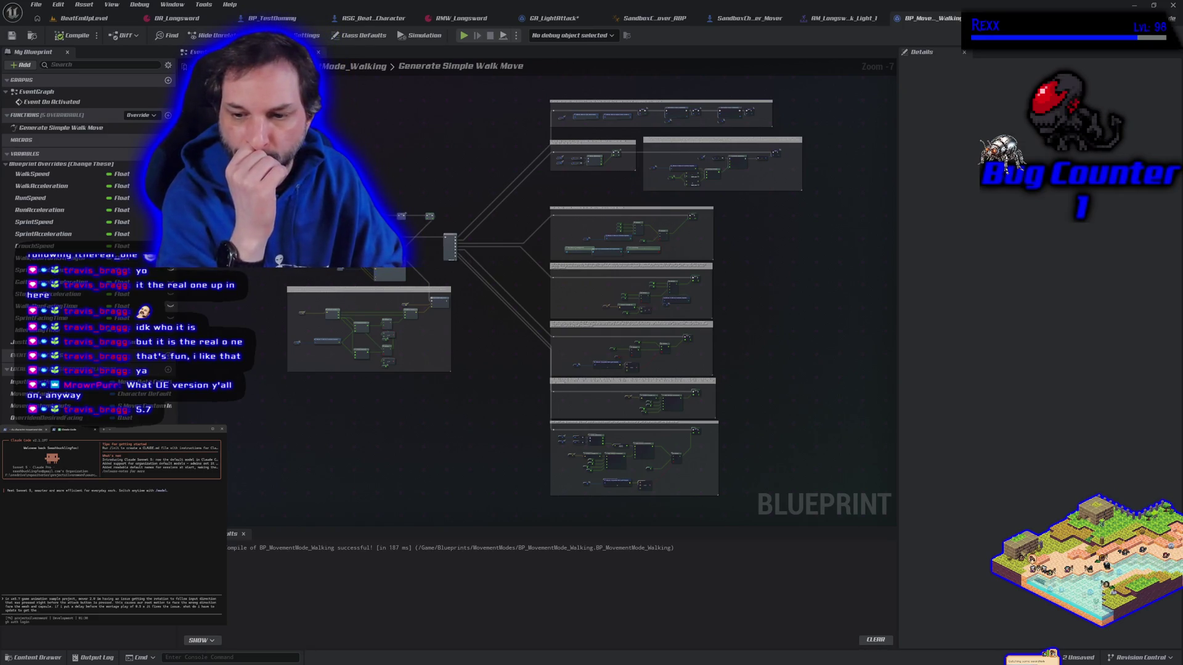
{"action": "type", "text": "root"}
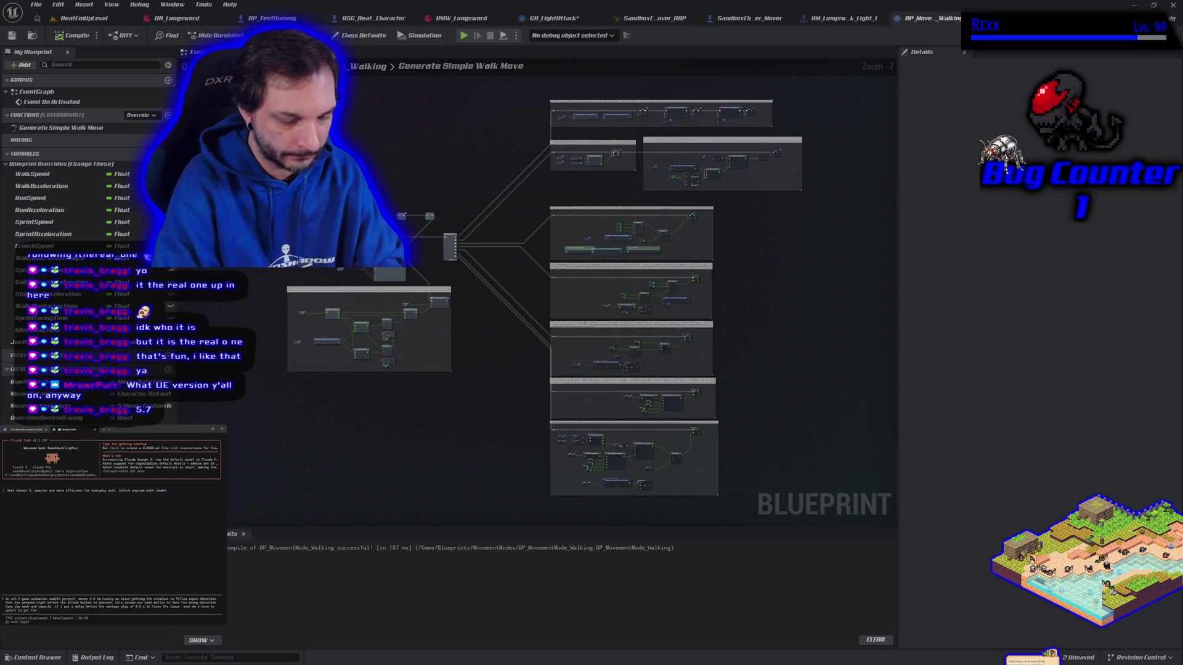
{"action": "type", "text": " moti"}
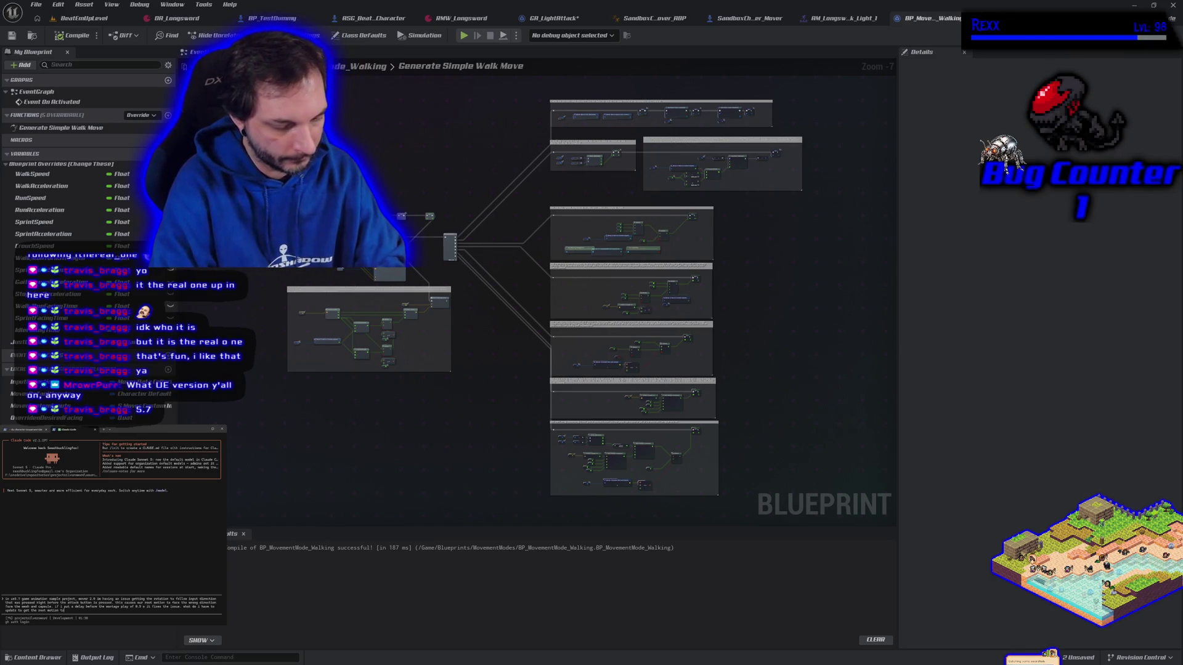
{"action": "type", "text": "on trajectory to match the"}
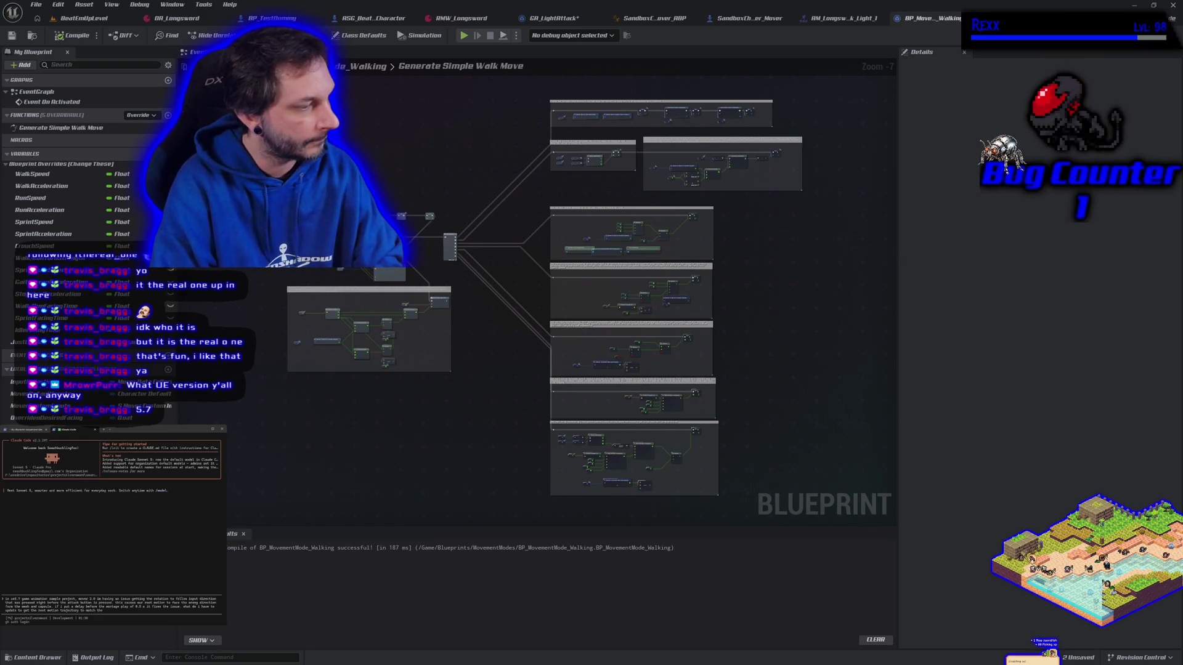
{"action": "type", "text": " input direction"}
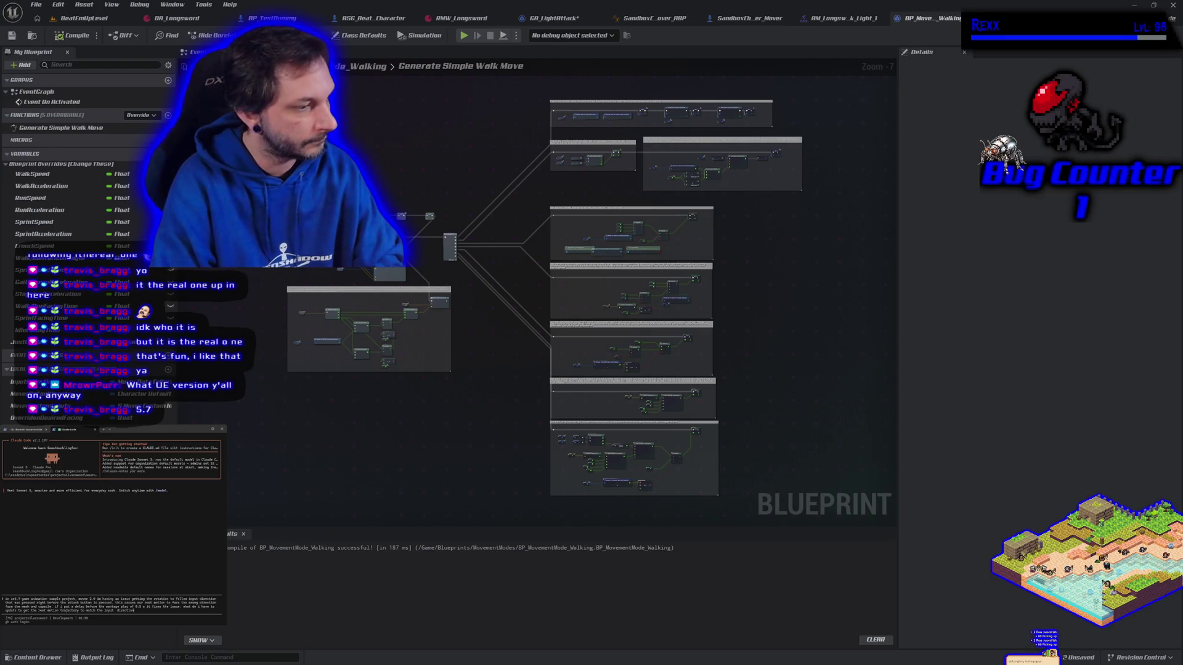
{"action": "key", "text": "Return"}
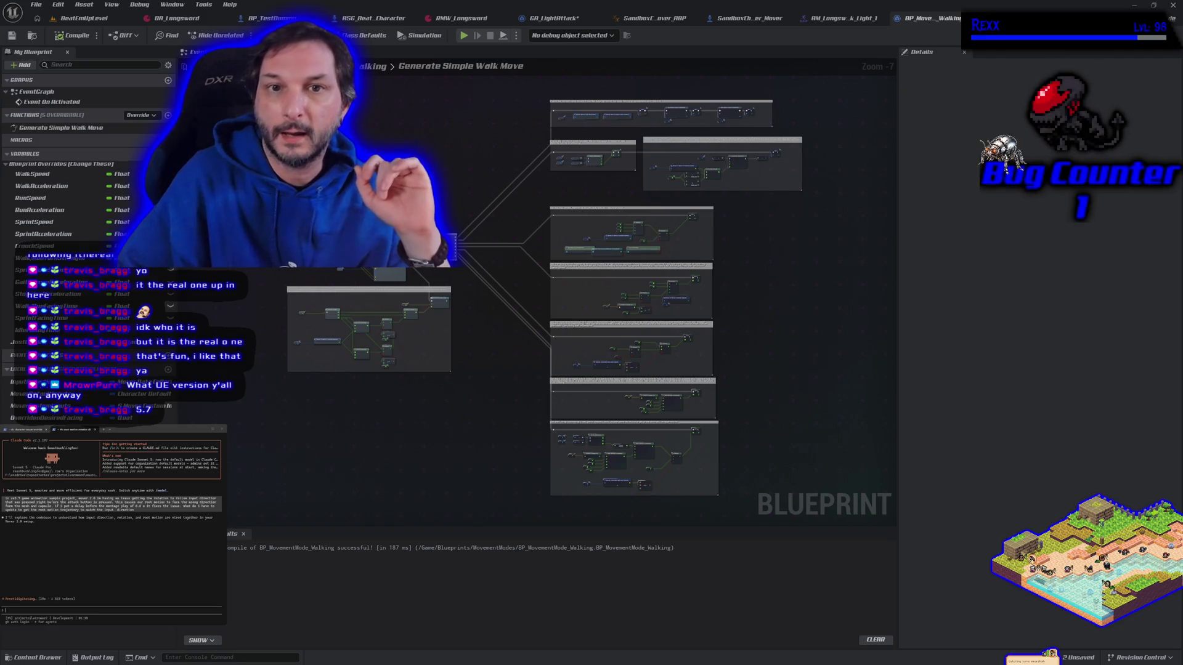
- Add a Delay node before the Cast To SandboxCharacter_Mover in GA_LightAttack, then compile and save
{"action": "scroll", "coordinate": [339, 203], "scroll_direction": "up", "scroll_amount": 3}
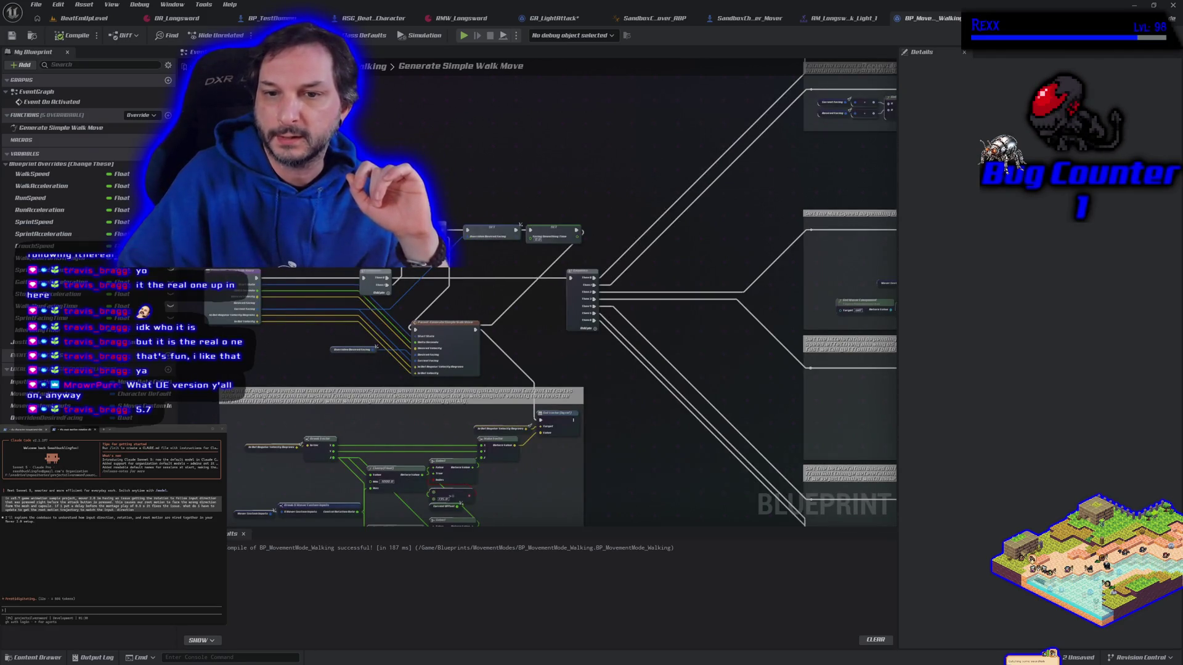
{"action": "left_click", "coordinate": [550, 18]}
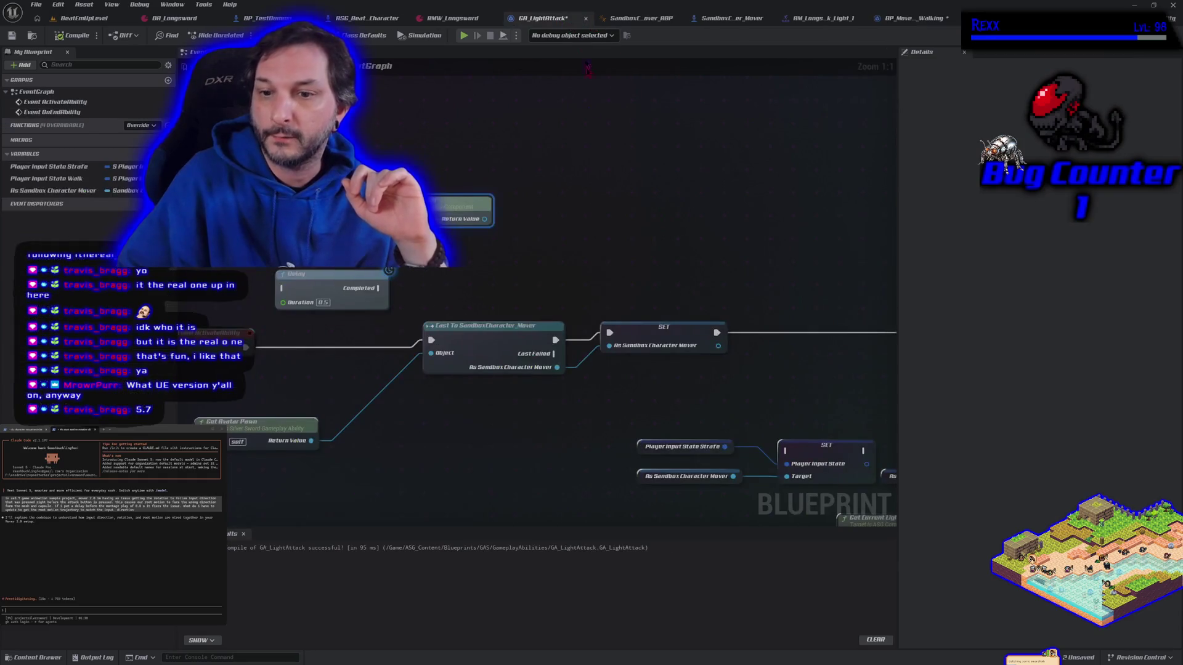
{"action": "mouse_move", "coordinate": [425, 373]}
{"action": "left_mouse_down"}
{"action": "mouse_move", "coordinate": [409, 331]}
{"action": "mouse_move", "coordinate": [499, 367]}
{"action": "mouse_move", "coordinate": [391, 279]}
{"action": "left_mouse_up"}
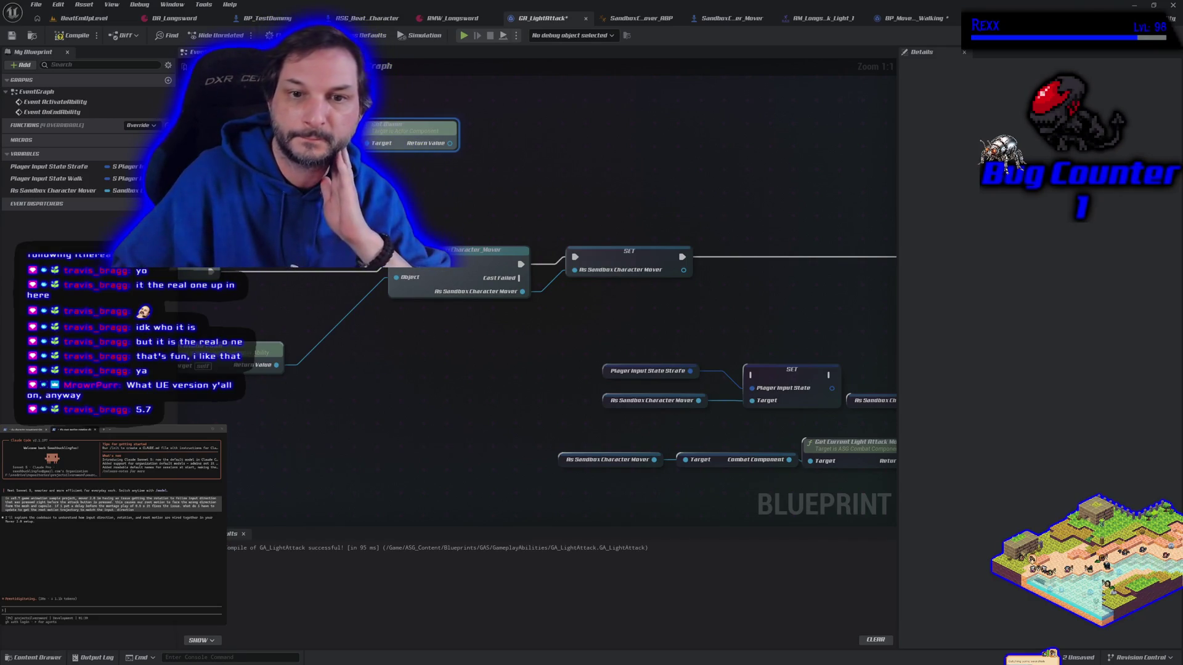
{"action": "left_click", "coordinate": [215, 271]}
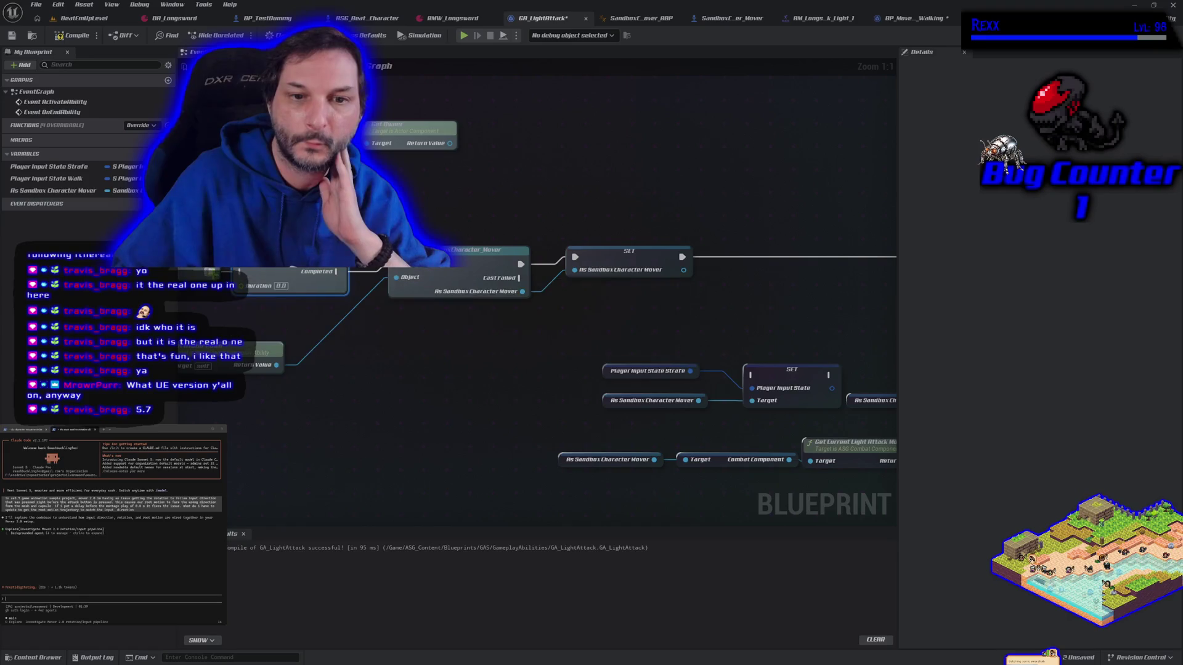
{"action": "left_click_drag", "start_coordinate": [338, 271], "coordinate": [394, 266]}
{"action": "left_click", "coordinate": [72, 35]}
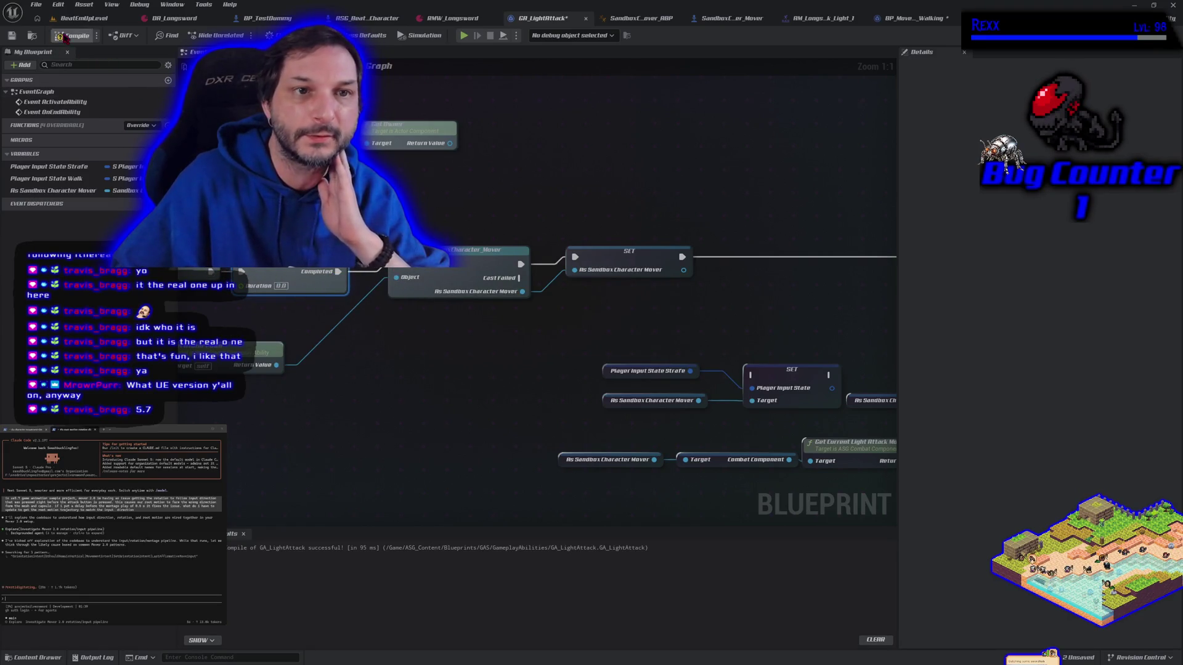
{"action": "left_click", "coordinate": [12, 35]}
{"action": "left_click", "coordinate": [75, 18]}
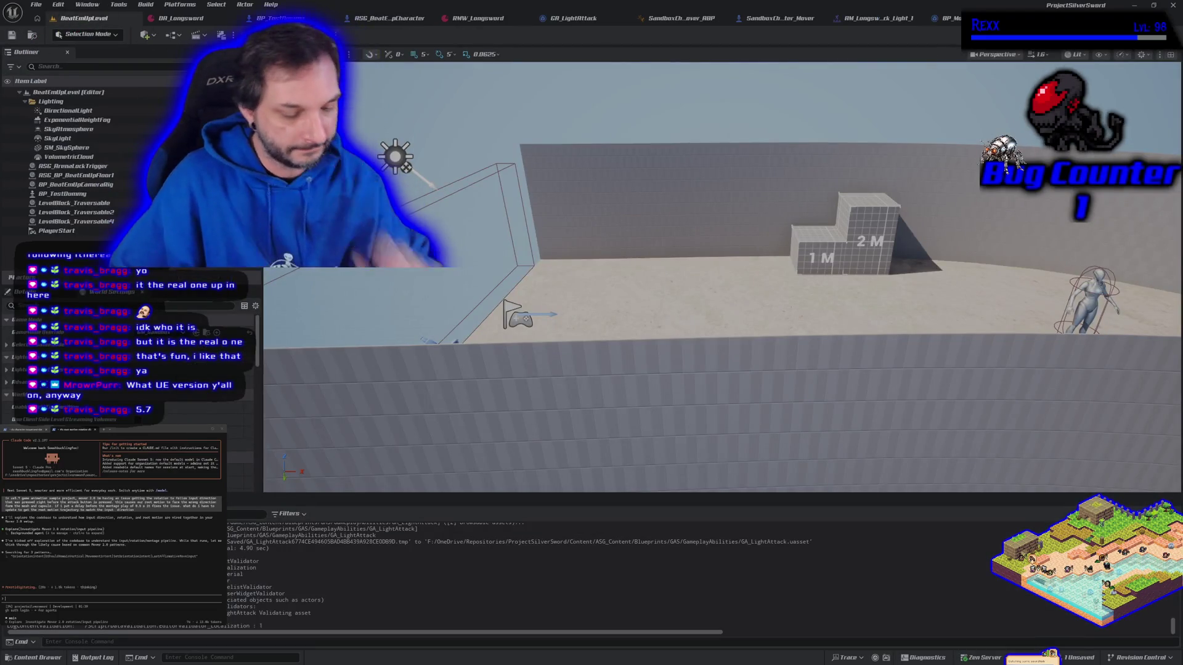
- Play-test the light attack to check facing, then go back to the BP_MovementMode_Walking graph
{"action": "key", "text": "alt+p"}
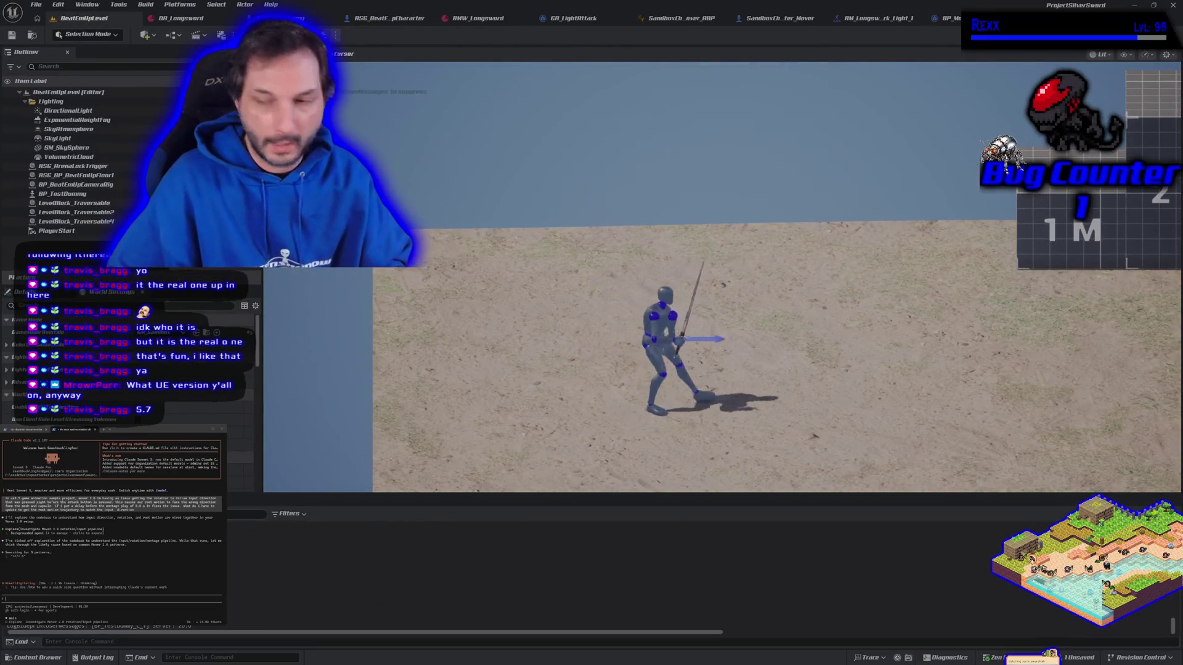
{"action": "key", "text": "a"}
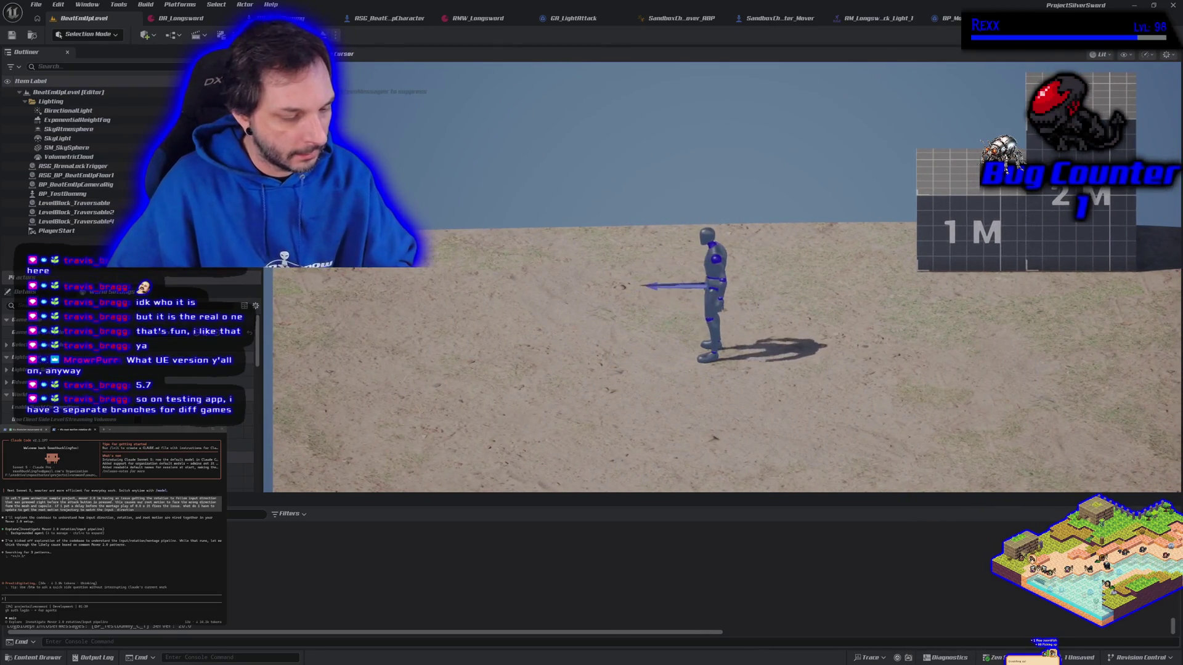
{"action": "key", "text": "Escape"}
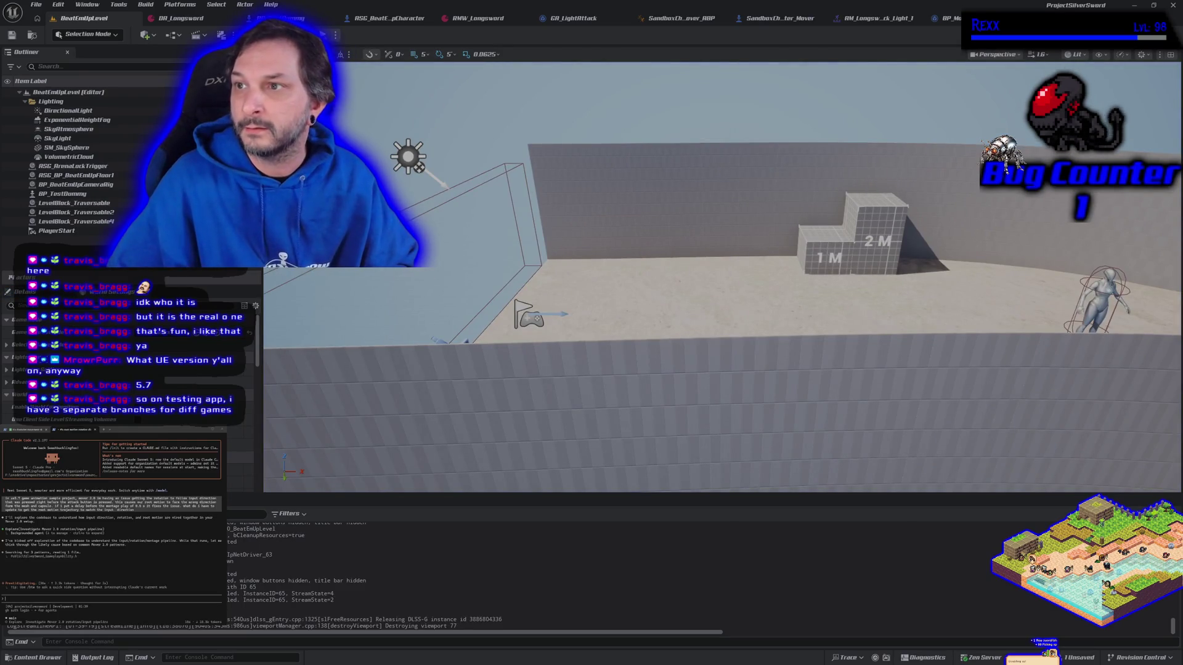
{"action": "left_click", "coordinate": [943, 18]}
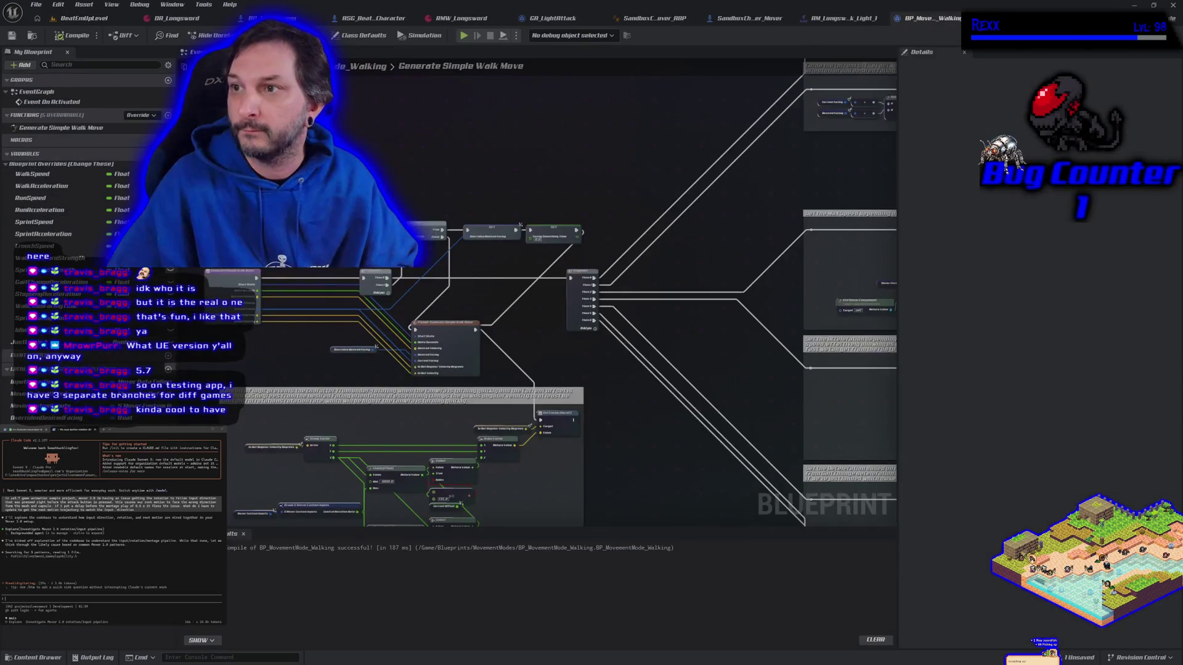
- Save the BP_MovementMode_Walking blueprint
{"action": "left_click", "coordinate": [11, 35]}
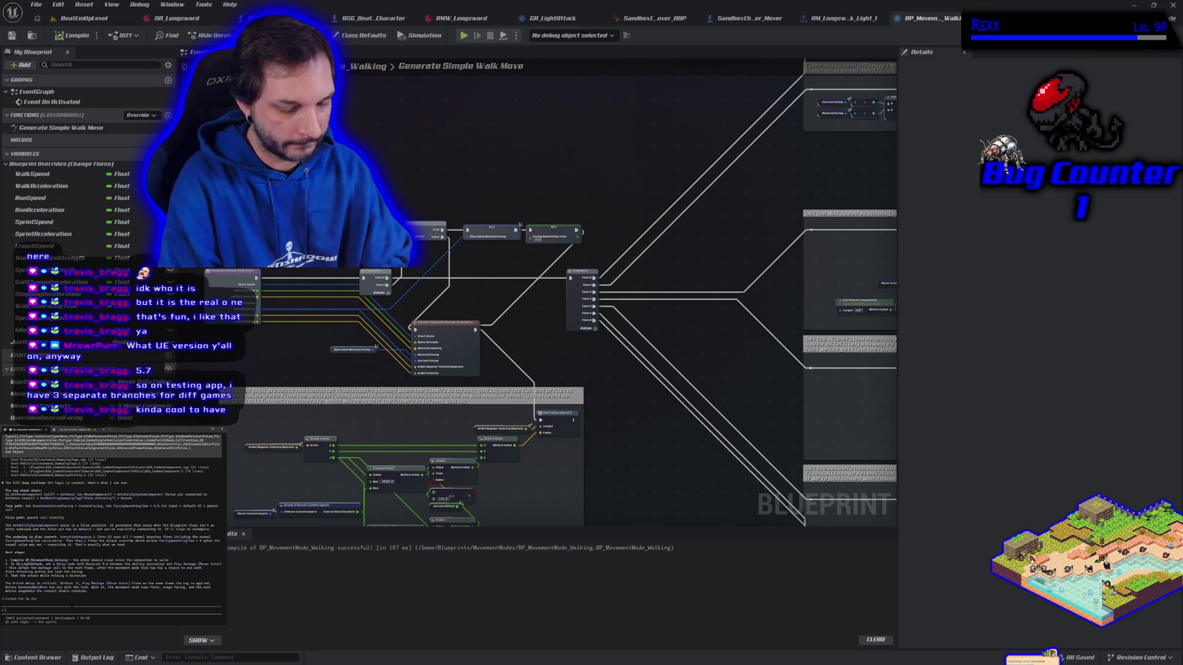
- Start telling Claude the fix didn't work and the character now goes backwards-right
{"action": "type", "text": "didnt fix it"}
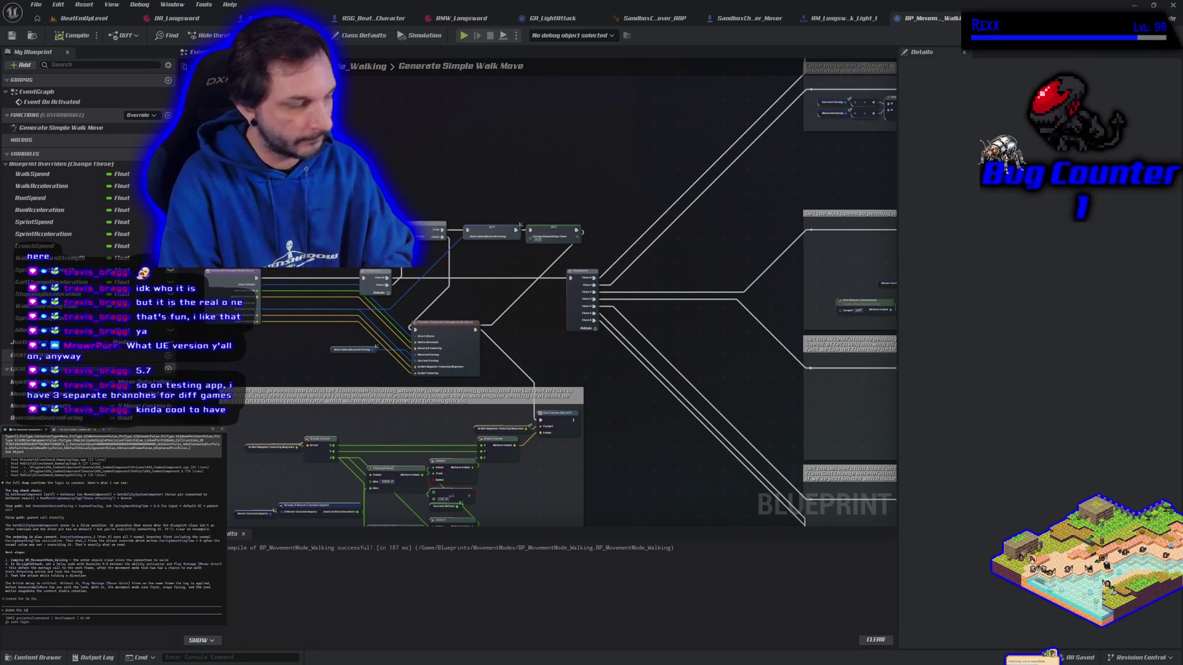
{"action": "type", "text": " now"}
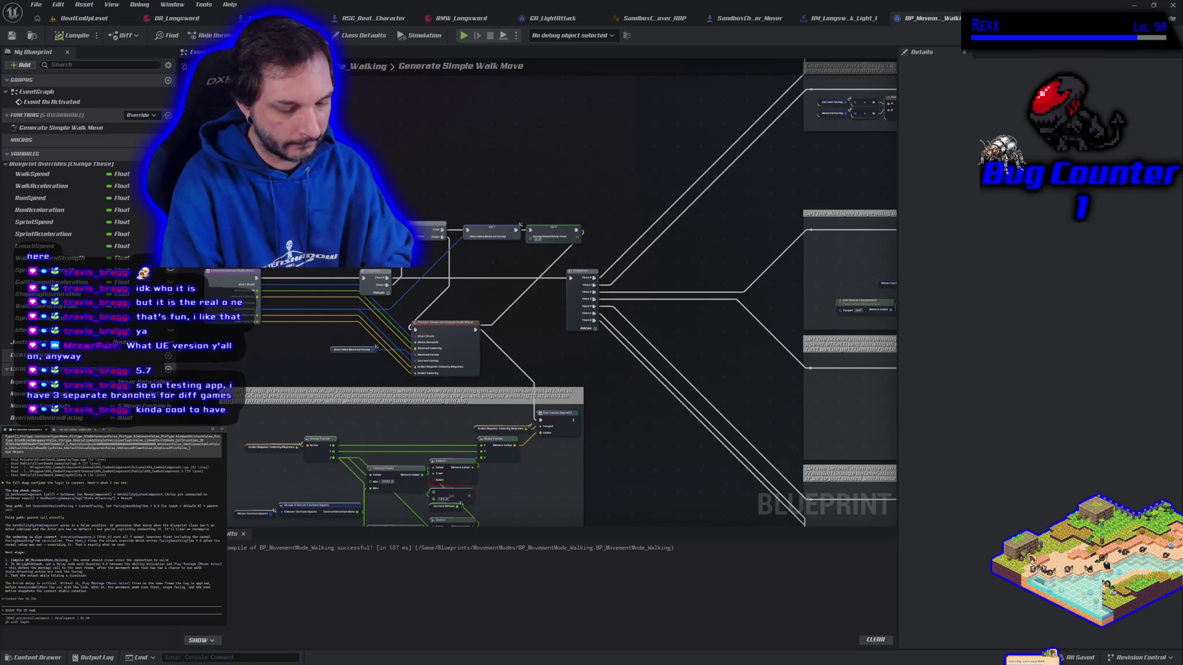
{"action": "type", "text": " more going at a backe"}
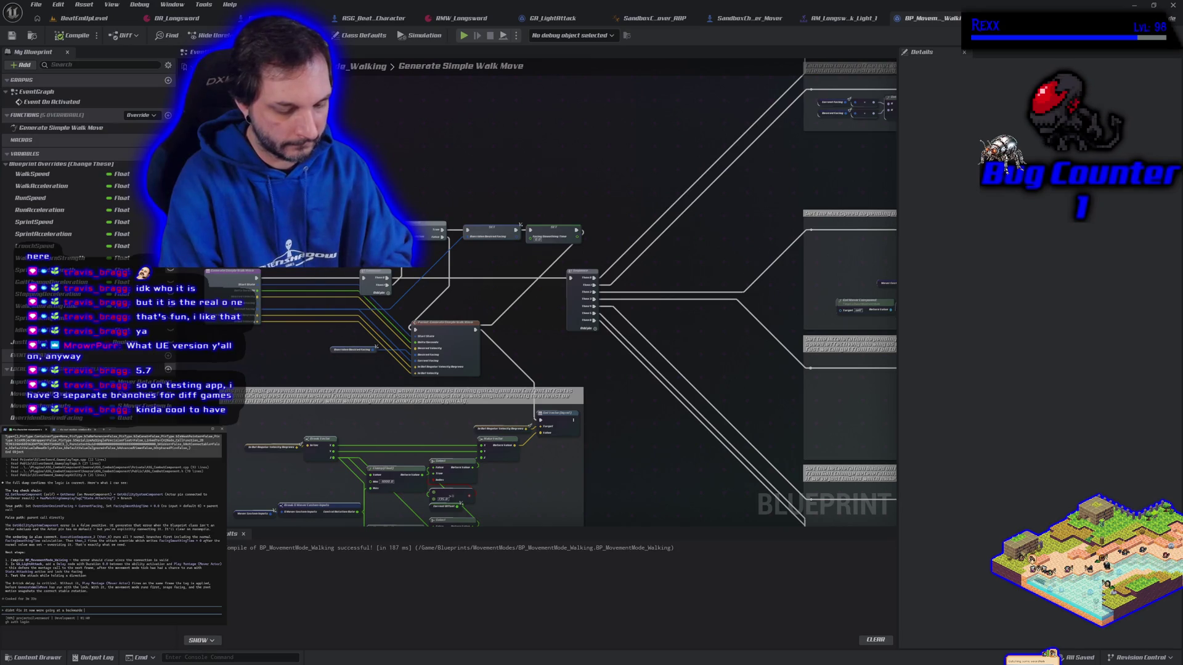
{"action": "type", "text": "right"}
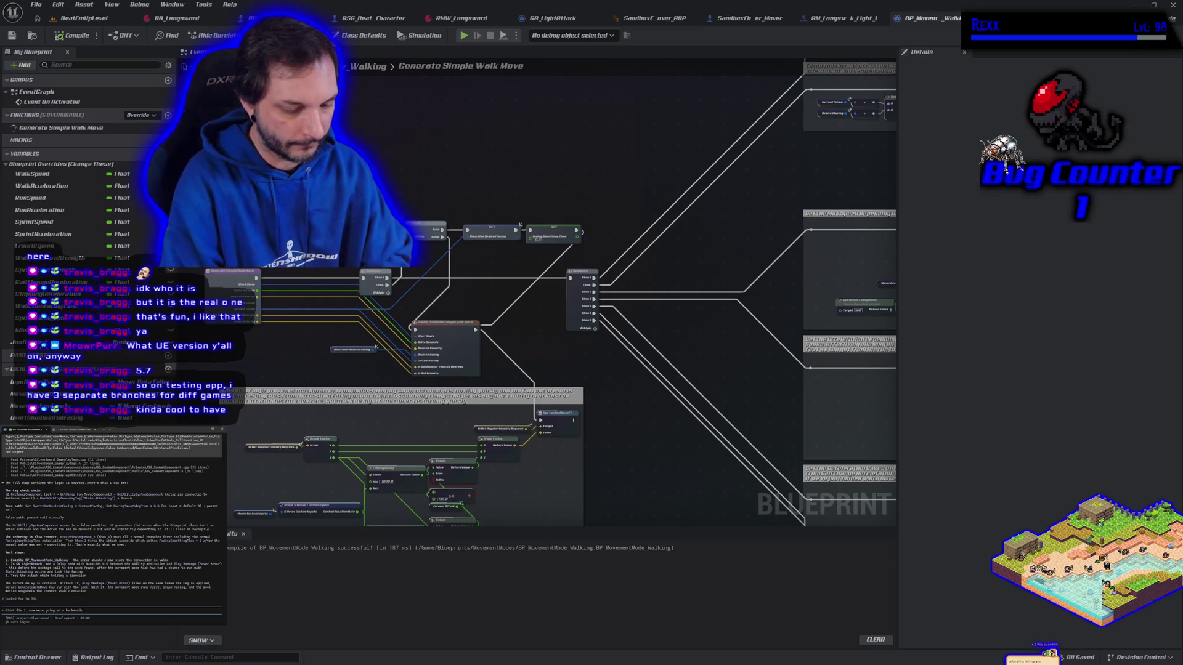
{"action": "type", "text": " instead of"}
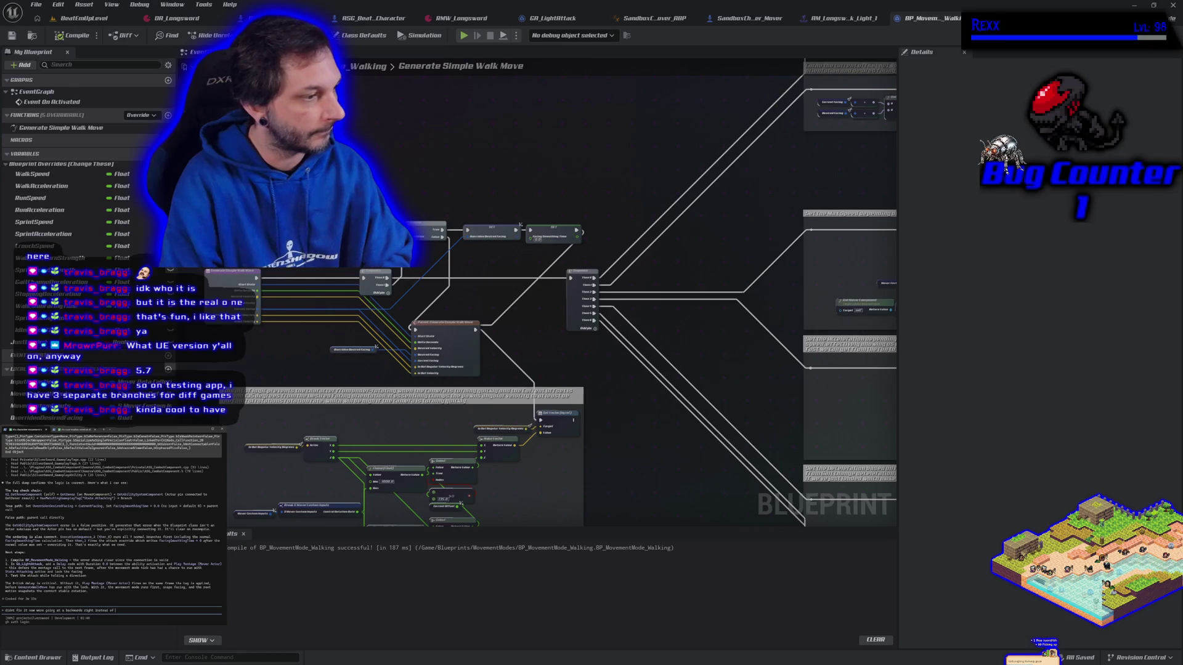
- Correct and send the report that the character faces backwards-right instead of forward
{"action": "key", "text": "BackSpace"}
{"action": "key", "text": "BackSpace"}
{"action": "key", "text": "BackSpace"}
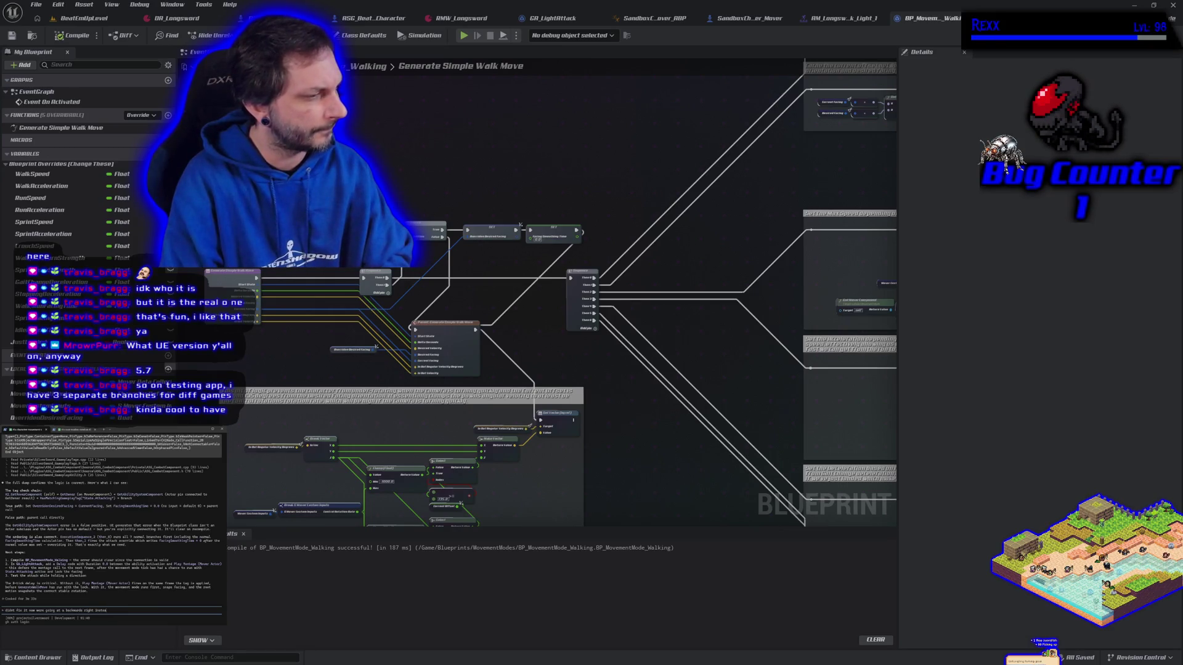
{"action": "type", "text": "of our"}
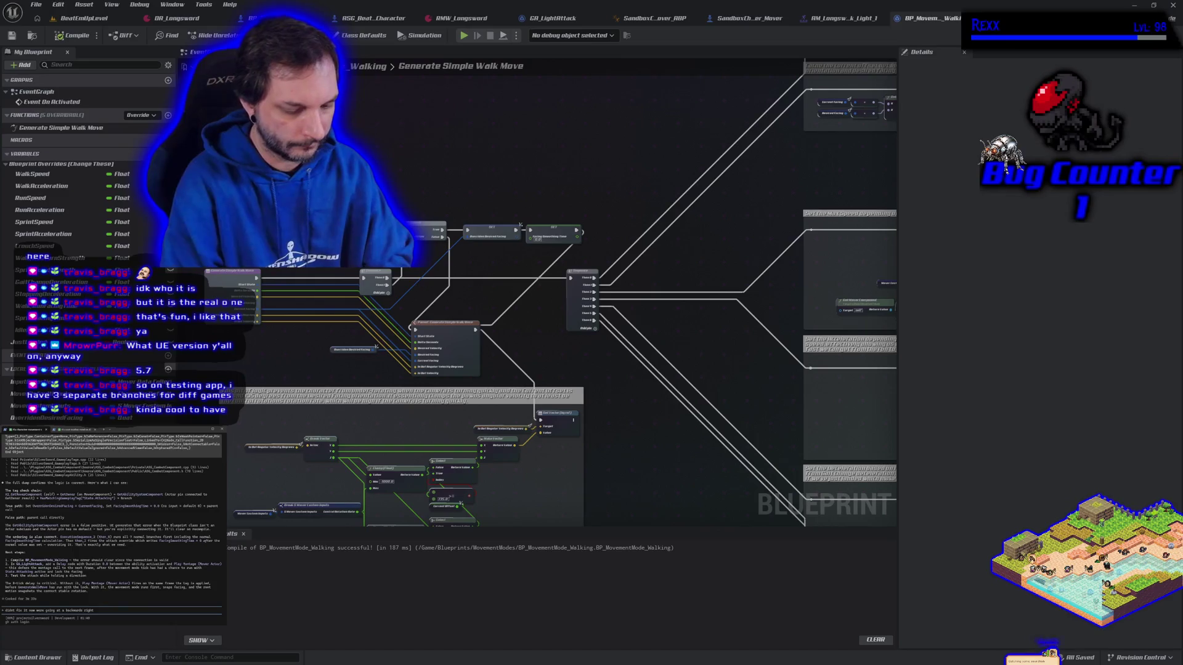
{"action": "type", "text": " fac"}
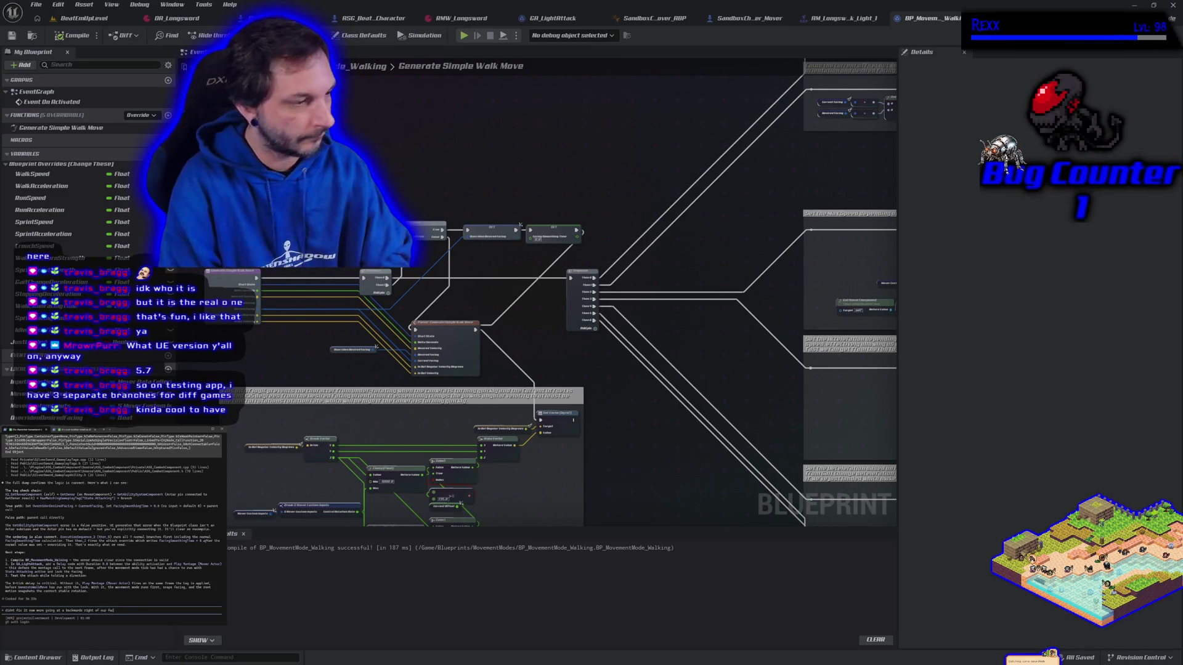
{"action": "type", "text": "from our facing direc"}
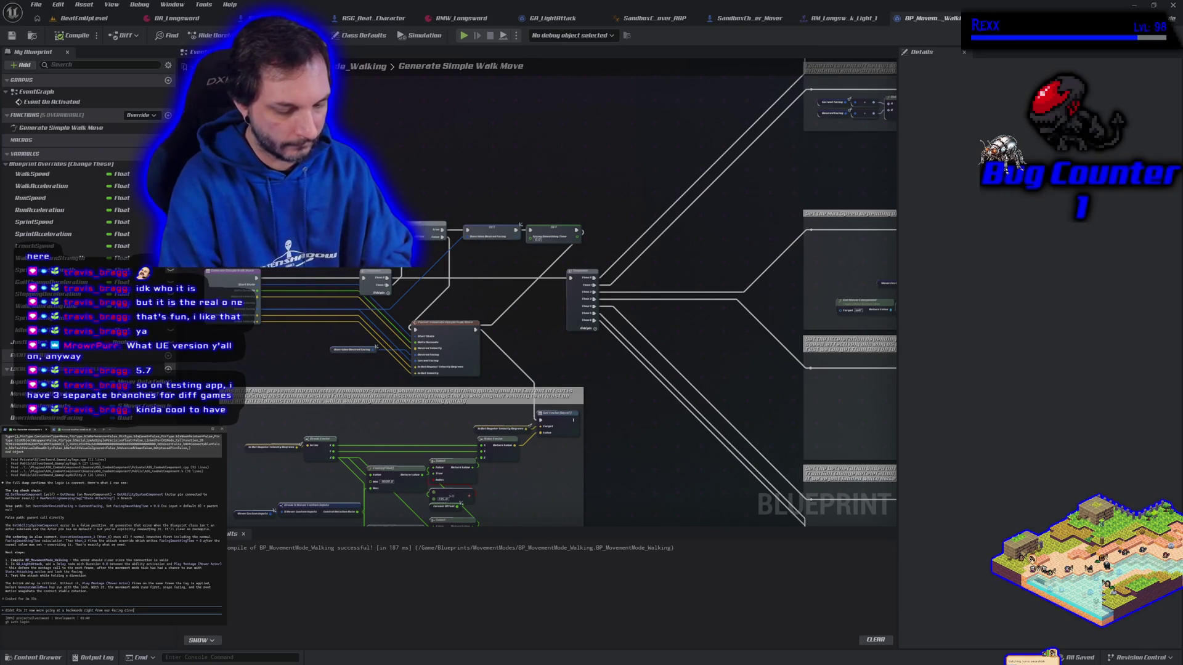
{"action": "type", "text": "ead of"}
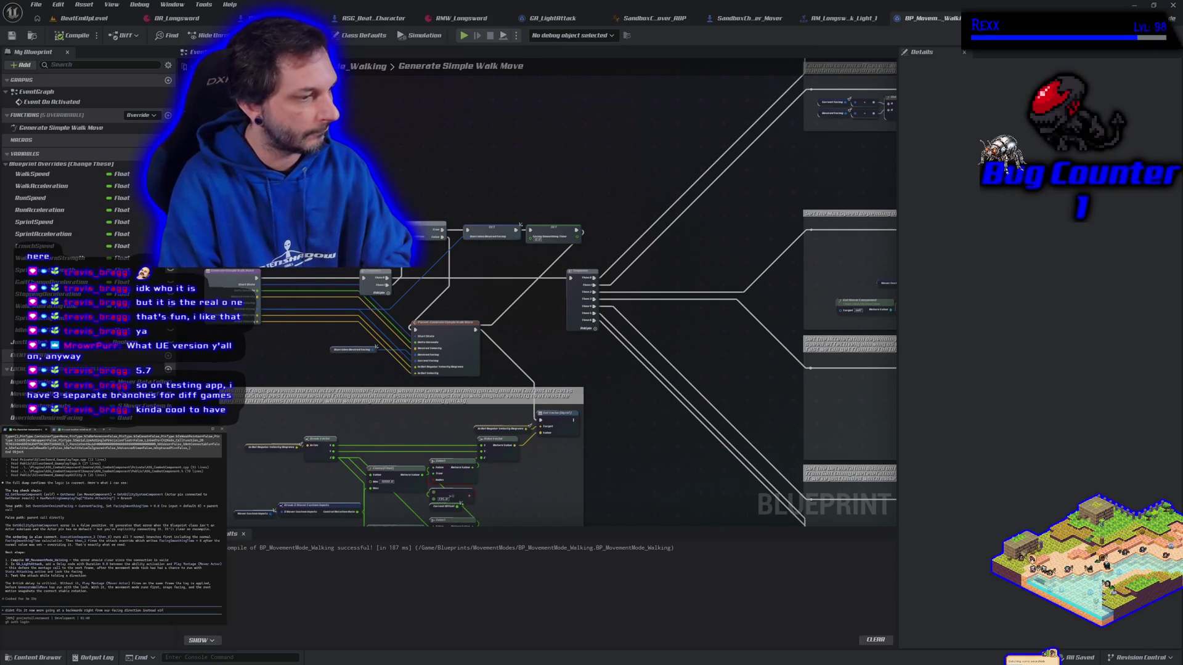
{"action": "type", "text": "orward"}
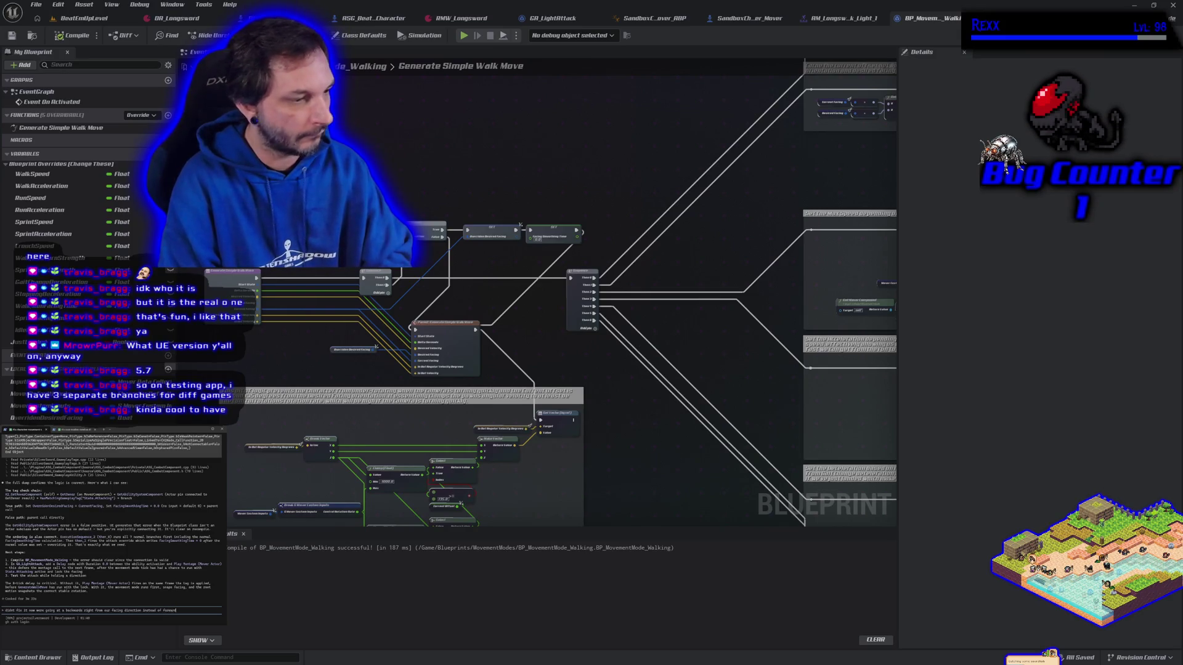
{"action": "key", "text": "Return"}
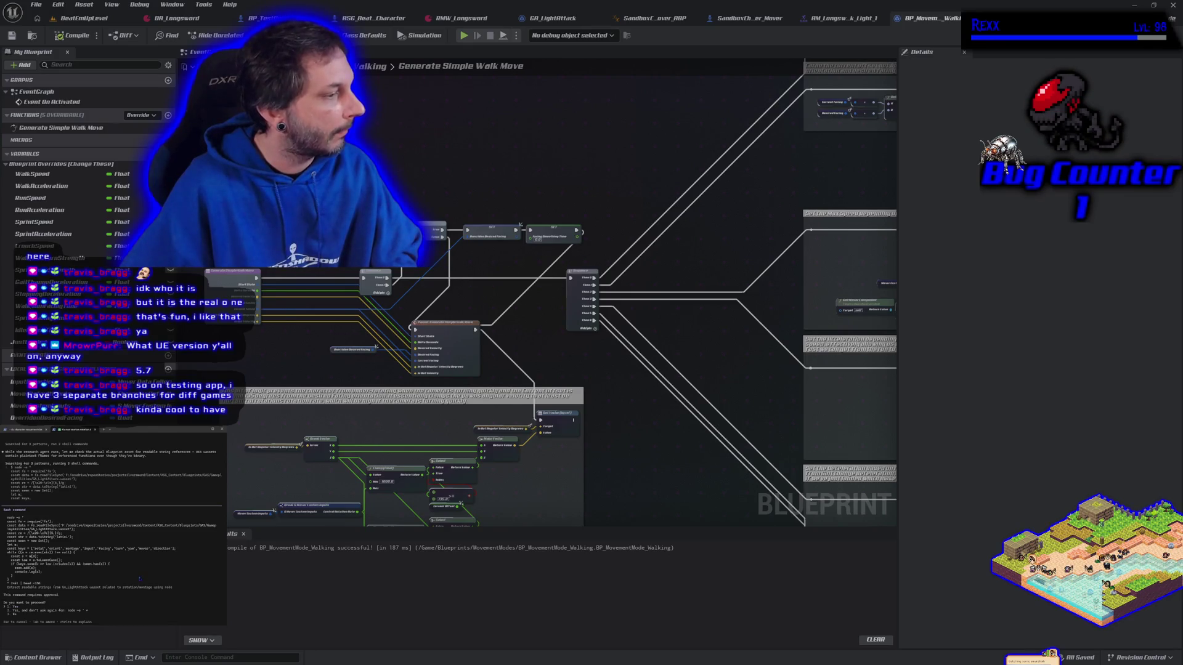
- Approve Claude Code's pending node script and git log commands so its exploration continues
{"action": "key", "text": "Return"}
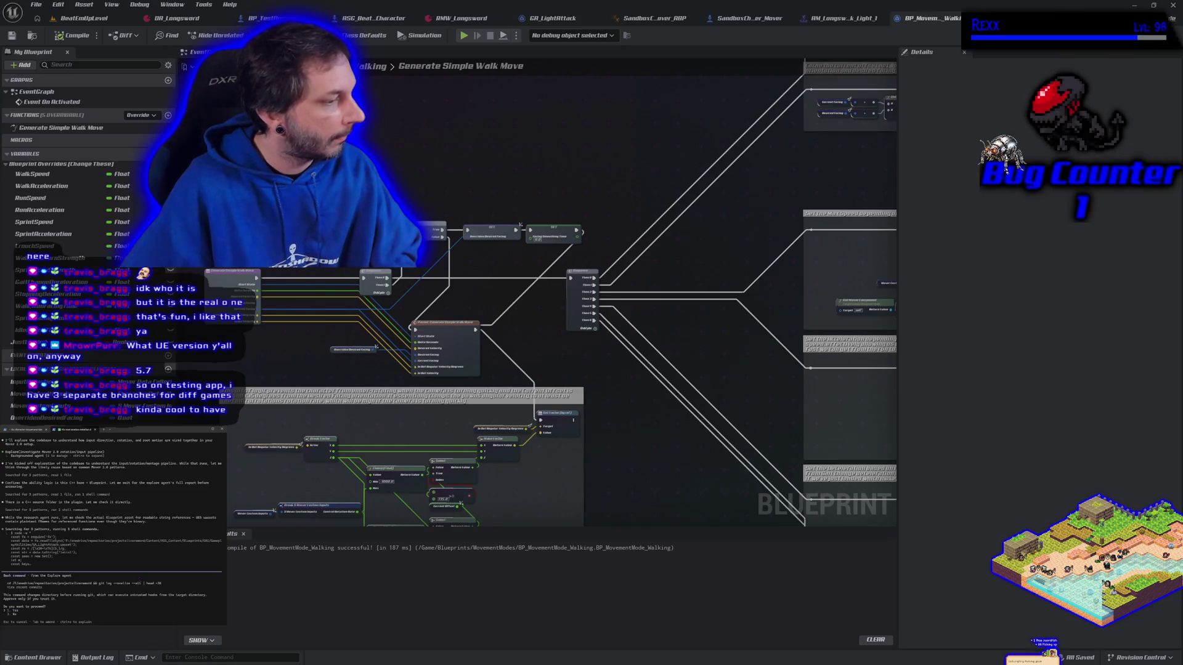
{"action": "key", "text": "Return"}
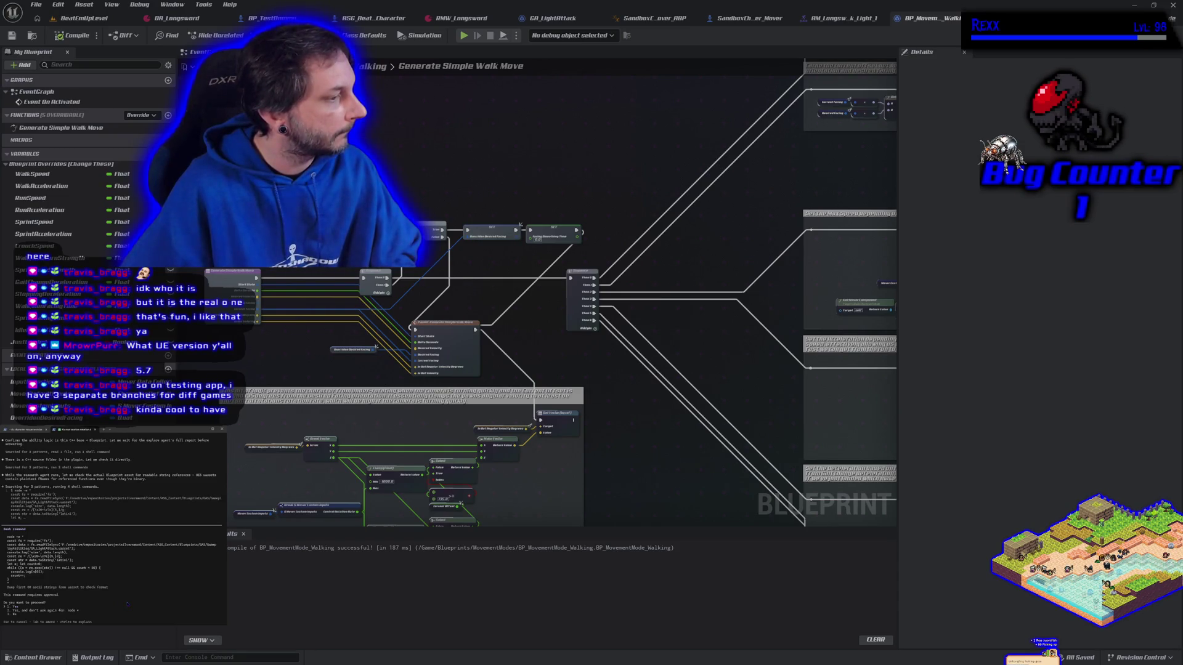
{"action": "scroll", "coordinate": [128, 601], "scroll_direction": "up", "scroll_amount": 5}
{"action": "scroll", "coordinate": [128, 600], "scroll_direction": "down", "scroll_amount": 5}
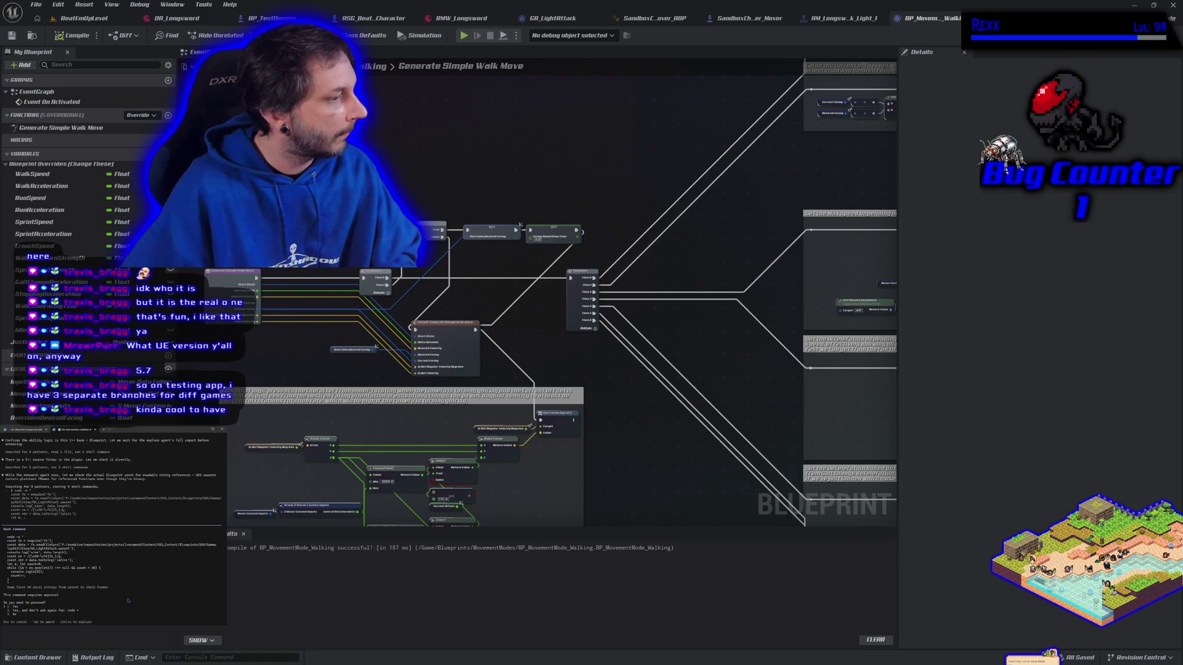
{"action": "key", "text": "Return"}
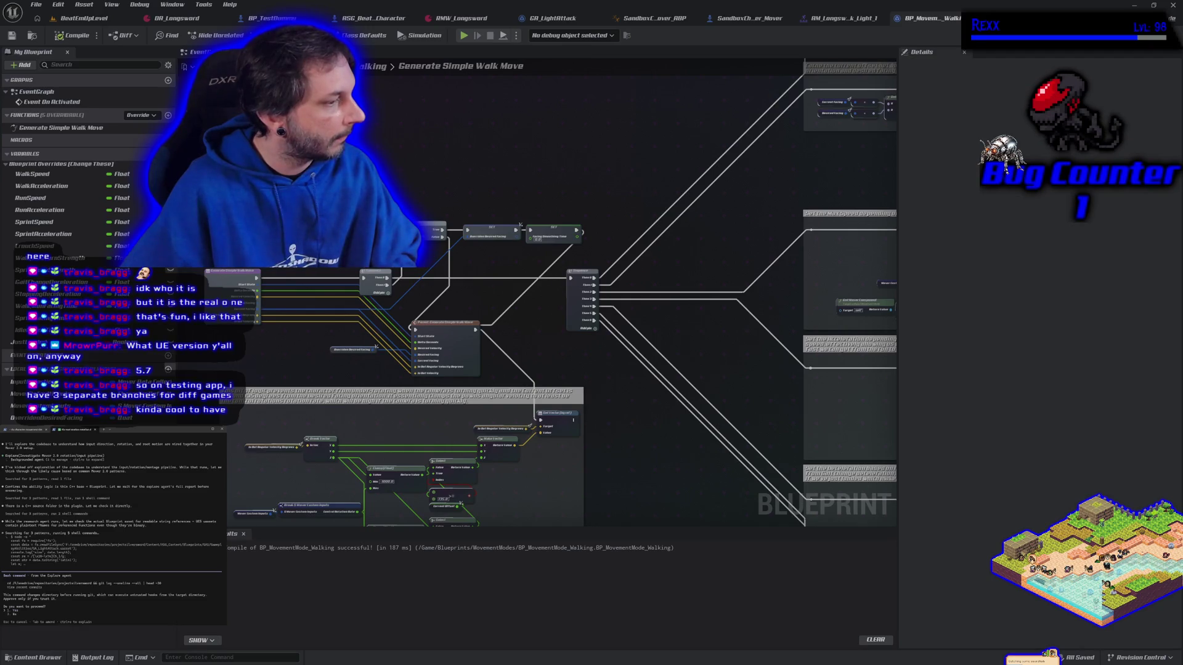
{"action": "key", "text": "Return"}
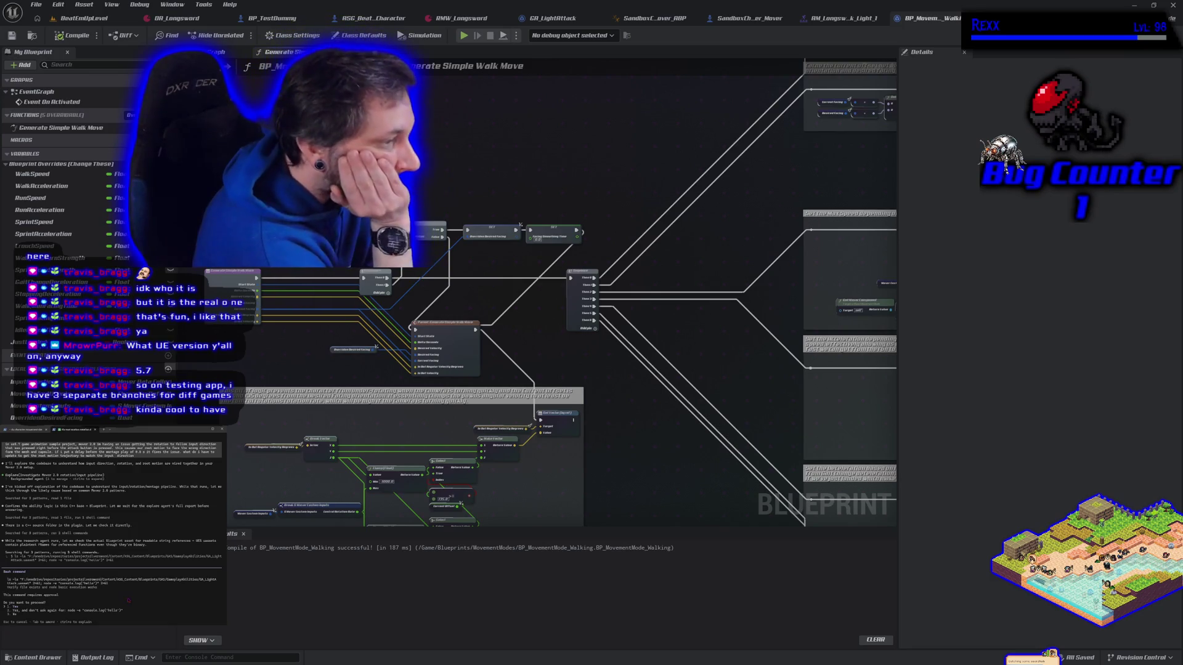
- Approve the ls/node, extract_strings, git log and bash commands until Claude posts its analysis
{"action": "key", "text": "Return"}
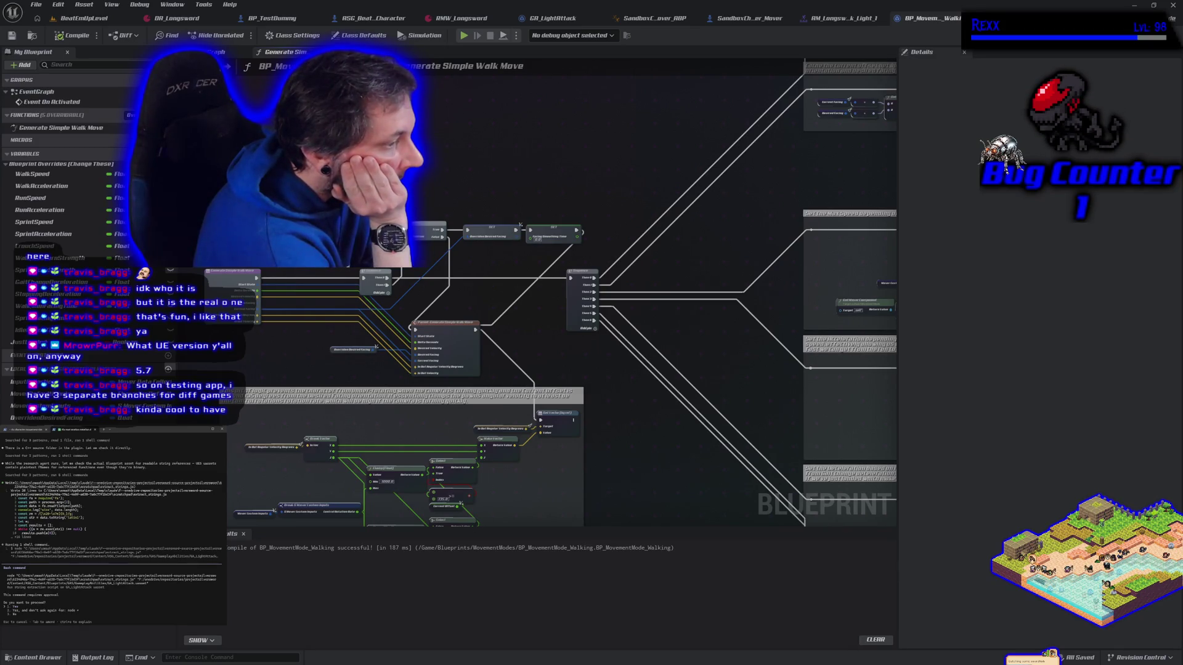
{"action": "key", "text": "Return"}
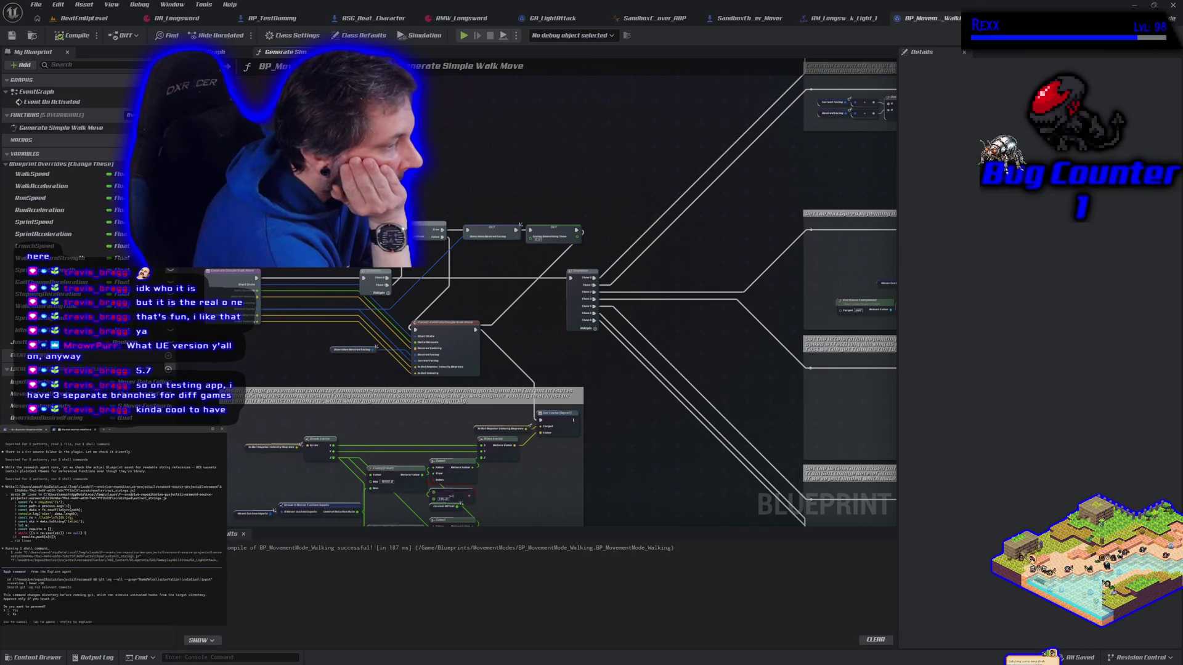
{"action": "key", "text": "Return"}
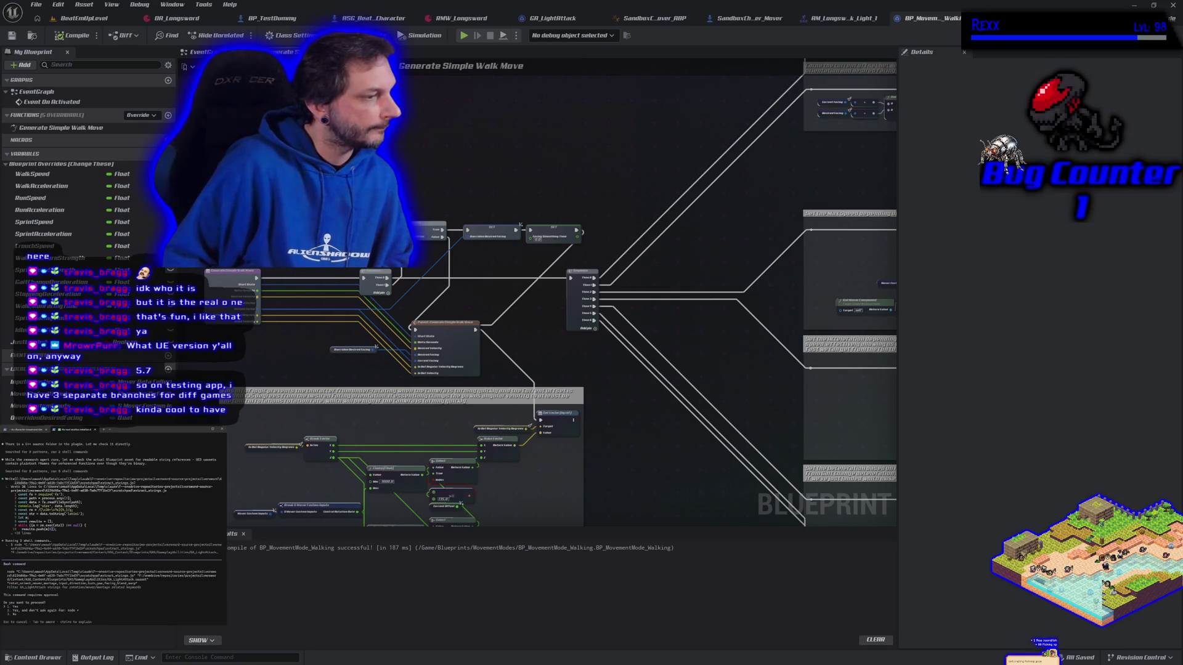
{"action": "key", "text": "Return"}
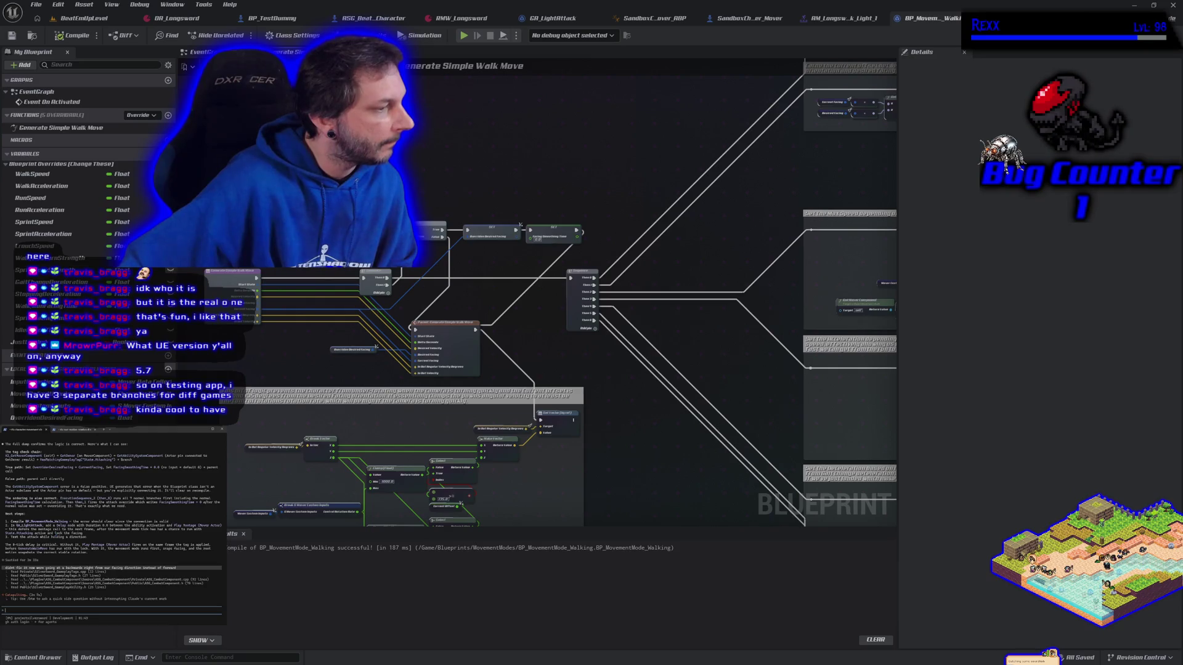
- In the second Claude Code session, approve its four pending bash commands
{"action": "left_click", "coordinate": [70, 430]}
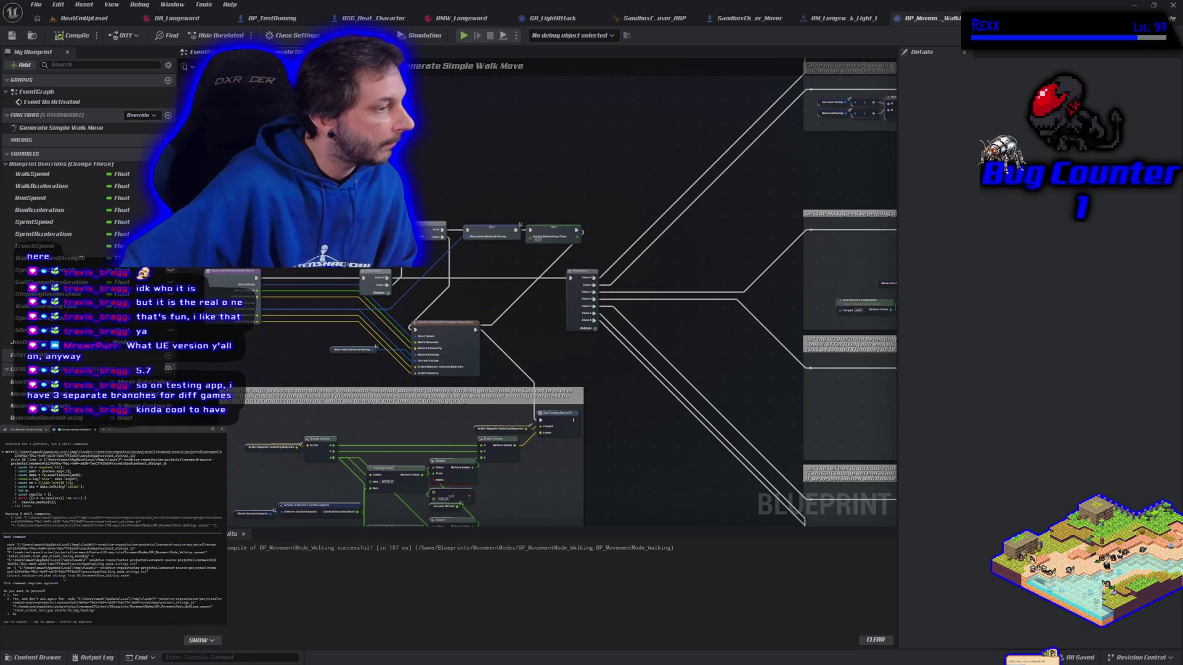
{"action": "key", "text": "Return"}
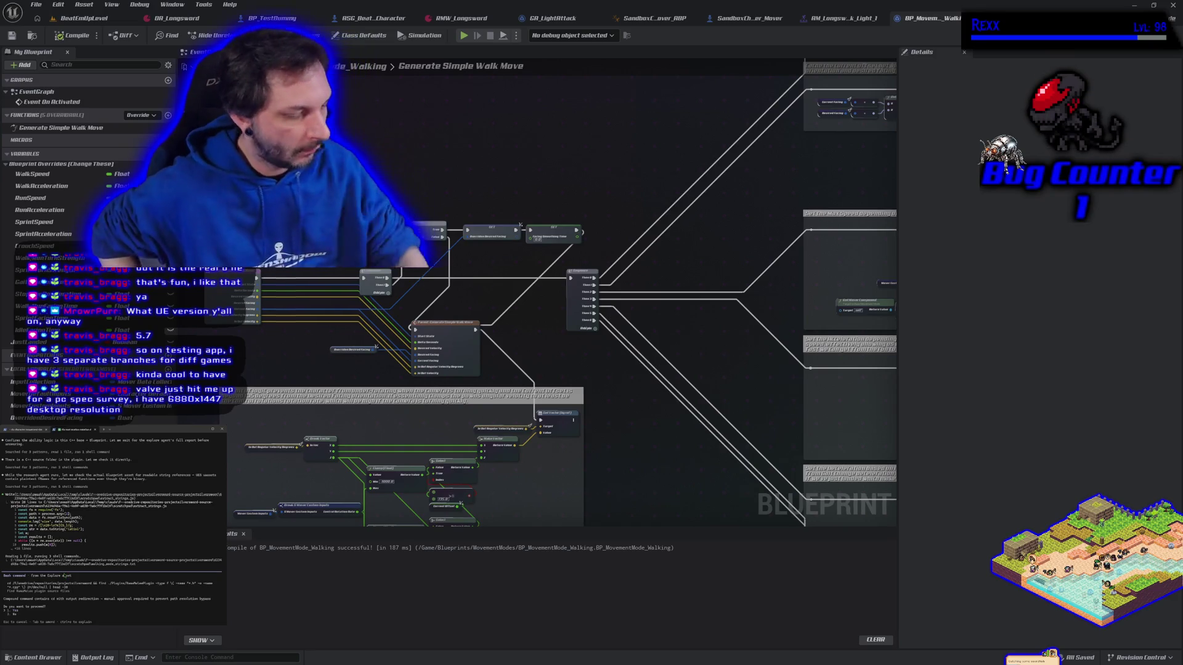
{"action": "key", "text": "Return"}
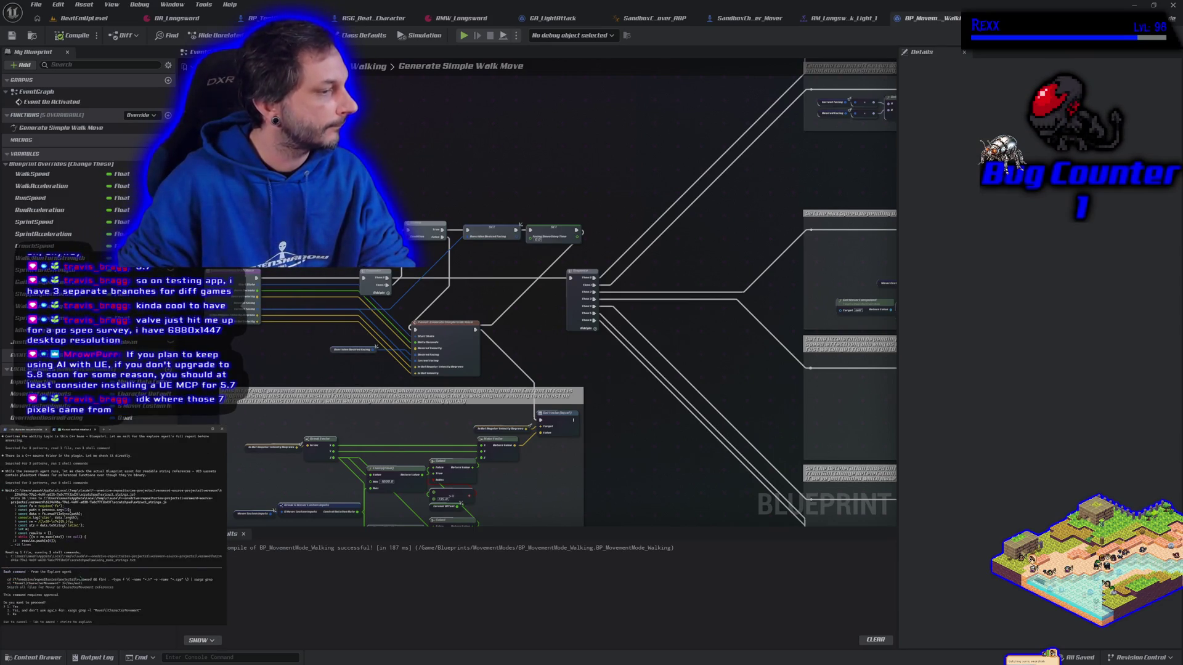
{"action": "key", "text": "Return"}
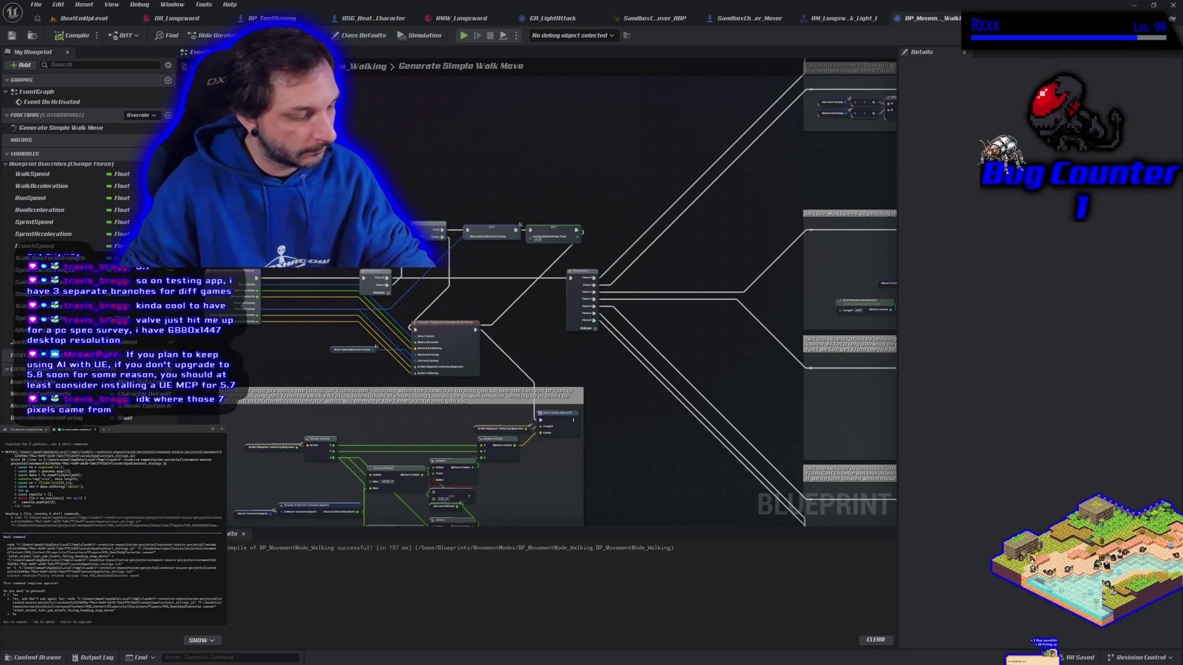
{"action": "key", "text": "Return"}
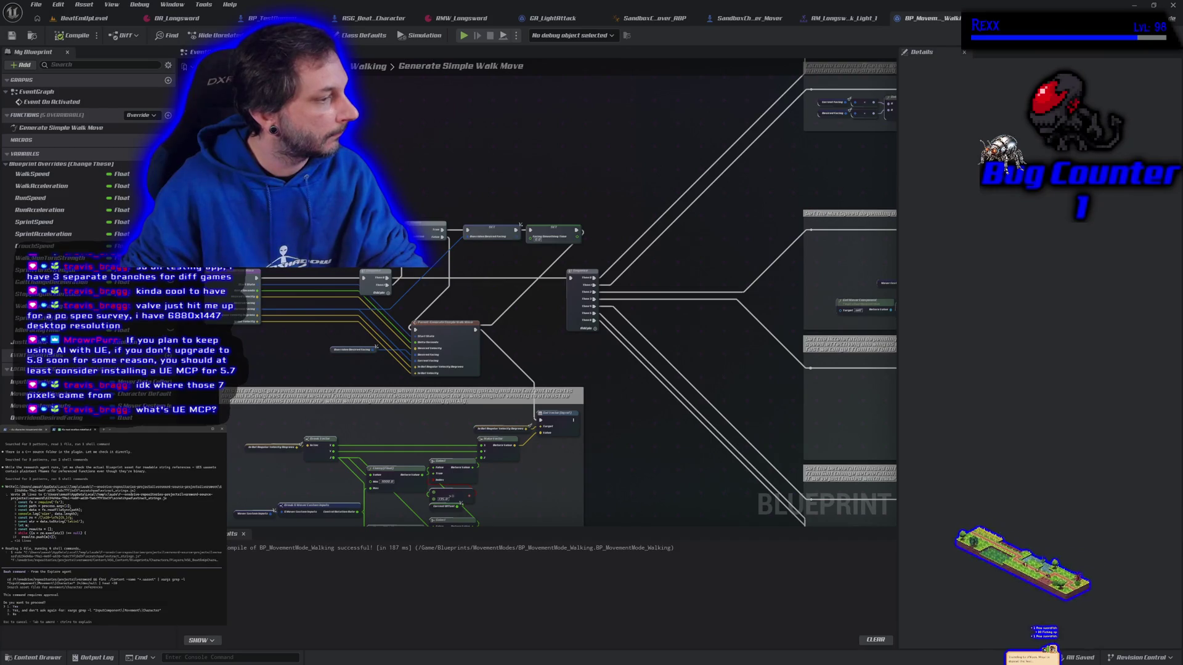
- Approve three bash commands, then the other session's pending node and grep commands
{"action": "key", "text": "Return"}
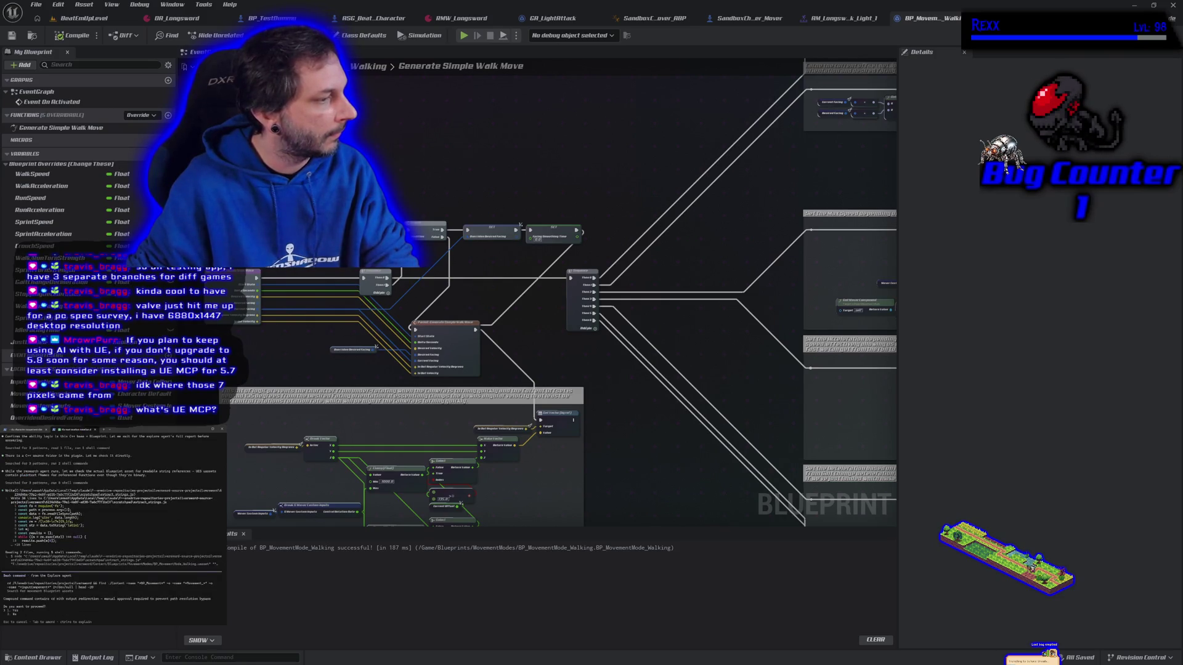
{"action": "key", "text": "Return"}
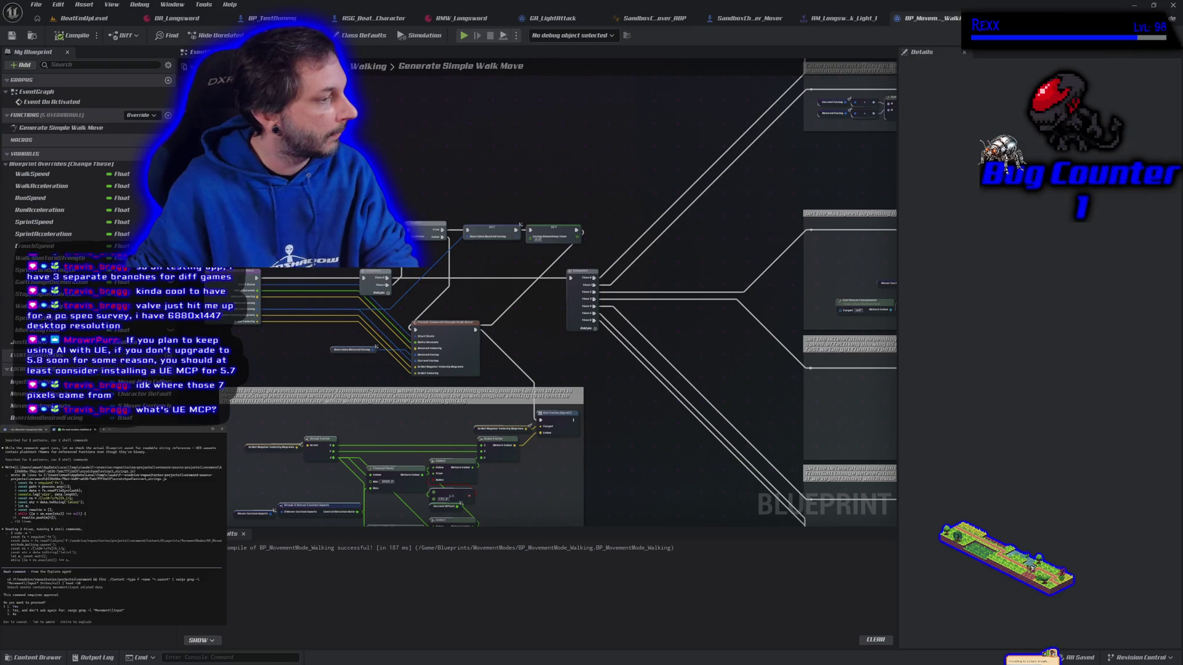
{"action": "key", "text": "Return"}
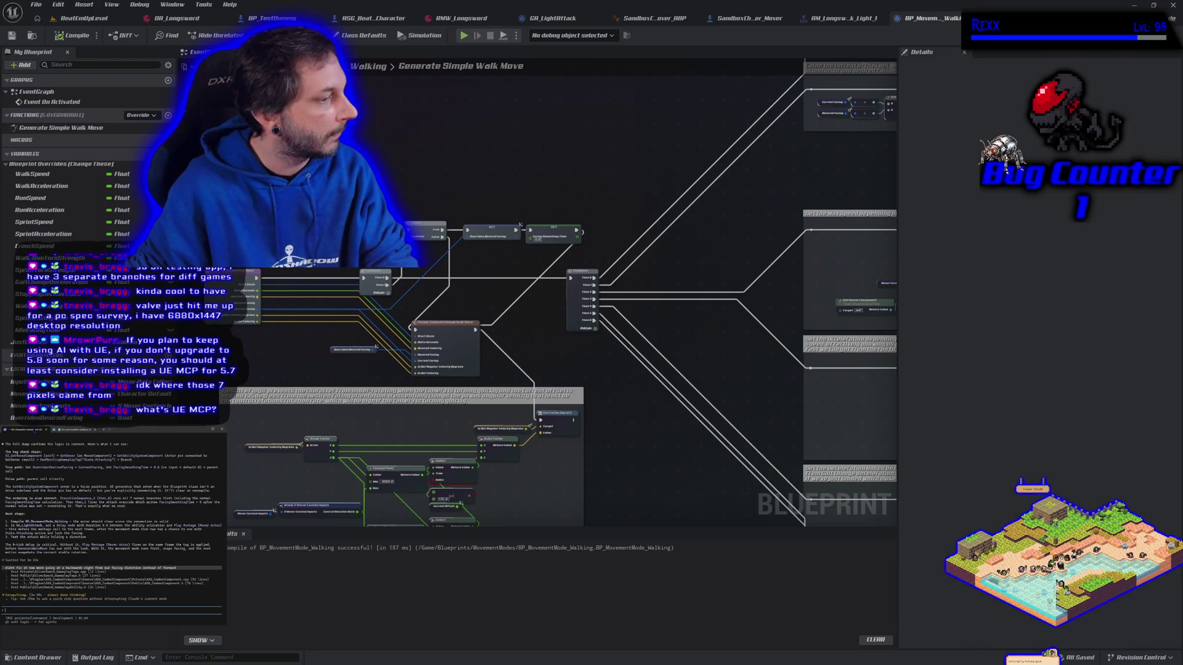
{"action": "left_click", "coordinate": [73, 432]}
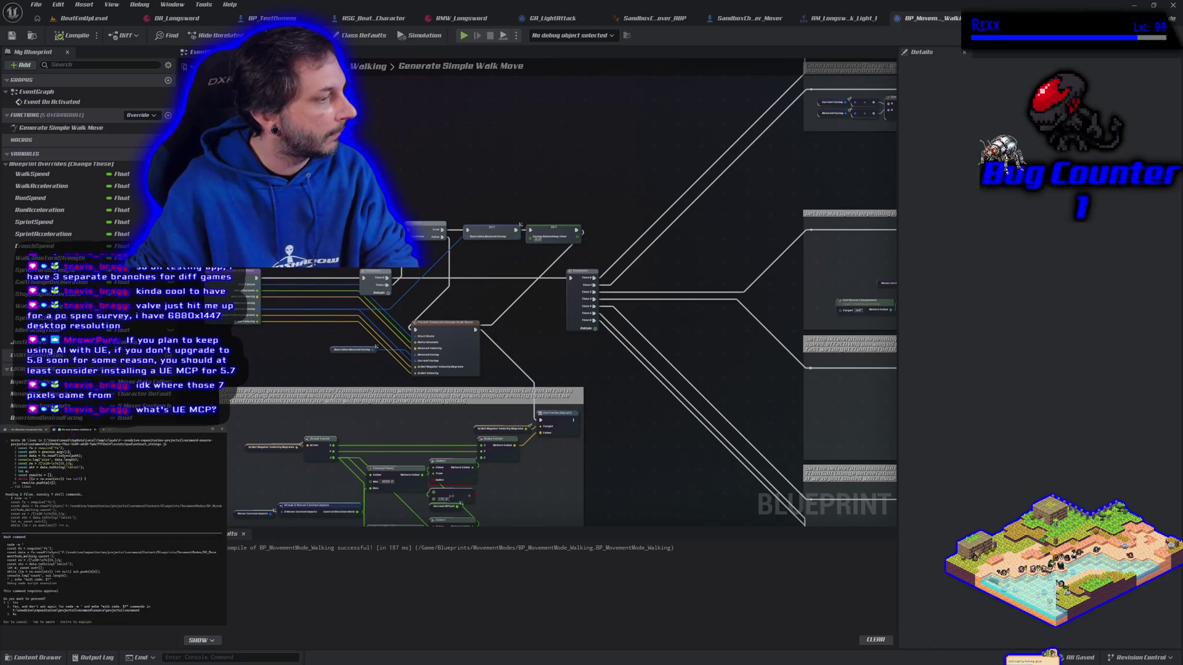
{"action": "key", "text": "Return"}
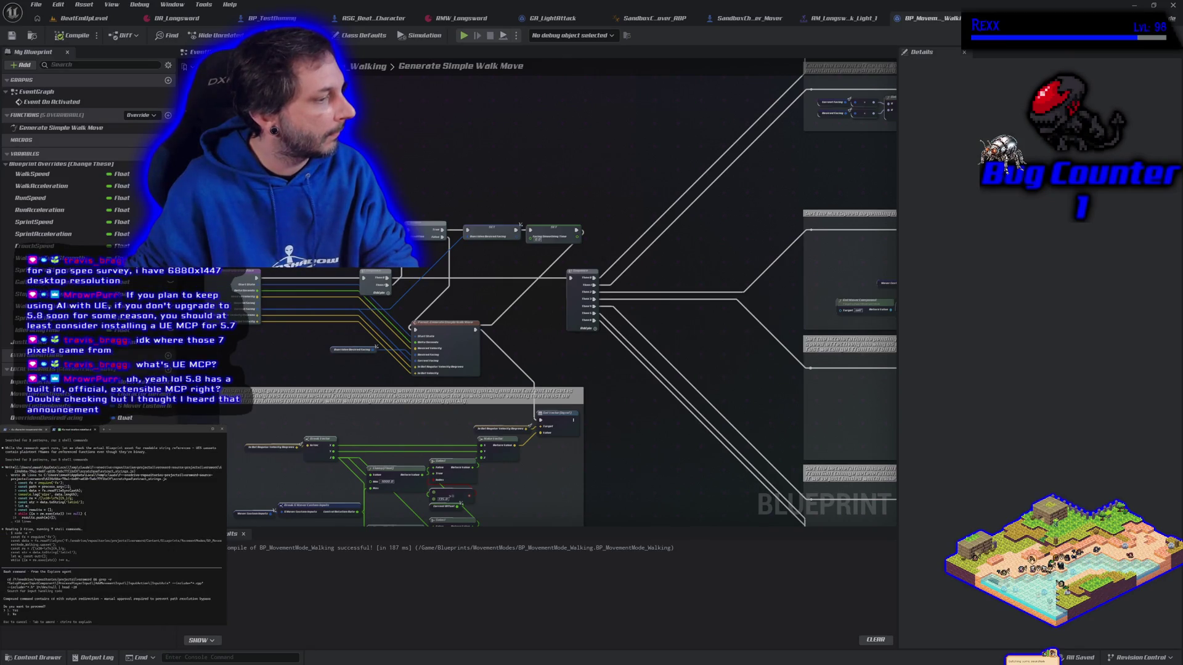
{"action": "key", "text": "Return"}
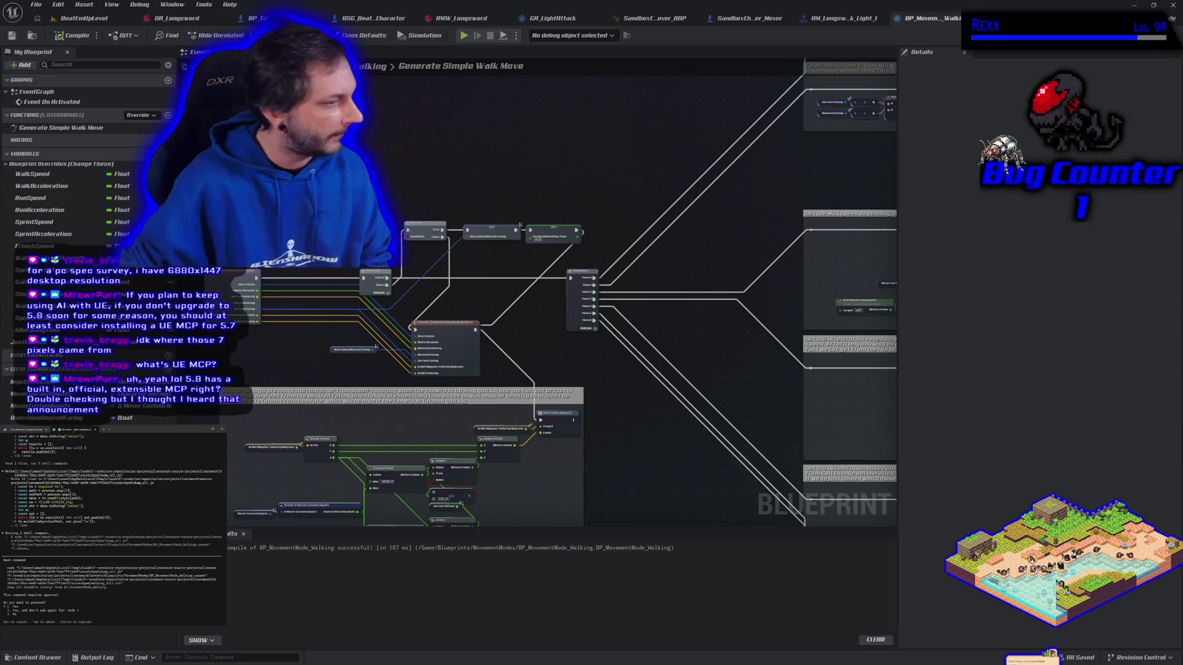
- Approve the remaining node, grep and final commands across both sessions so the agent finishes
{"action": "key", "text": "Return"}
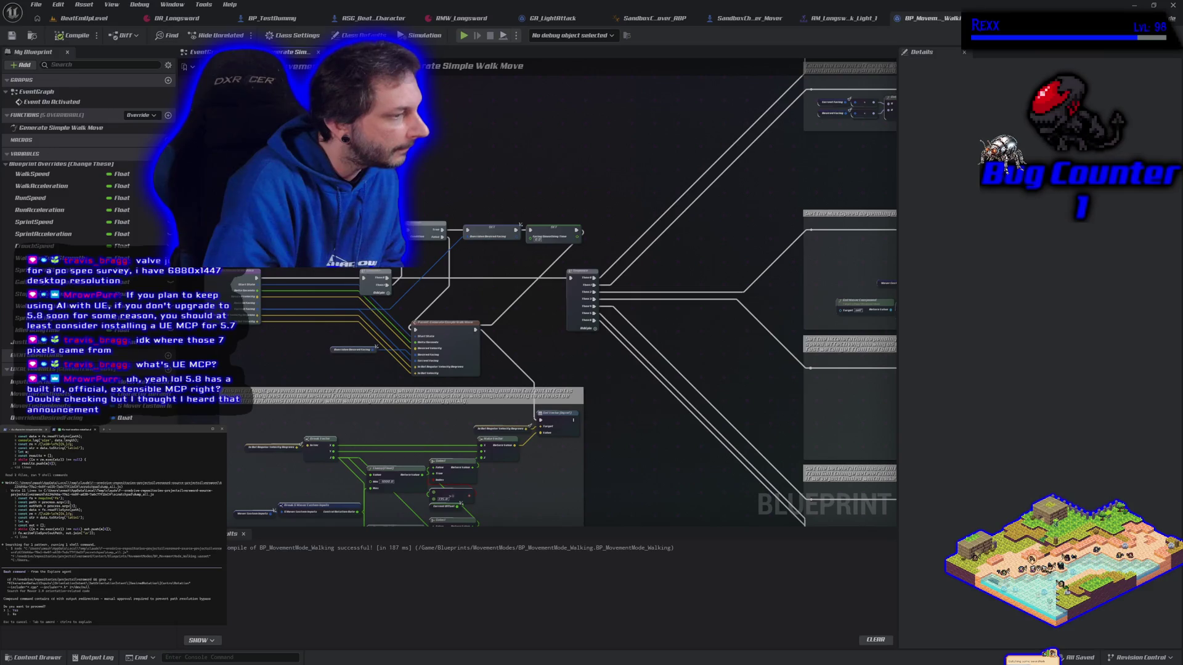
{"action": "key", "text": "Return"}
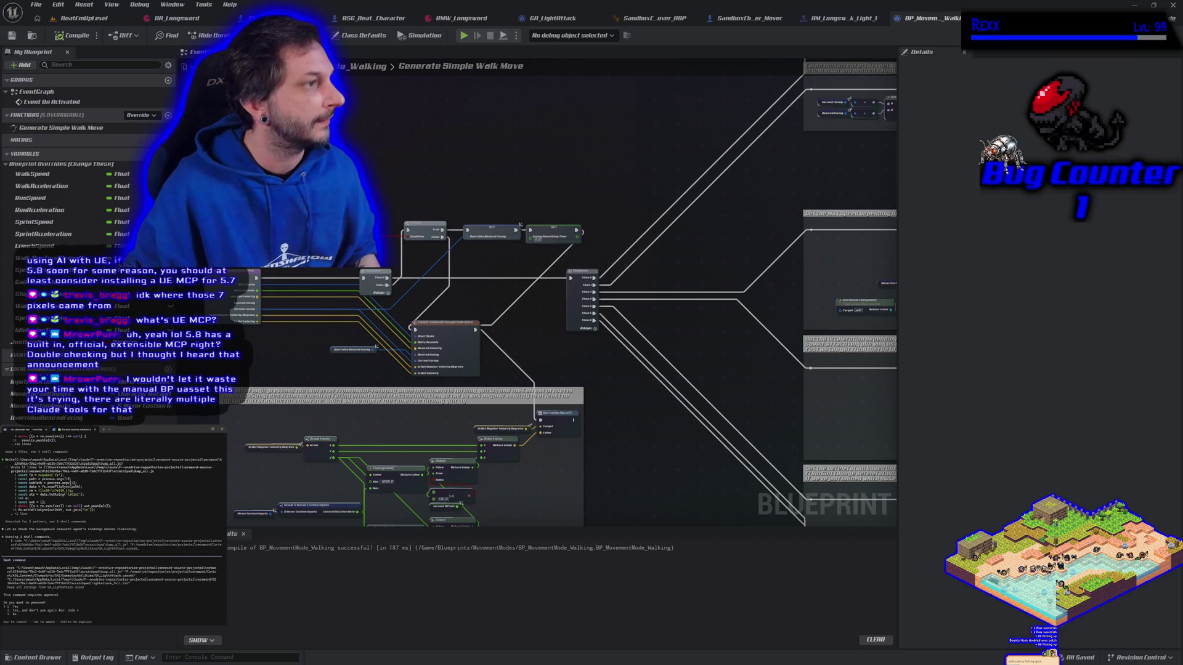
{"action": "left_click", "coordinate": [31, 430]}
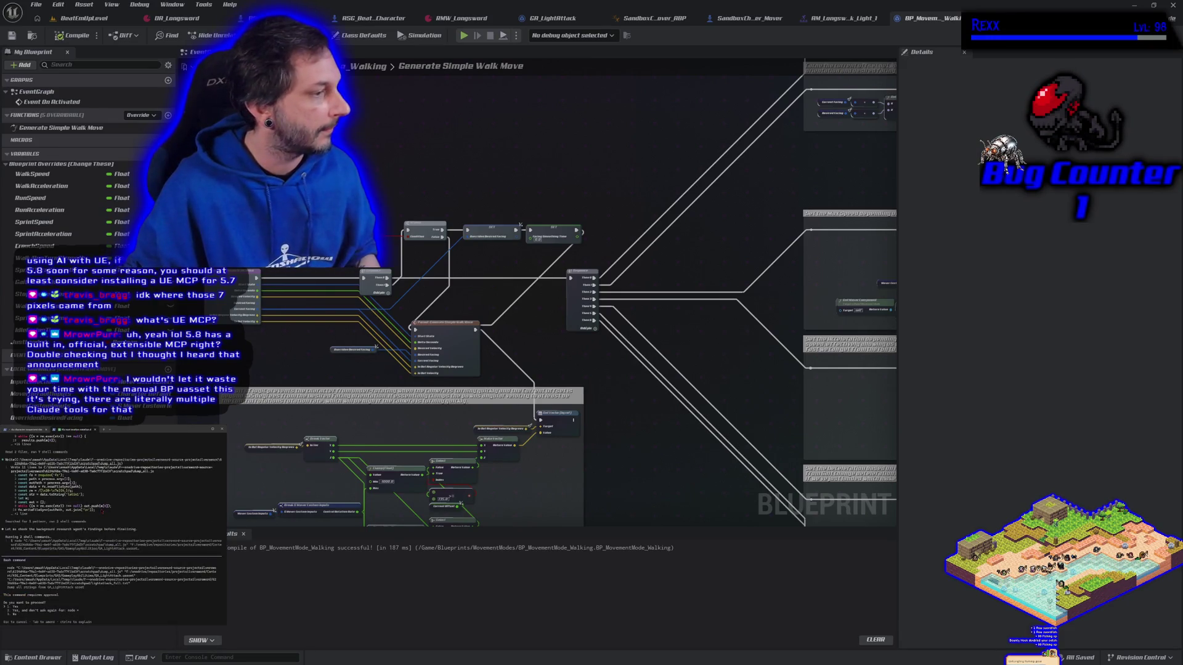
{"action": "key", "text": "Return"}
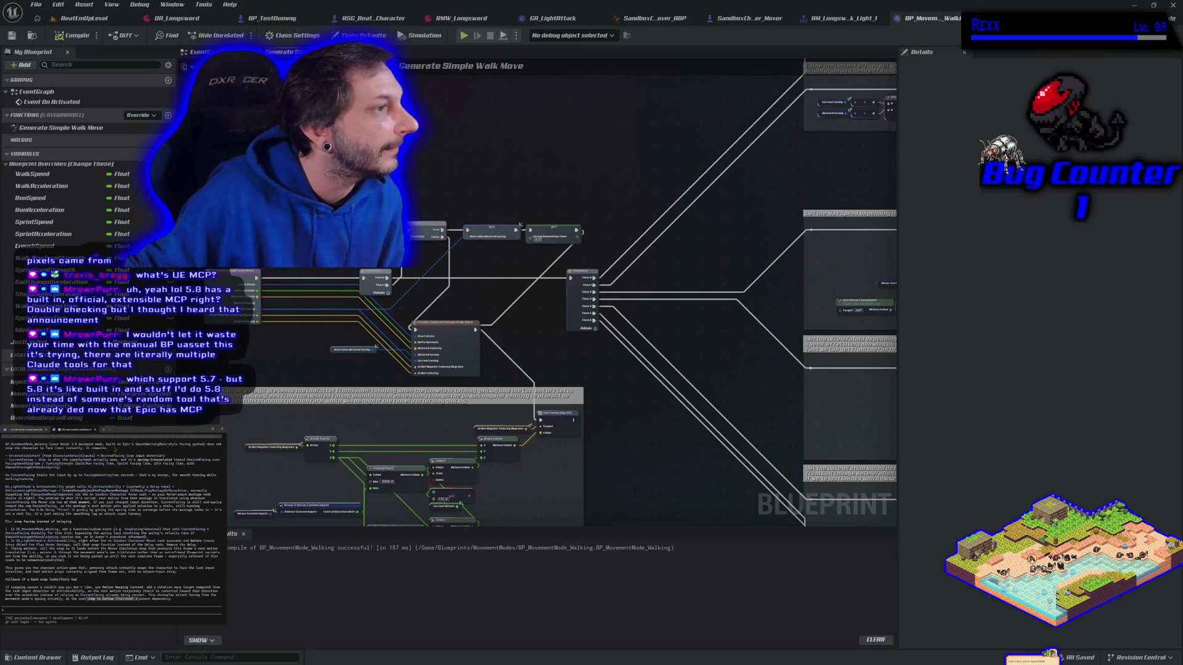
- Move the terminal window over the graph to read Claude's SnapFacingToDesired recommendation
{"action": "left_click_drag", "start_coordinate": [234, 127], "coordinate": [464, 142]}
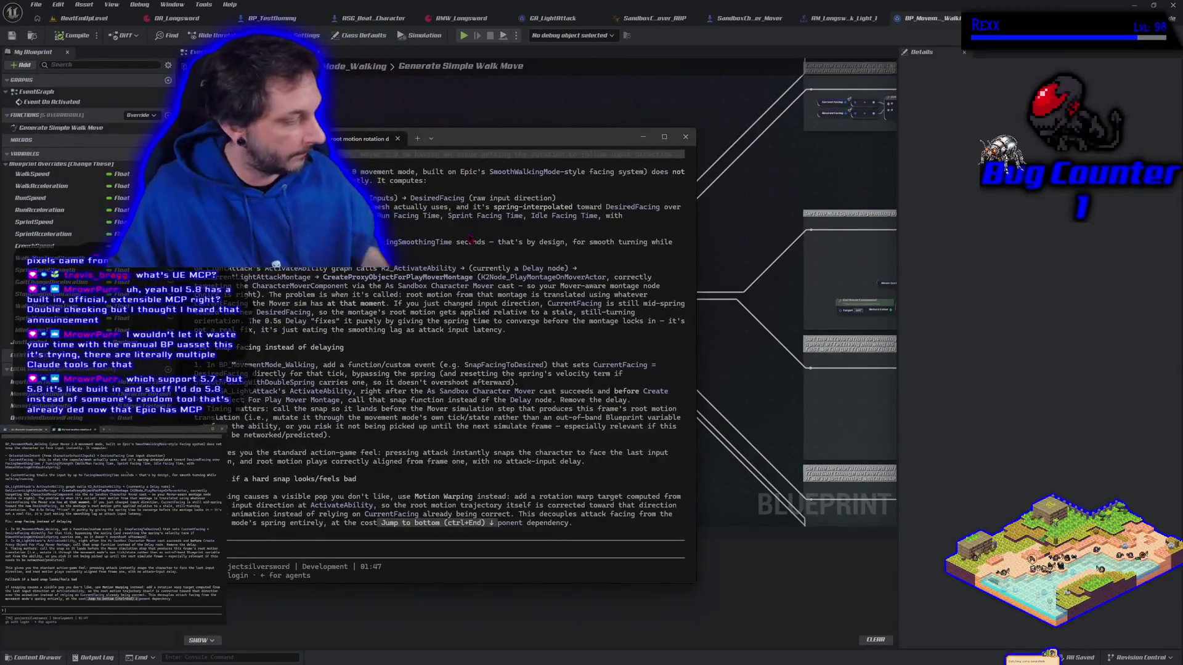
{"action": "scroll", "coordinate": [438, 265], "scroll_direction": "up", "scroll_amount": 2}
{"action": "scroll", "coordinate": [427, 311], "scroll_direction": "up", "scroll_amount": 1}
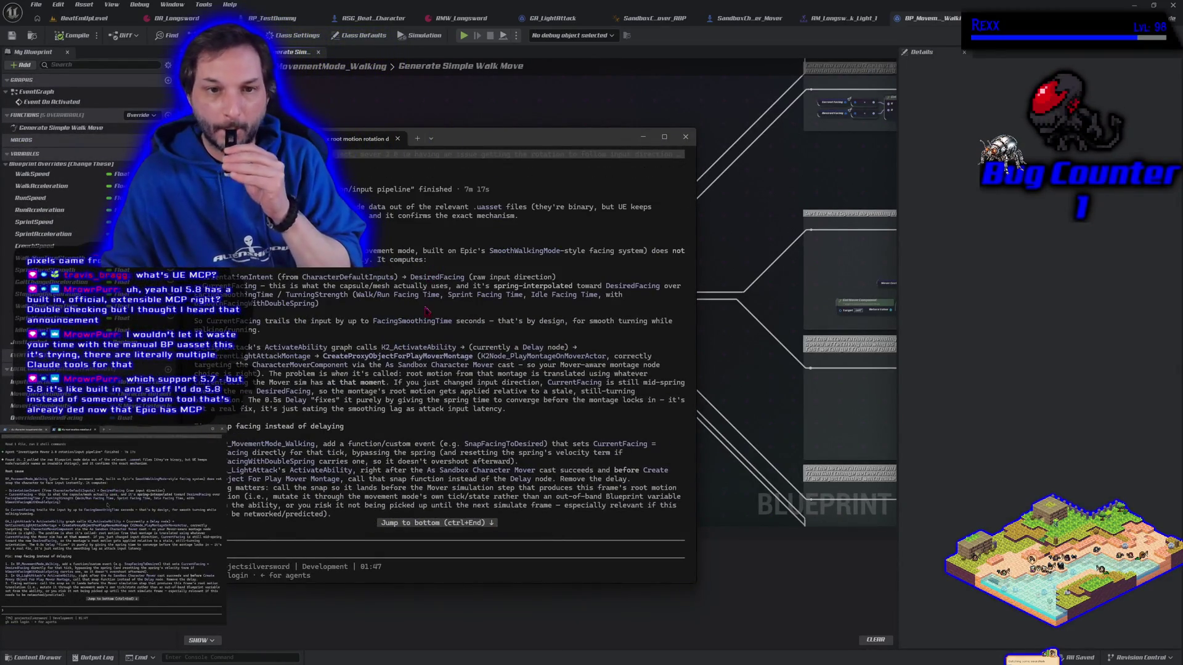
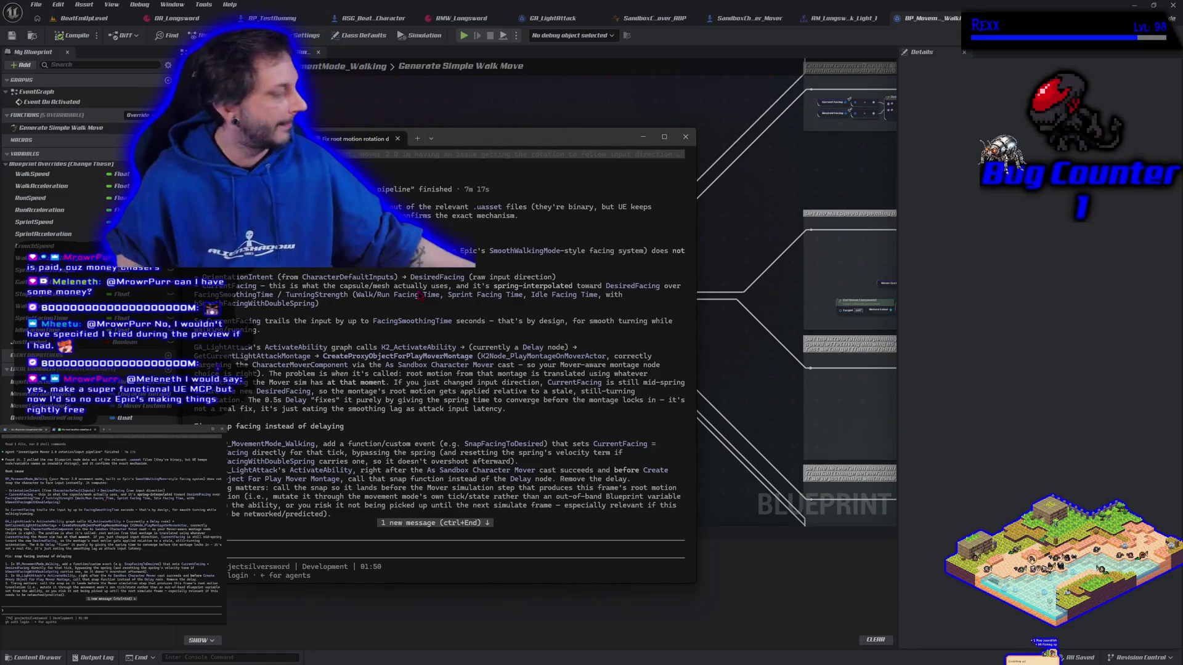
- Search for a 'set current fa' node, cancel, then wire Override Desired Facing into Current Facing
{"action": "scroll", "coordinate": [457, 272], "scroll_direction": "up", "scroll_amount": 8}
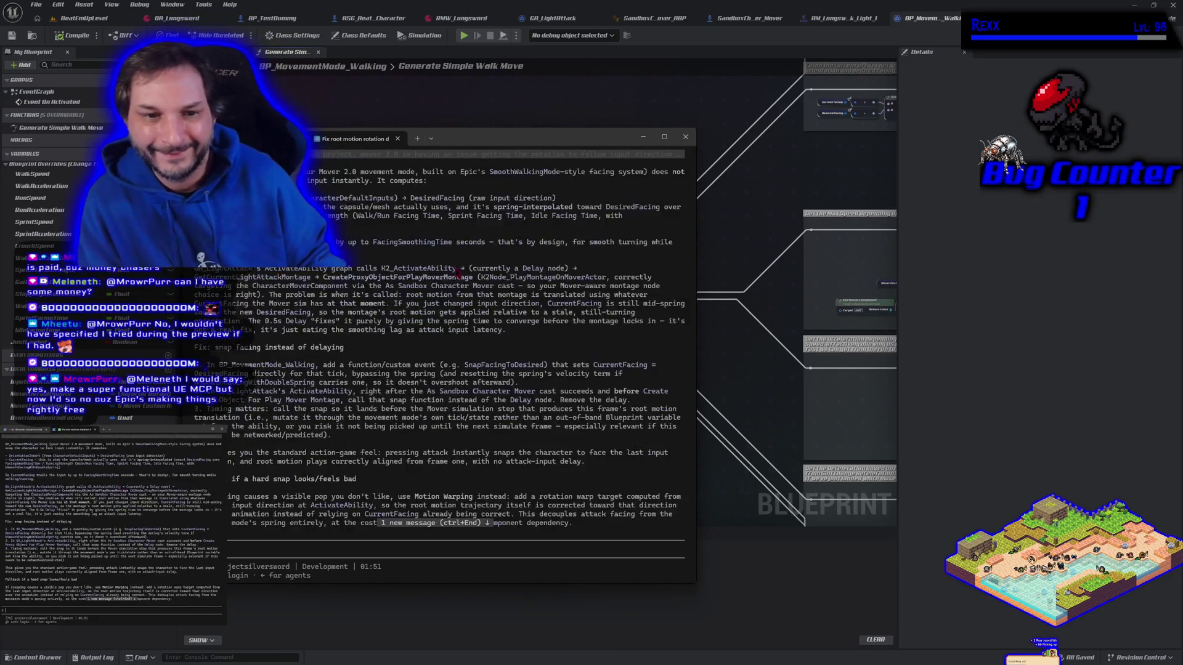
{"action": "scroll", "coordinate": [458, 272], "scroll_direction": "down", "scroll_amount": 8}
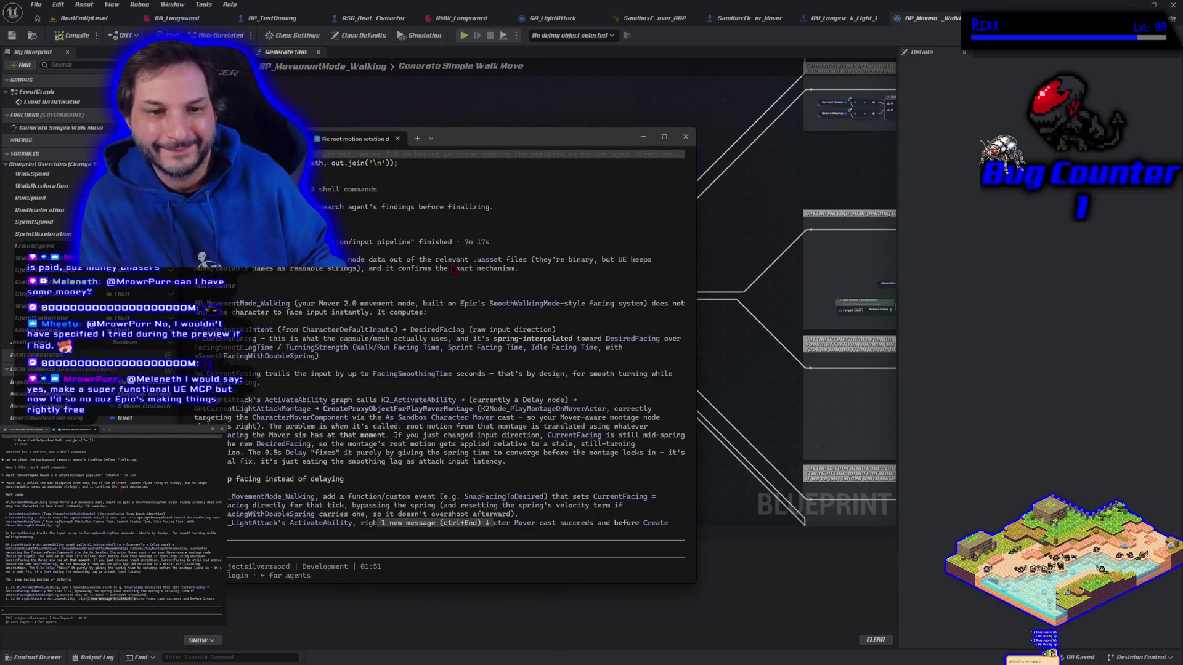
{"action": "scroll", "coordinate": [493, 494], "scroll_direction": "down", "scroll_amount": 6}
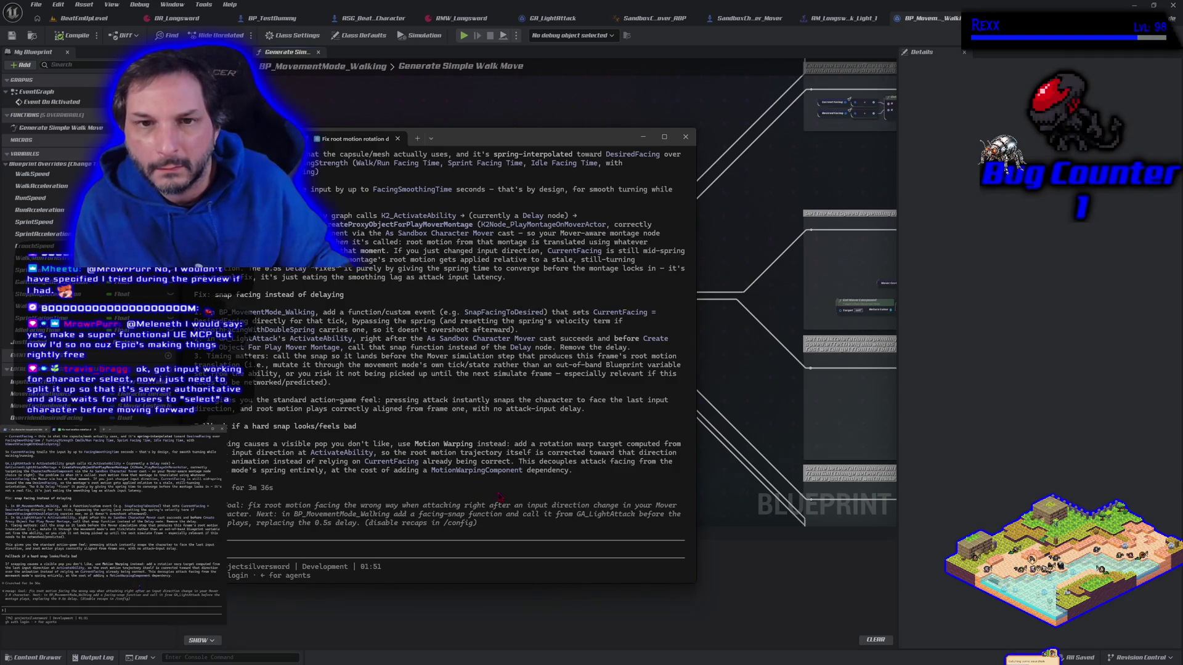
{"action": "key", "text": "alt+Tab"}
{"action": "scroll", "coordinate": [433, 262], "scroll_direction": "up", "scroll_amount": 4}
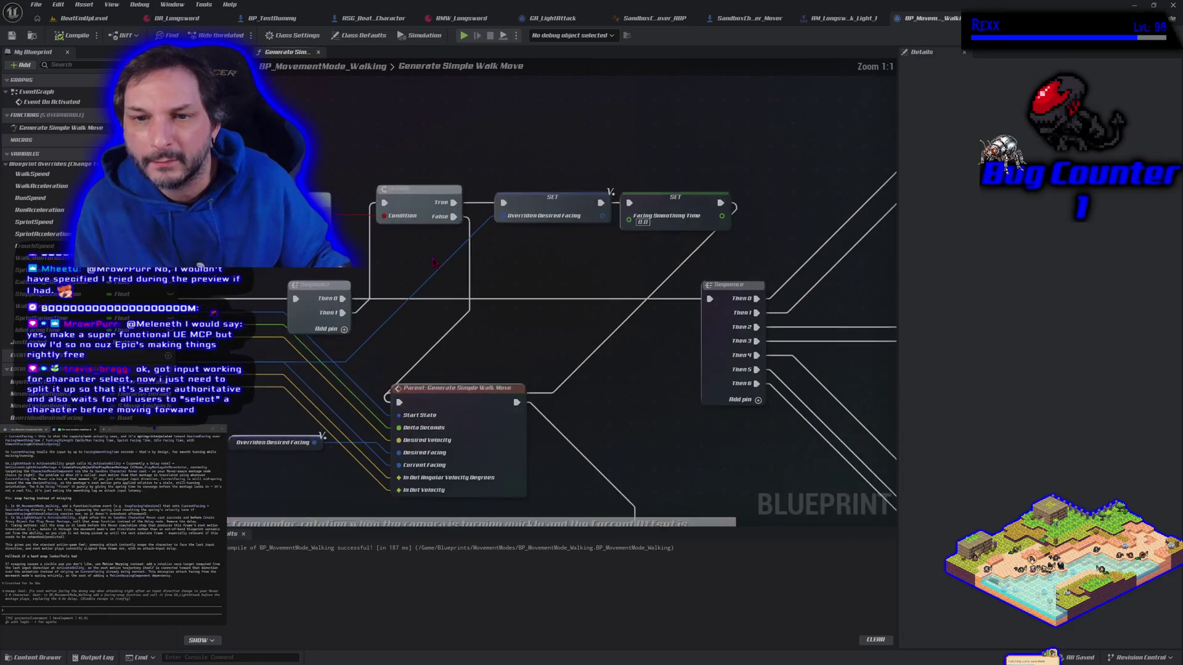
{"action": "left_click_drag", "start_coordinate": [433, 262], "coordinate": [573, 248]}
{"action": "scroll", "coordinate": [573, 248], "scroll_direction": "down", "scroll_amount": 1}
{"action": "right_click", "coordinate": [601, 130]}
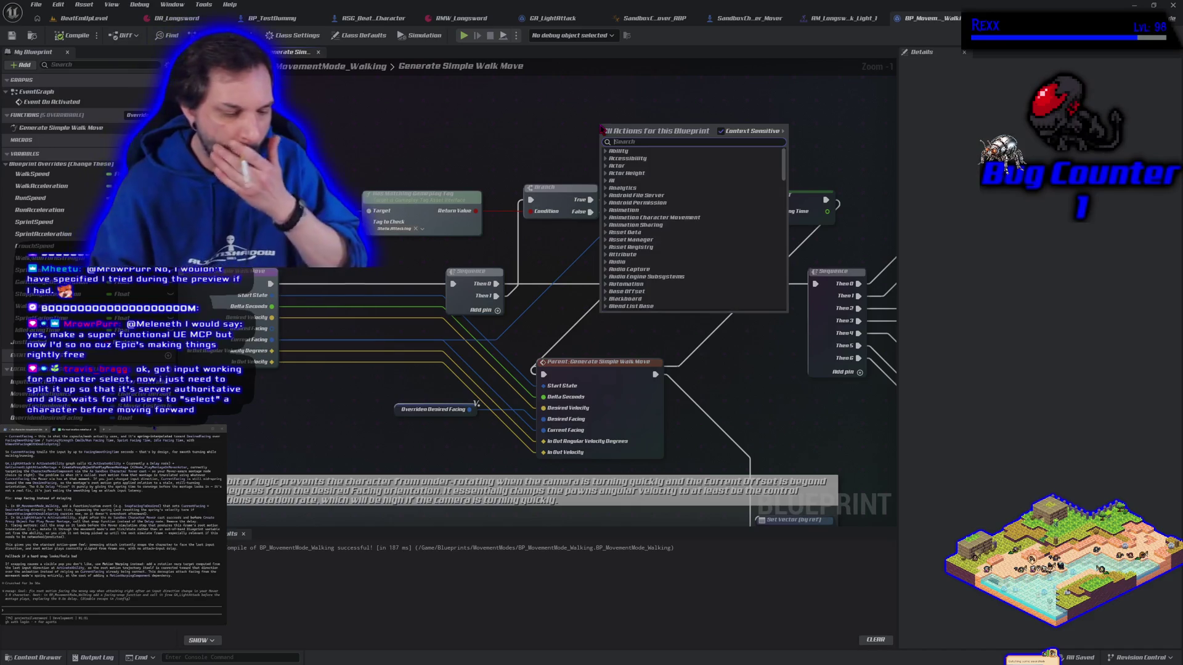
{"action": "type", "text": "set curre"}
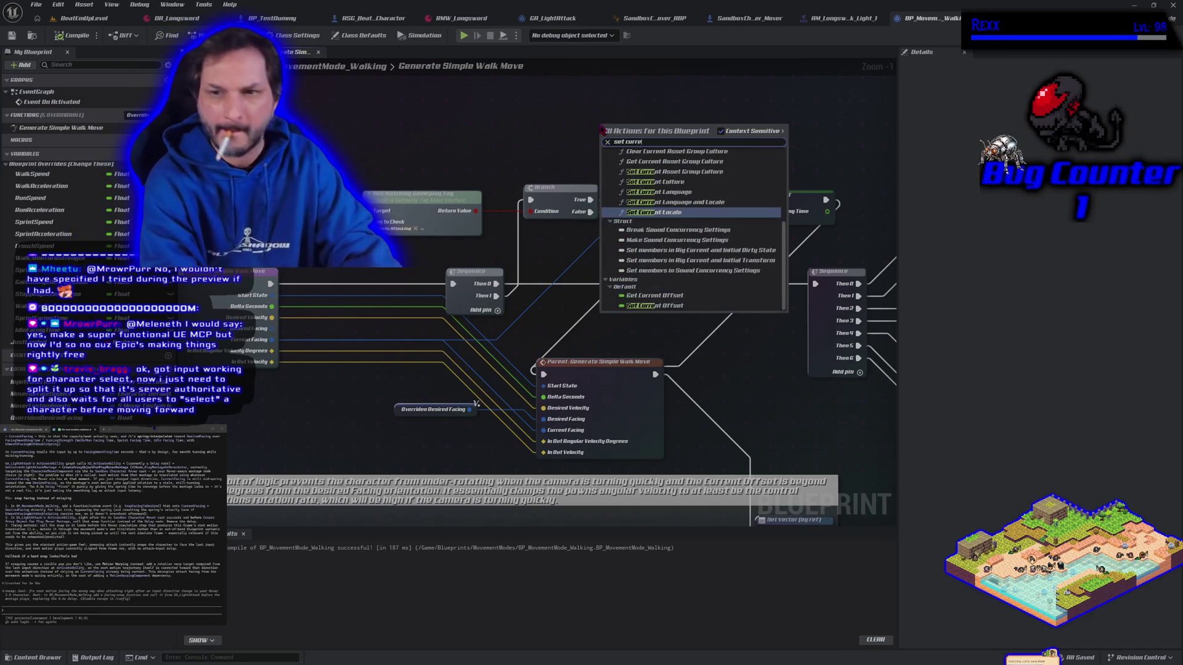
{"action": "type", "text": "nt fa"}
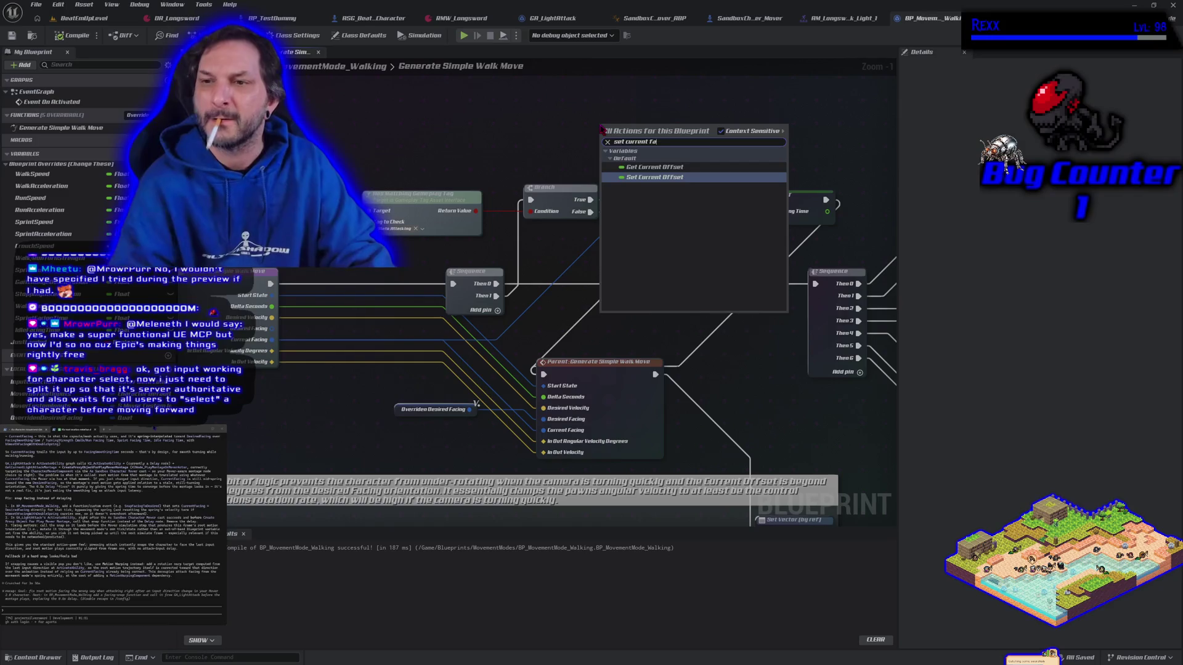
{"action": "left_click", "coordinate": [556, 130]}
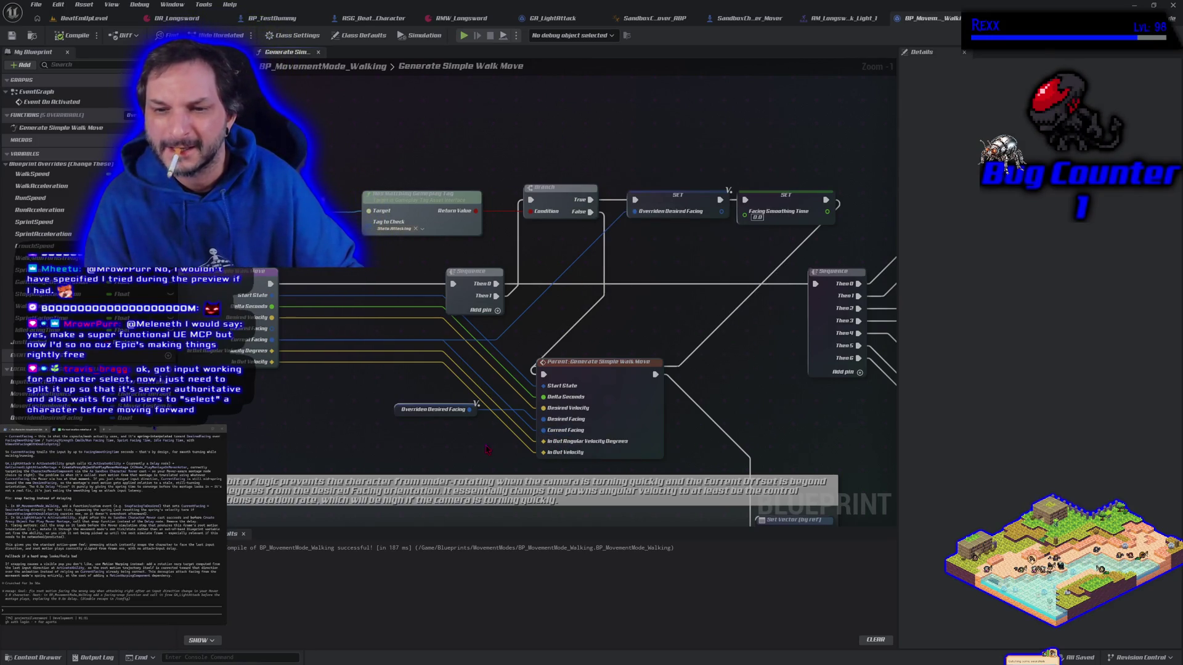
{"action": "left_click_drag", "start_coordinate": [485, 444], "coordinate": [494, 364]}
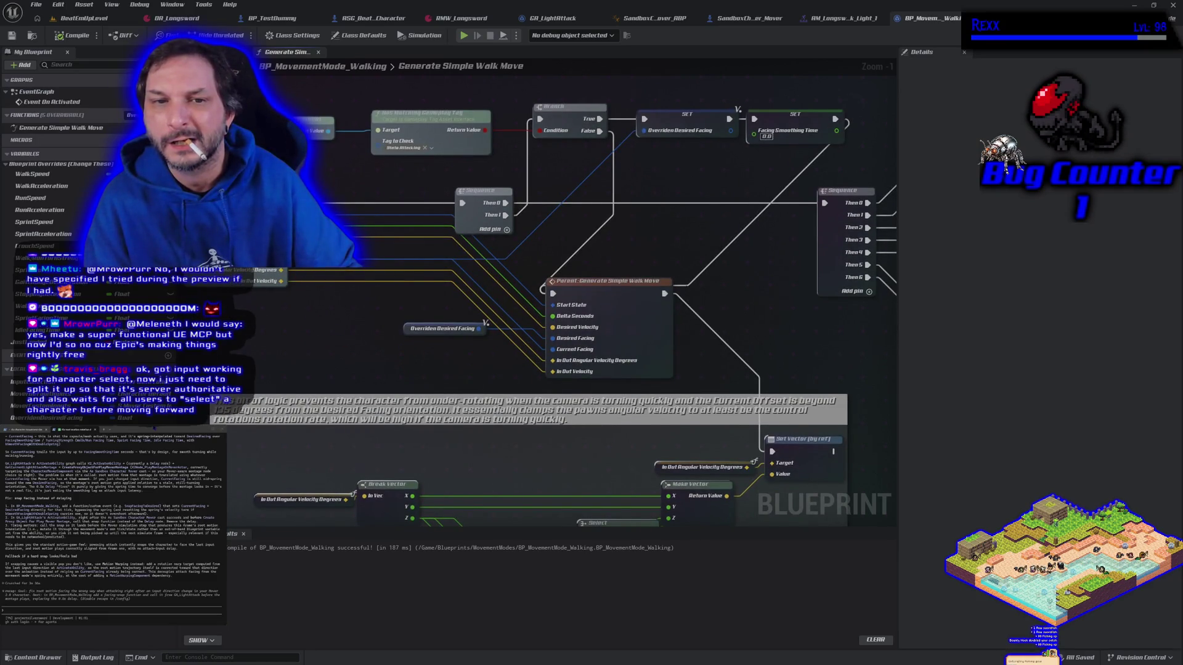
{"action": "left_click_drag", "start_coordinate": [320, 255], "coordinate": [561, 359]}
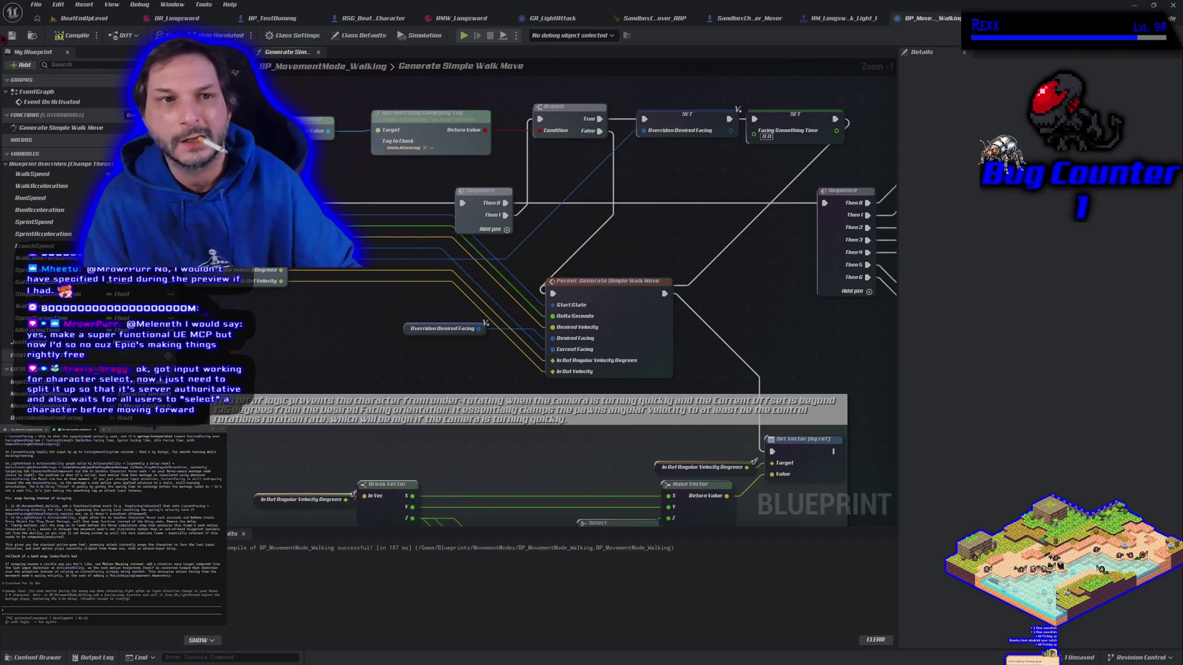
- Play-test the level, running right then left to check the attack facing
{"action": "key", "text": "alt+p"}
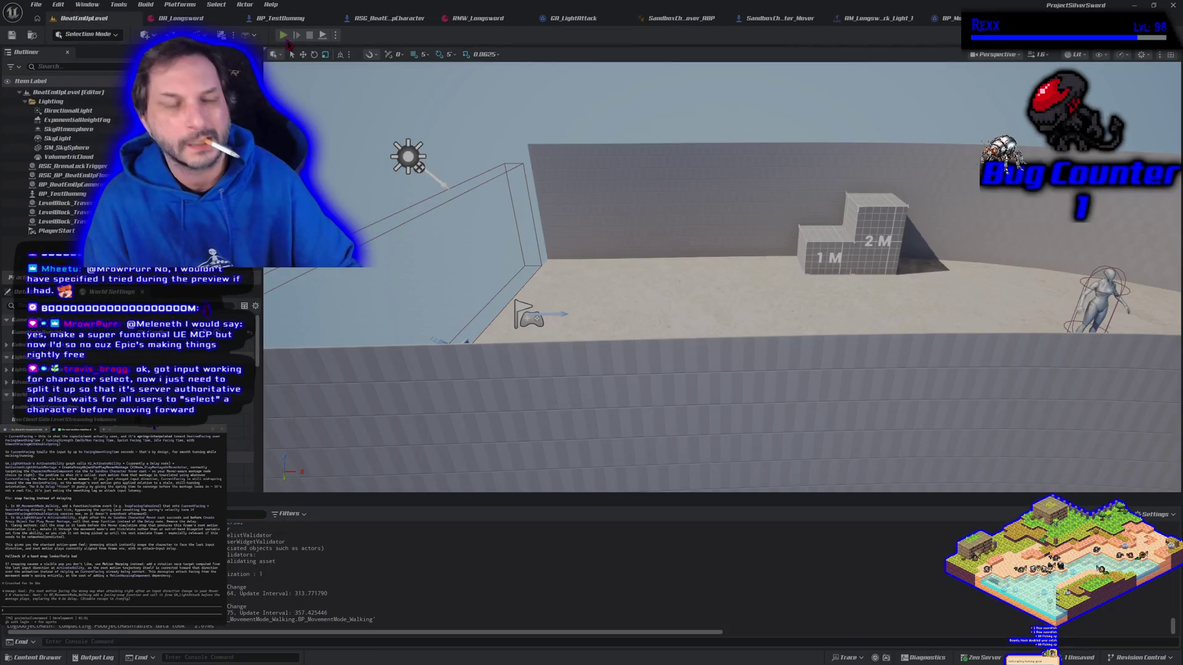
{"action": "key", "text": "d"}
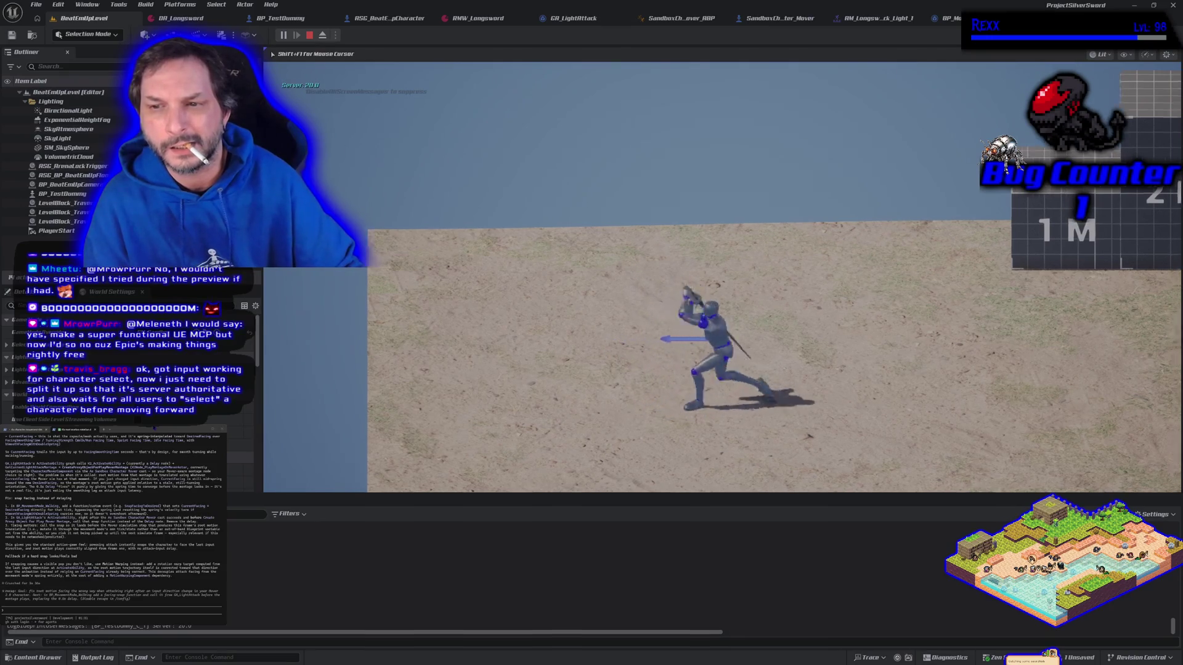
{"action": "key", "text": "a"}
{"action": "key", "text": "Escape"}
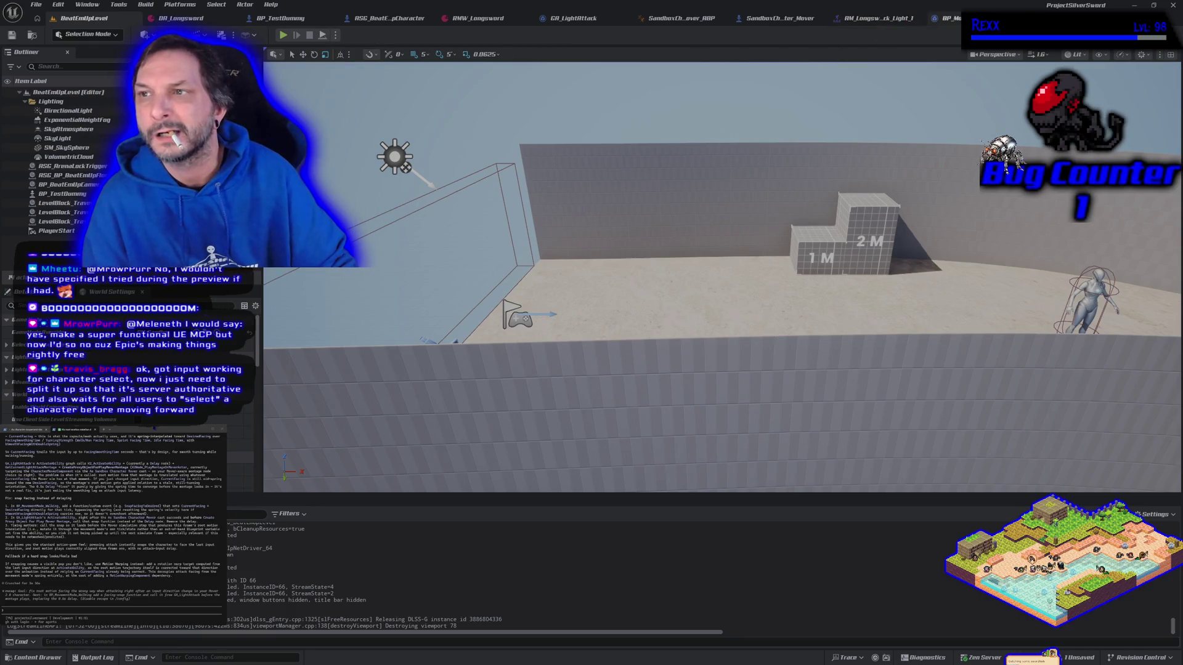
- Undo the Current Facing link, rewire Current Facing, and recompile BP_MovementMode_Walking
{"action": "left_click", "coordinate": [946, 18]}
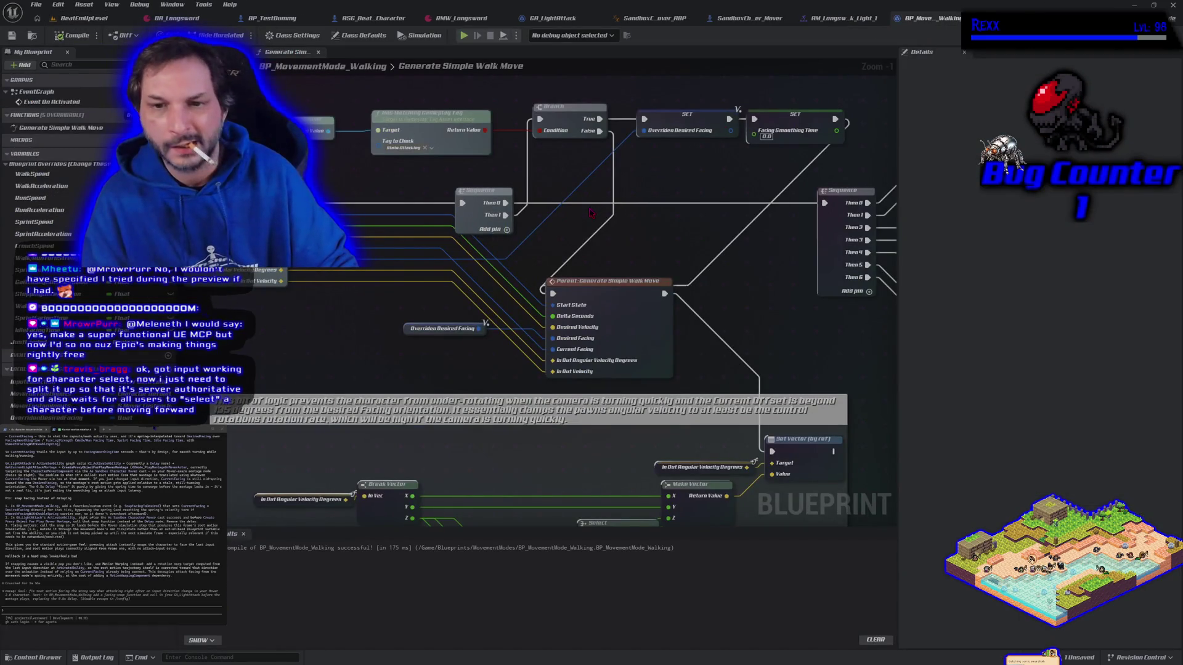
{"action": "key", "text": "ctrl+z"}
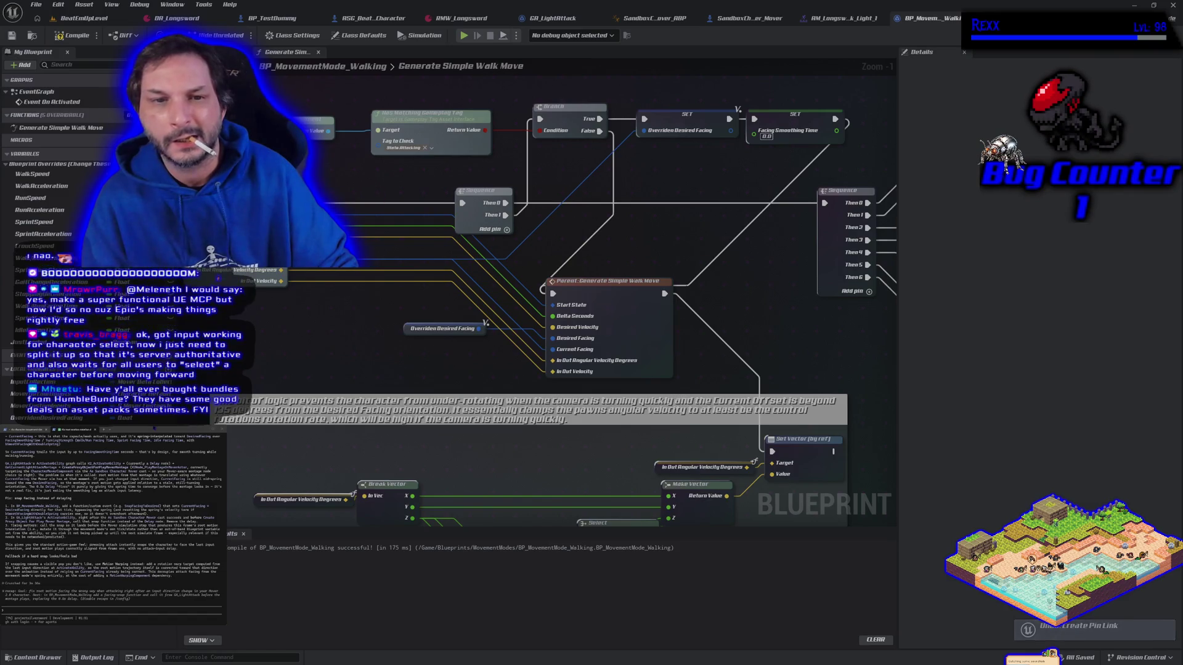
{"action": "key", "text": "F7"}
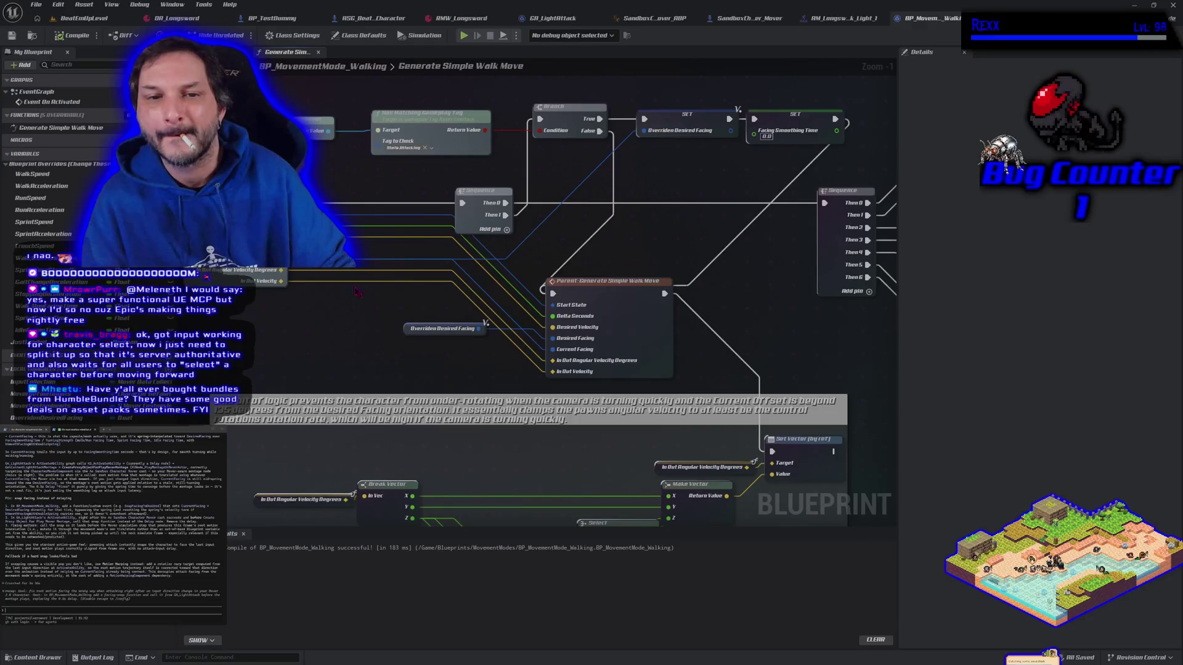
{"action": "mouse_move", "coordinate": [280, 269]}
{"action": "left_mouse_down"}
{"action": "mouse_move", "coordinate": [517, 312]}
{"action": "mouse_move", "coordinate": [552, 348]}
{"action": "left_mouse_up"}
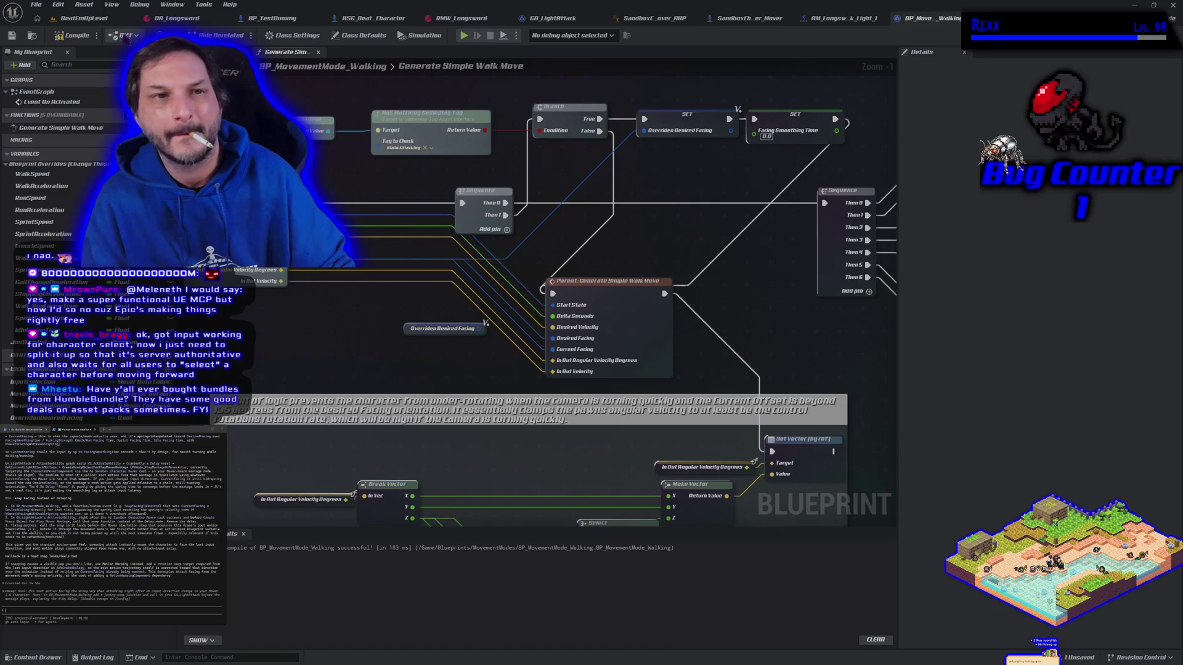
{"action": "left_click", "coordinate": [74, 39]}
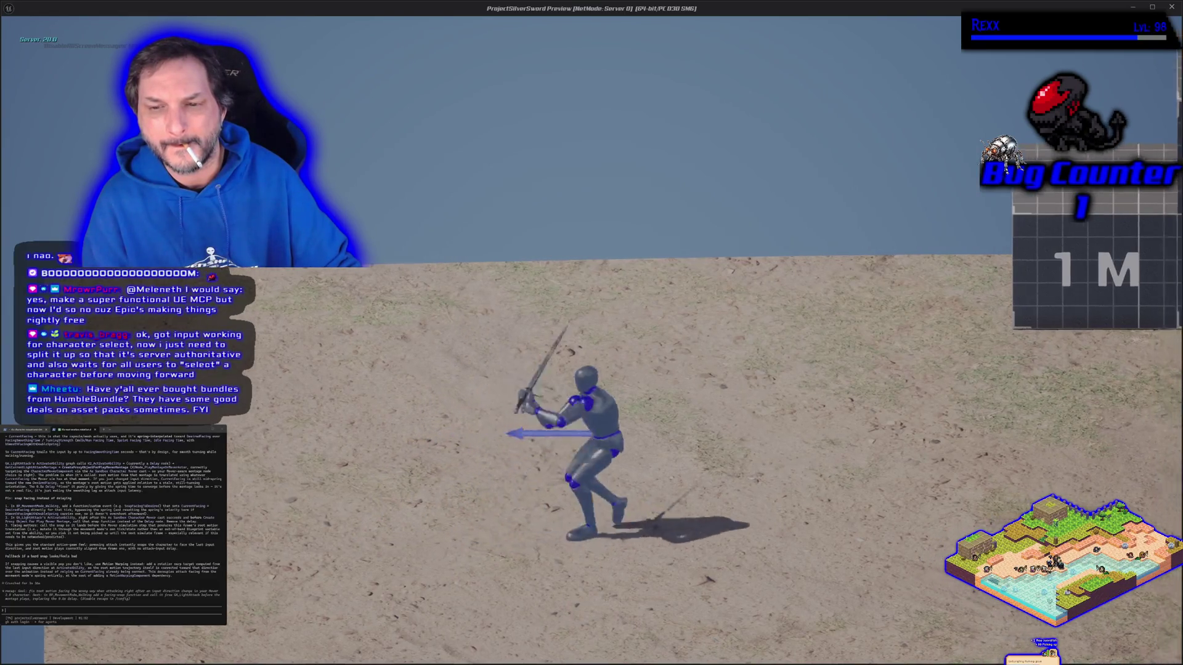
- Run left in the game preview to check the character's turn, then close it
{"action": "key", "text": "a"}
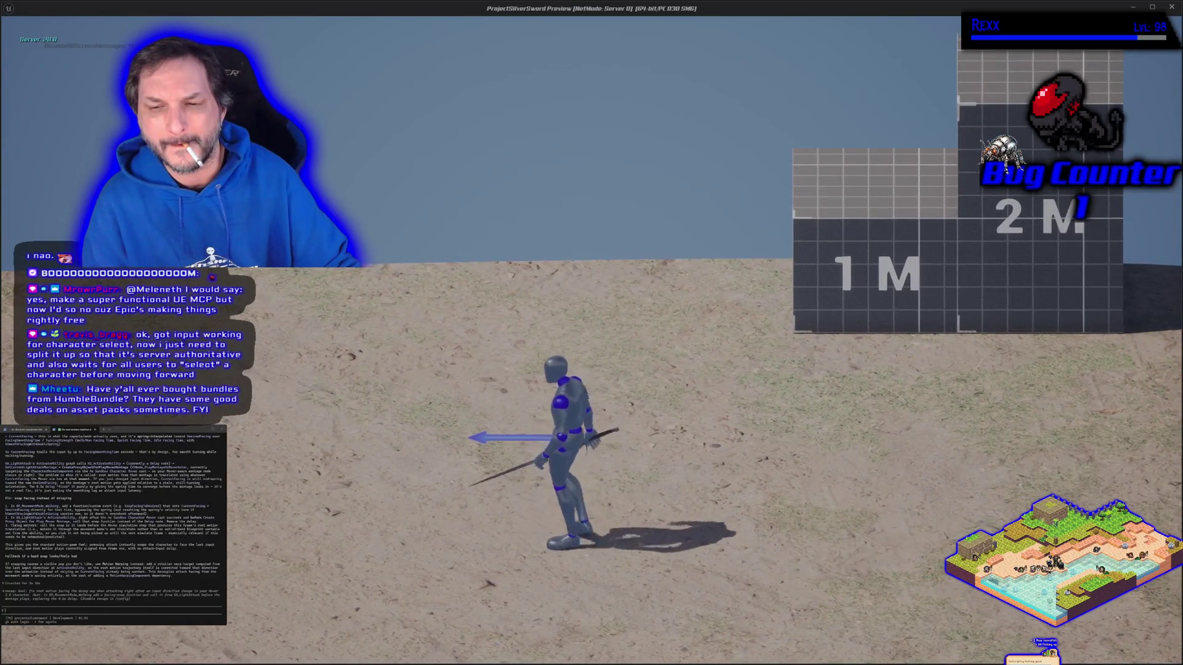
{"action": "key", "text": "a"}
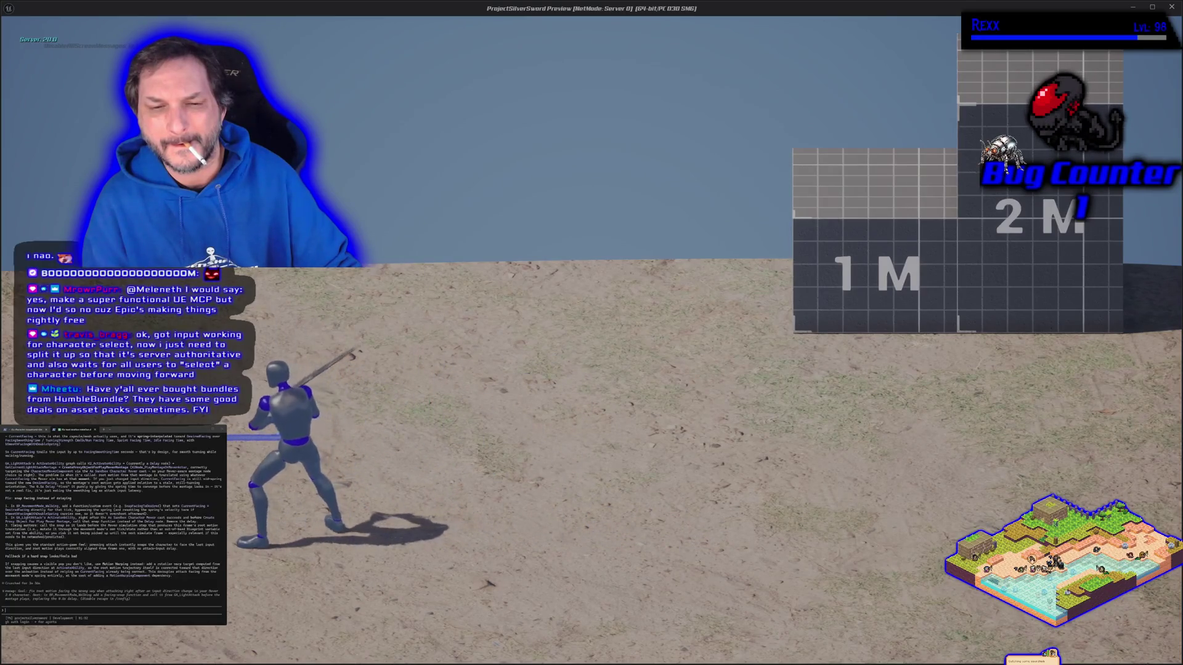
{"action": "key", "text": "a"}
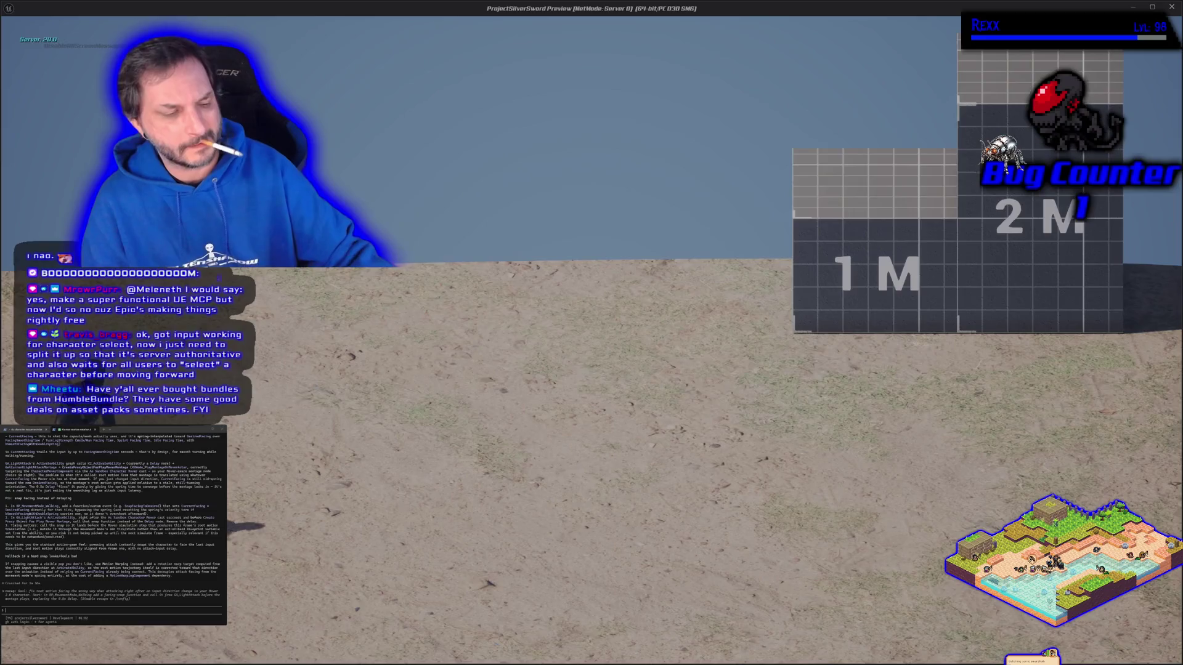
{"action": "key", "text": "Escape"}
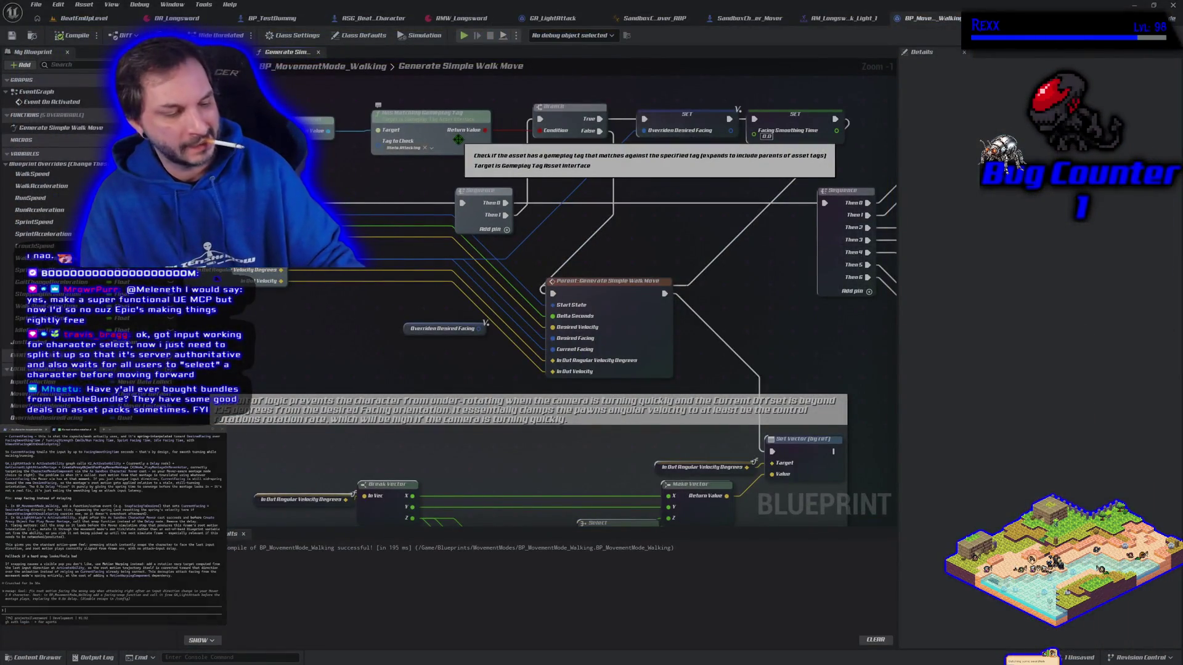
- Save BP_MovementMode_Walking and bring the Claude Code terminal to the front
{"action": "left_click", "coordinate": [11, 35]}
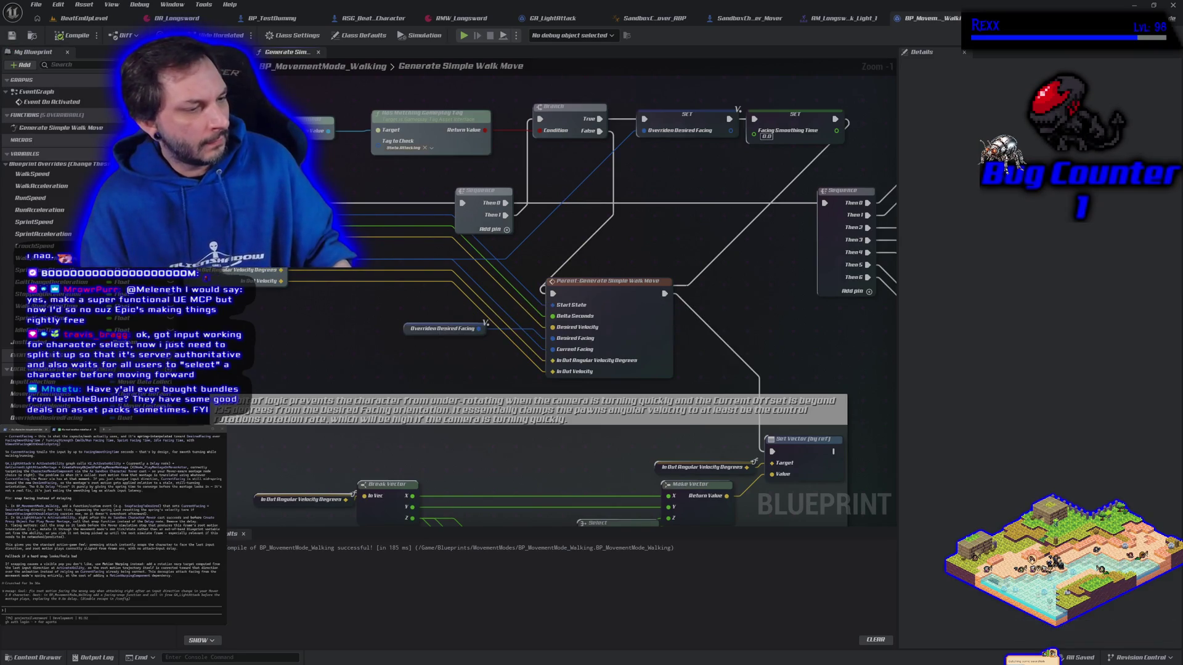
{"action": "key", "text": "alt+Tab"}
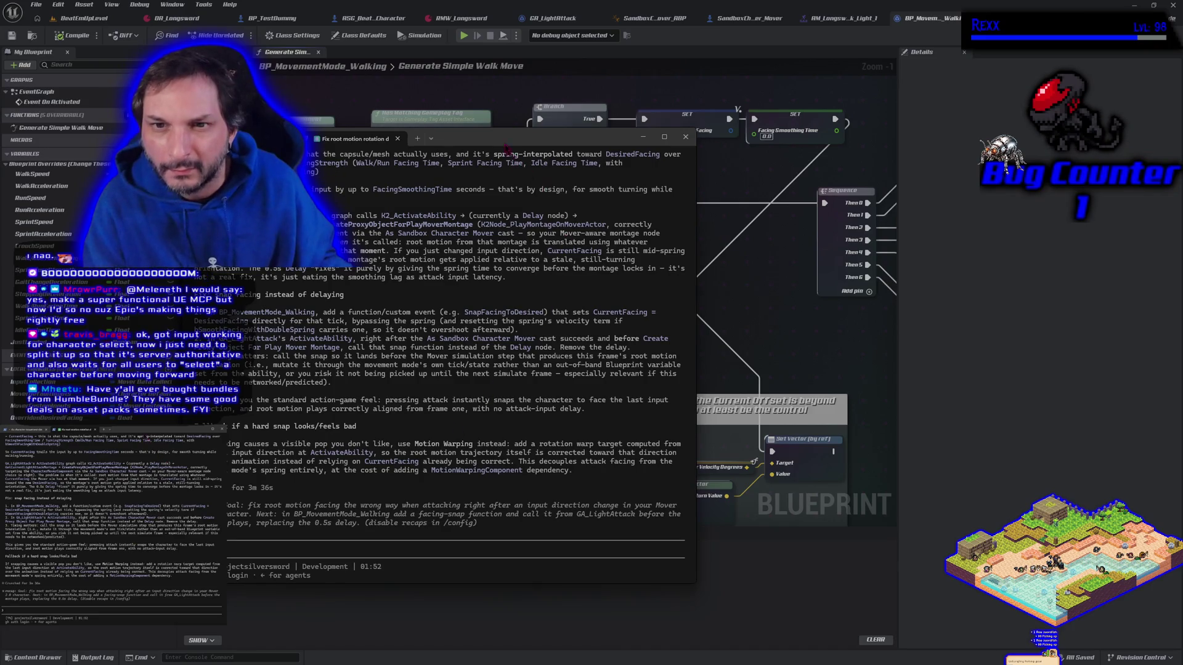
- Switch away from the terminal to show the BP_MovementMode_Walking graph
{"action": "key", "text": "alt+Tab"}
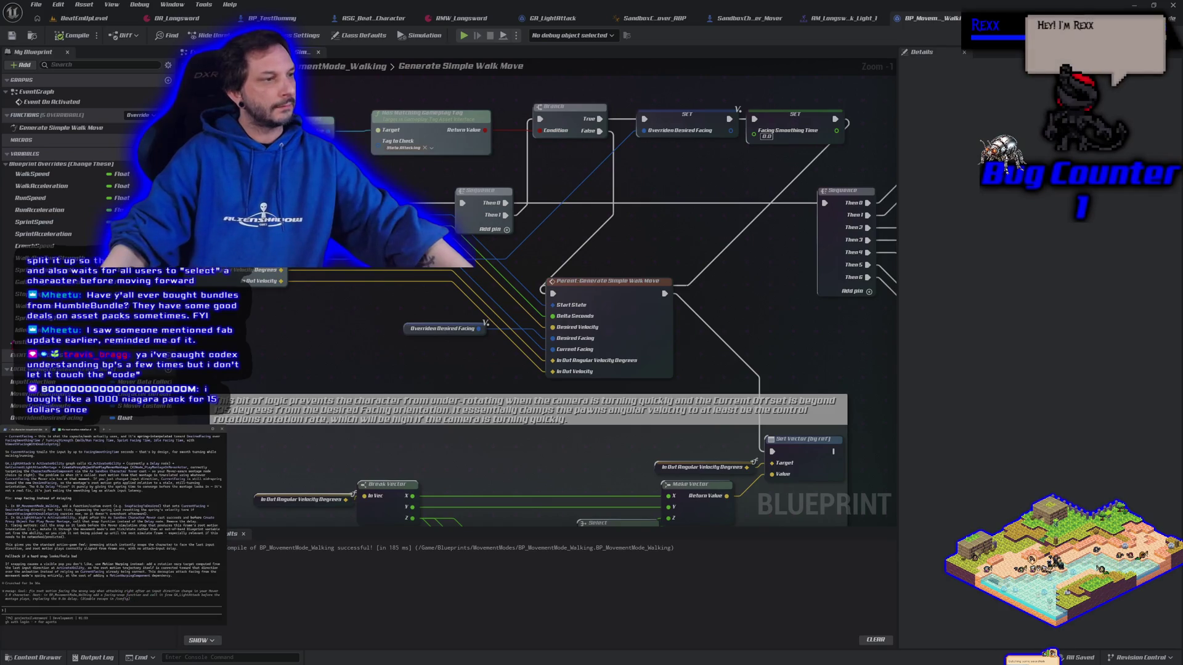
- In GA_LightAttack's event graph, pan and zoom out to show Wait Gameplay Event beside Play Montage
{"action": "left_click", "coordinate": [554, 19]}
{"action": "mouse_move", "coordinate": [465, 390]}
{"action": "left_mouse_down"}
{"action": "mouse_move", "coordinate": [277, 345]}
{"action": "mouse_move", "coordinate": [24, 317]}
{"action": "left_mouse_up"}
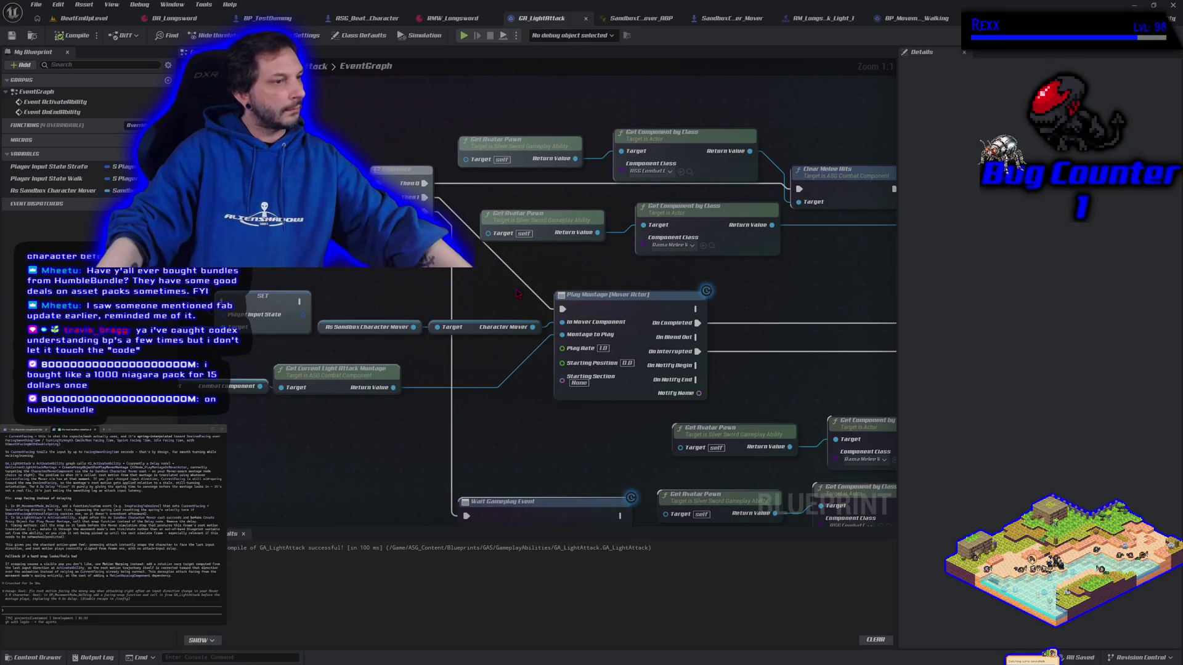
{"action": "mouse_move", "coordinate": [516, 293]}
{"action": "left_mouse_down"}
{"action": "mouse_move", "coordinate": [585, 272]}
{"action": "mouse_move", "coordinate": [646, 278]}
{"action": "mouse_move", "coordinate": [685, 324]}
{"action": "left_mouse_up"}
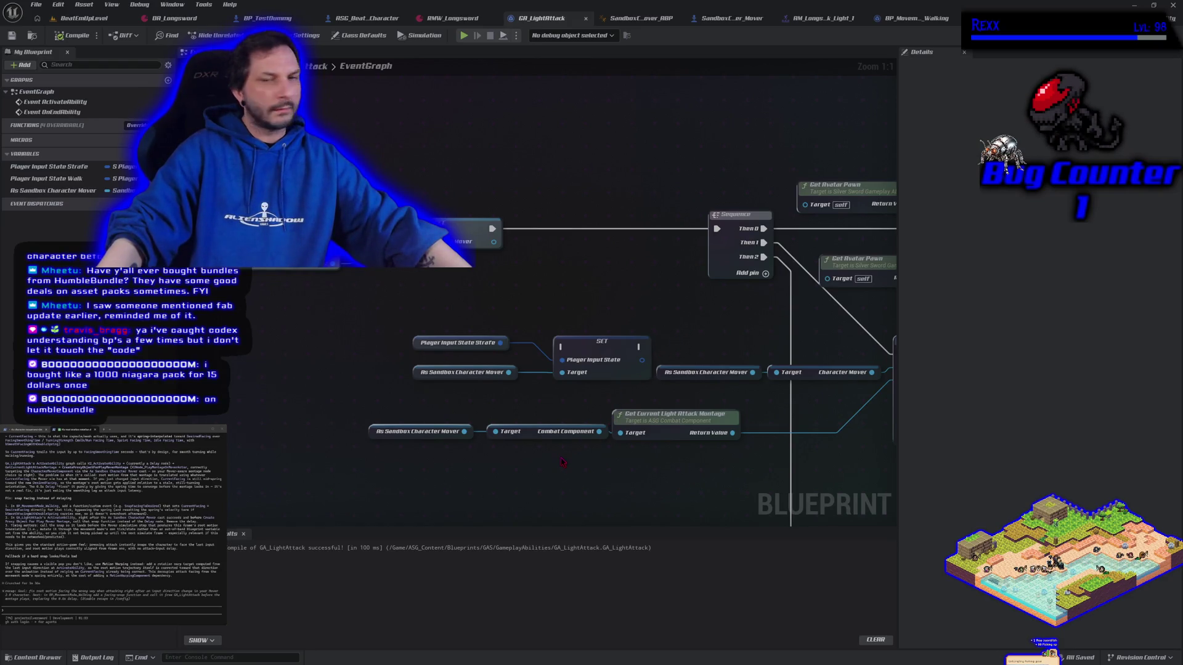
{"action": "mouse_move", "coordinate": [618, 403]}
{"action": "left_mouse_down"}
{"action": "mouse_move", "coordinate": [436, 302]}
{"action": "mouse_move", "coordinate": [539, 297]}
{"action": "left_mouse_up"}
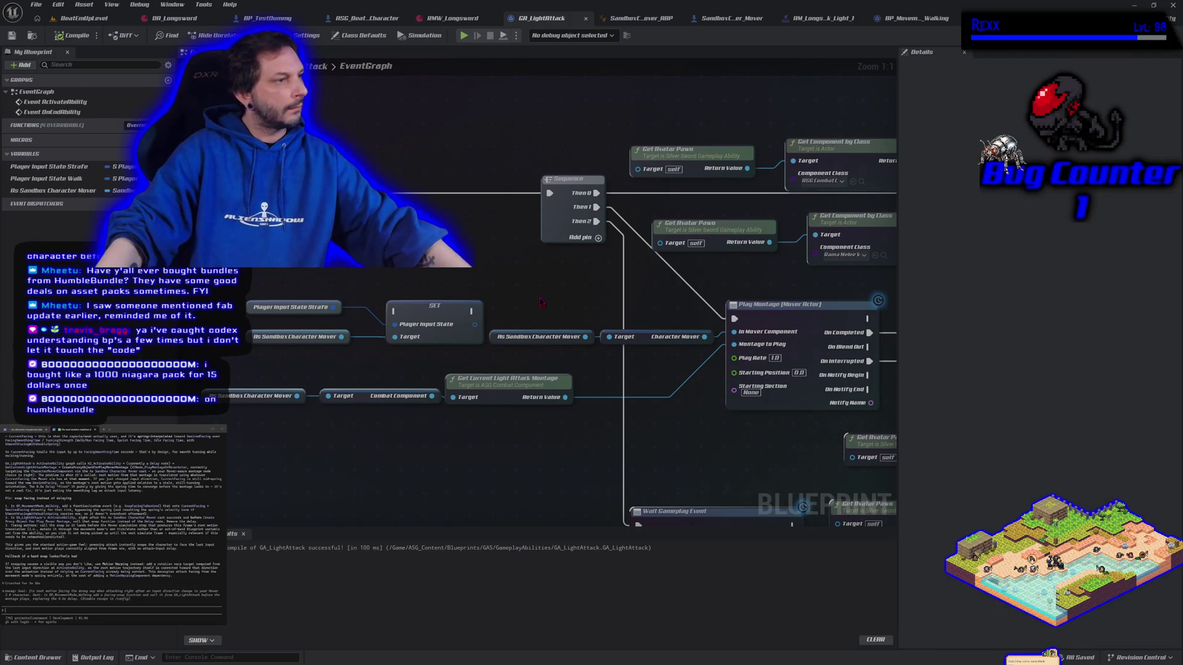
{"action": "mouse_move", "coordinate": [541, 301]}
{"action": "left_mouse_down"}
{"action": "mouse_move", "coordinate": [513, 321]}
{"action": "mouse_move", "coordinate": [374, 340]}
{"action": "mouse_move", "coordinate": [71, 362]}
{"action": "mouse_move", "coordinate": [472, 318]}
{"action": "left_mouse_up"}
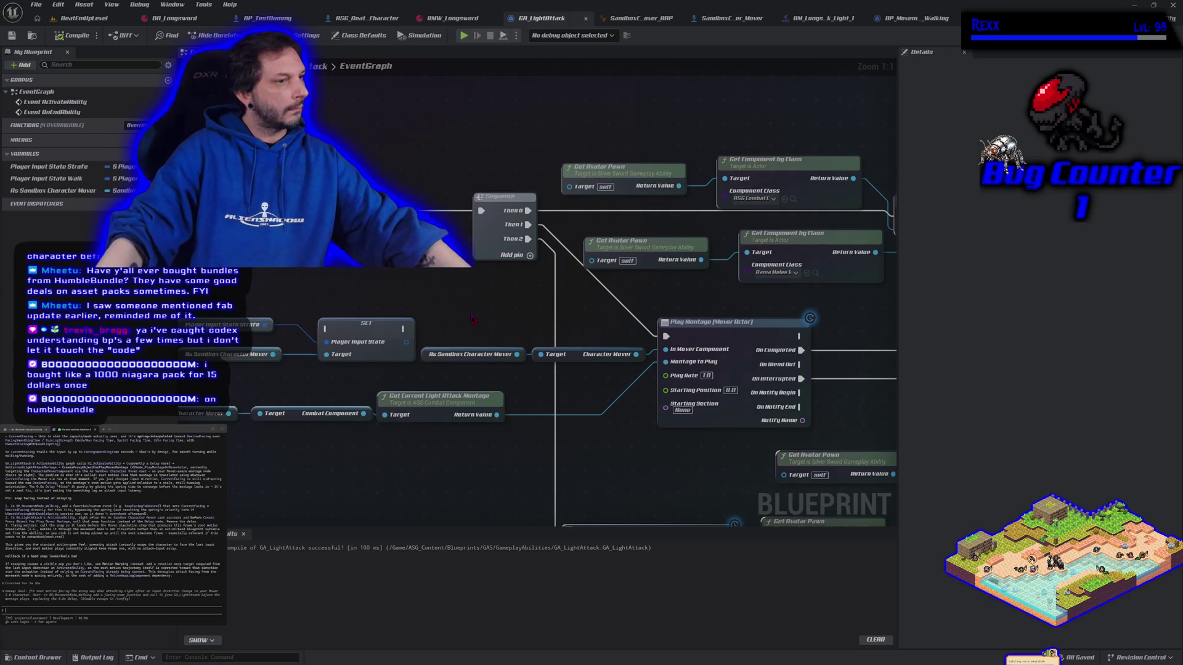
{"action": "mouse_move", "coordinate": [472, 319]}
{"action": "left_mouse_down"}
{"action": "mouse_move", "coordinate": [214, 259]}
{"action": "mouse_move", "coordinate": [417, 214]}
{"action": "mouse_move", "coordinate": [411, 337]}
{"action": "mouse_move", "coordinate": [350, 356]}
{"action": "mouse_move", "coordinate": [407, 258]}
{"action": "mouse_move", "coordinate": [871, 334]}
{"action": "mouse_move", "coordinate": [395, 289]}
{"action": "mouse_move", "coordinate": [358, 296]}
{"action": "mouse_move", "coordinate": [377, 360]}
{"action": "left_mouse_up"}
{"action": "scroll", "coordinate": [354, 284], "scroll_direction": "down", "scroll_amount": 1}
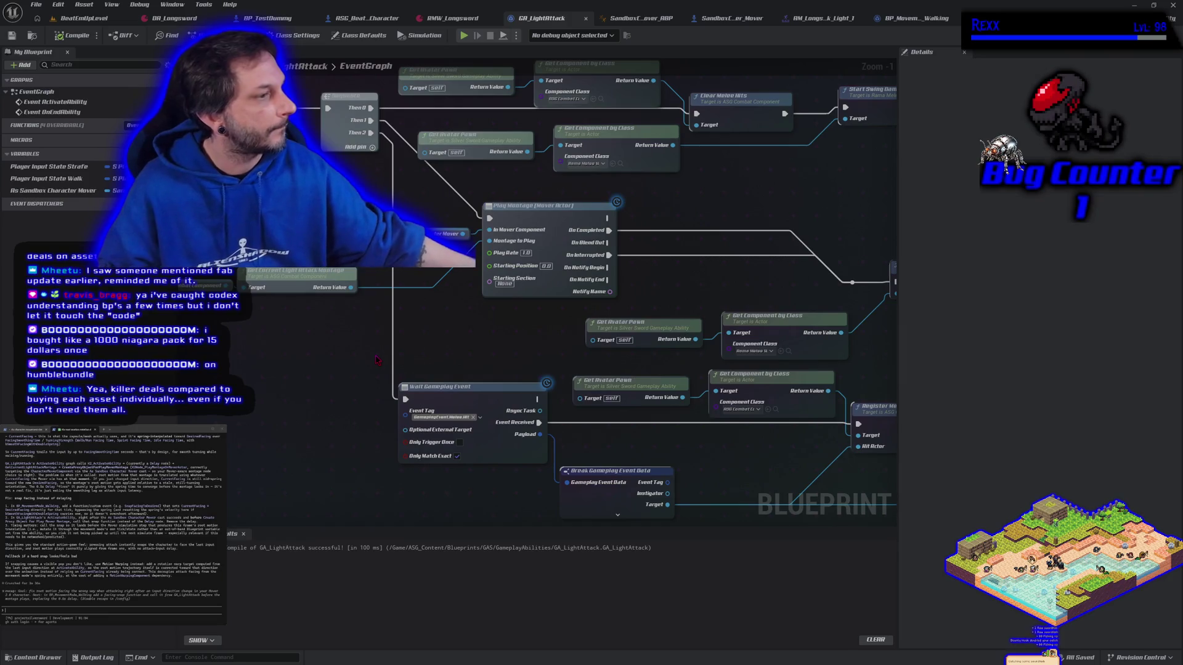
{"action": "right_click", "coordinate": [377, 360]}
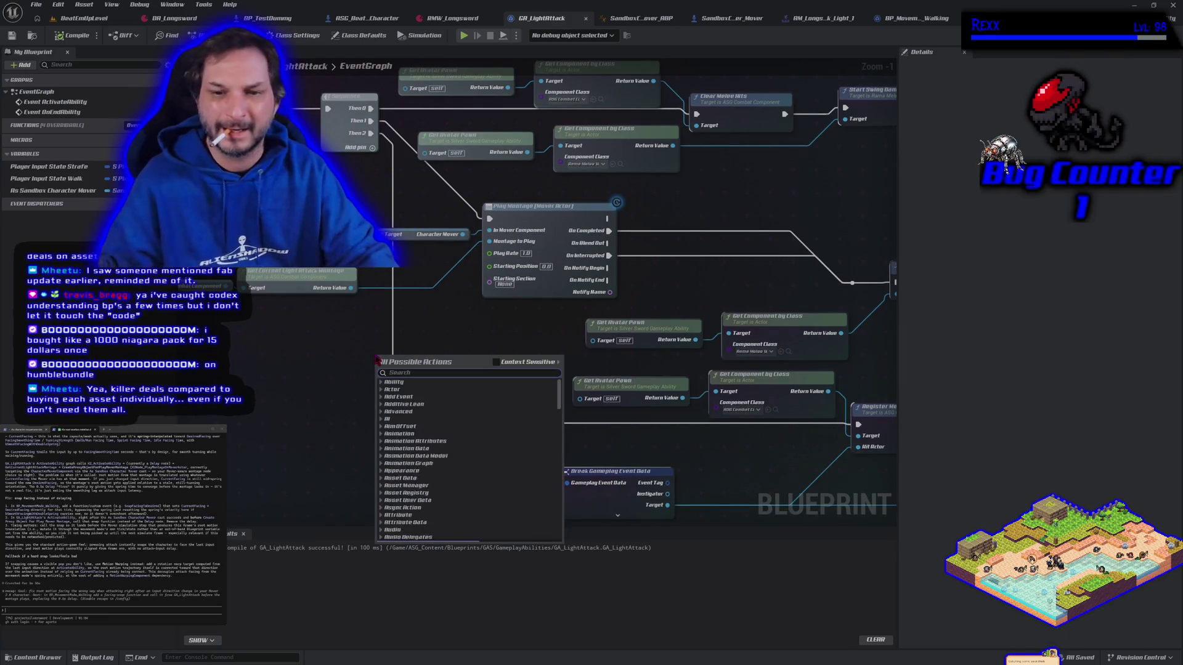
{"action": "type", "text": "snap"}
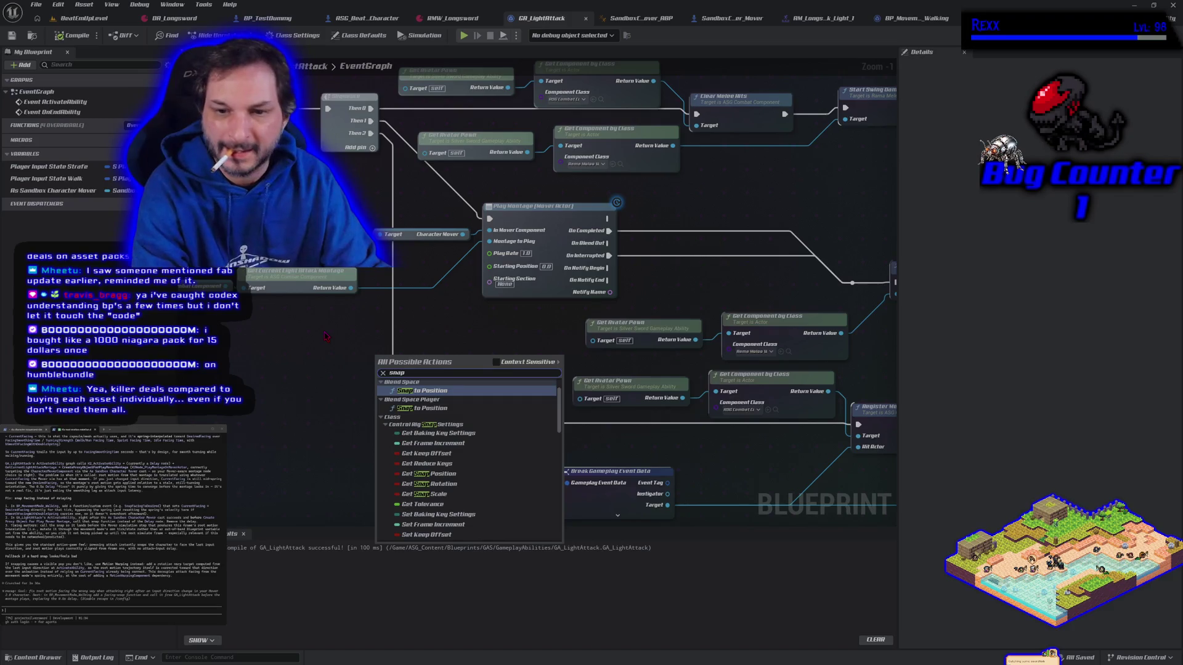
{"action": "type", "text": " rot"}
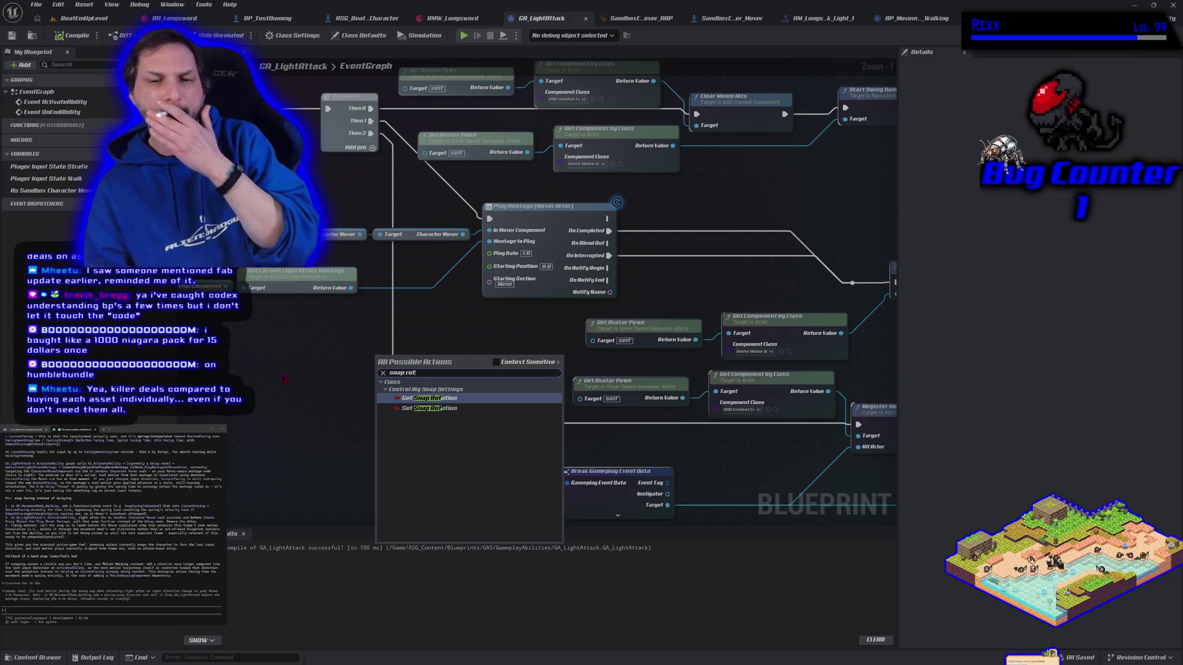
{"action": "key", "text": "Escape"}
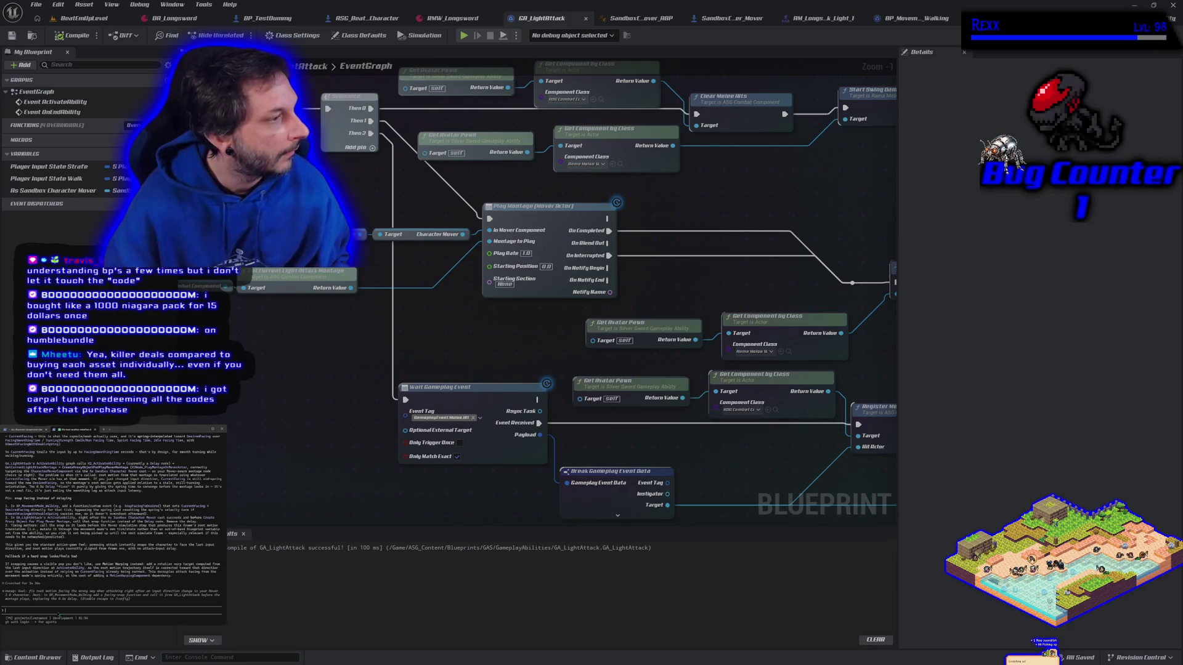
{"action": "type", "text": "i do"}
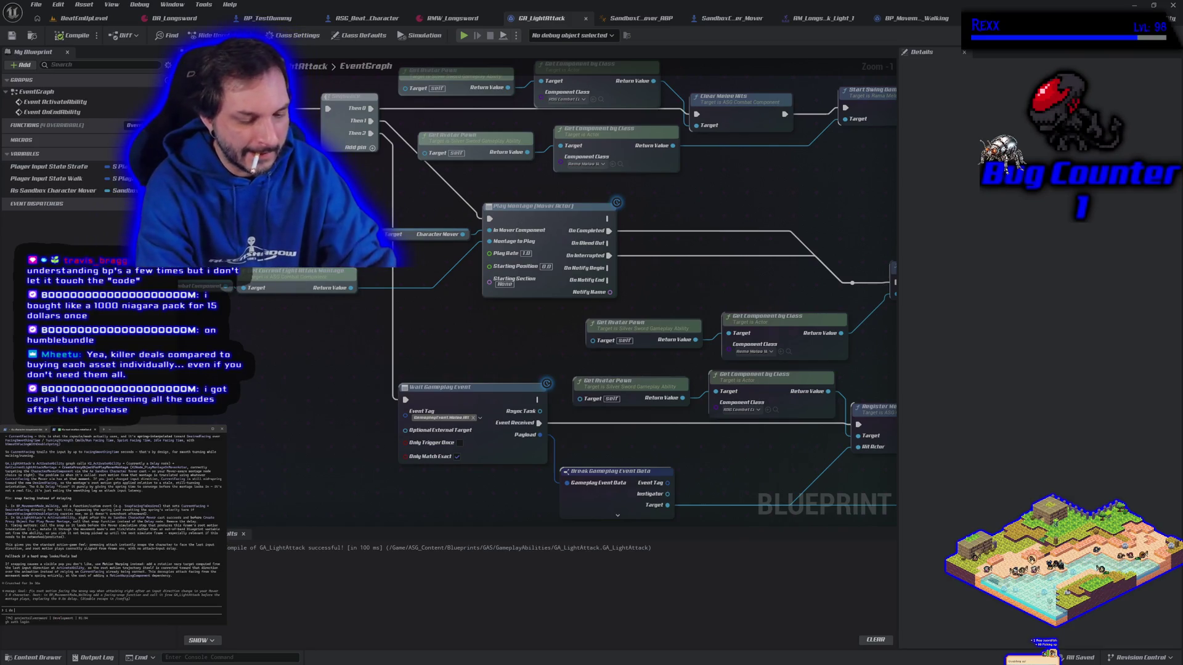
{"action": "type", "text": " not understand what you are sa"}
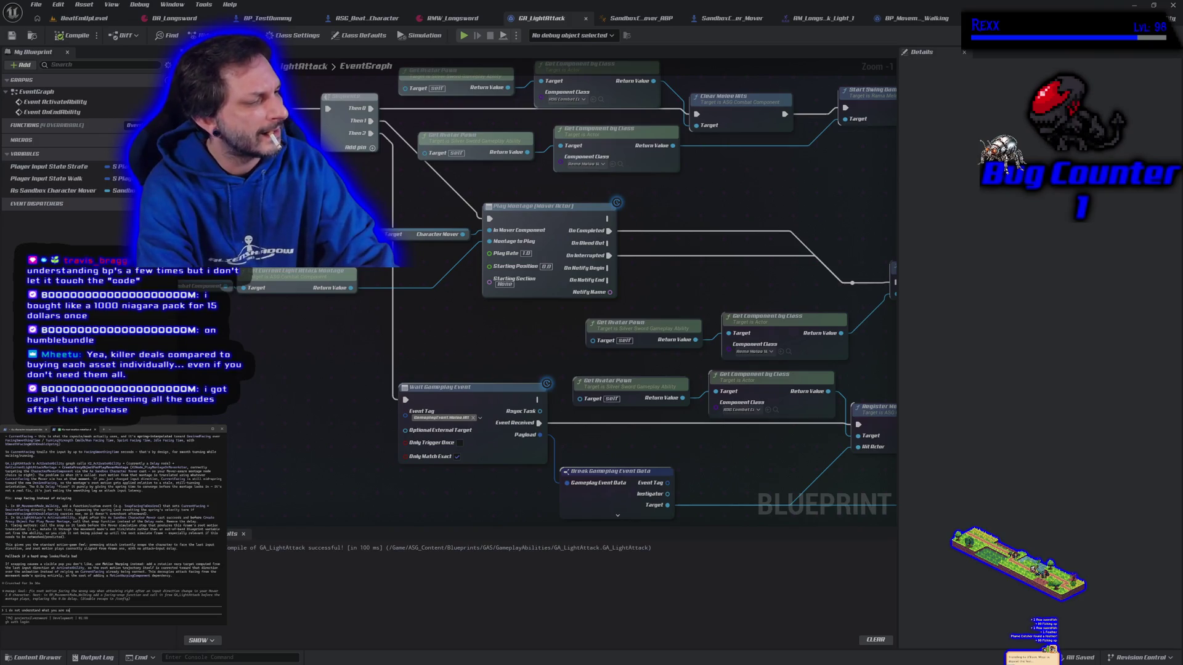
{"action": "type", "text": "ying for the fix"}
- Submit the message telling Claude Code its suggested fix isn't understood
{"action": "key", "text": "Return"}
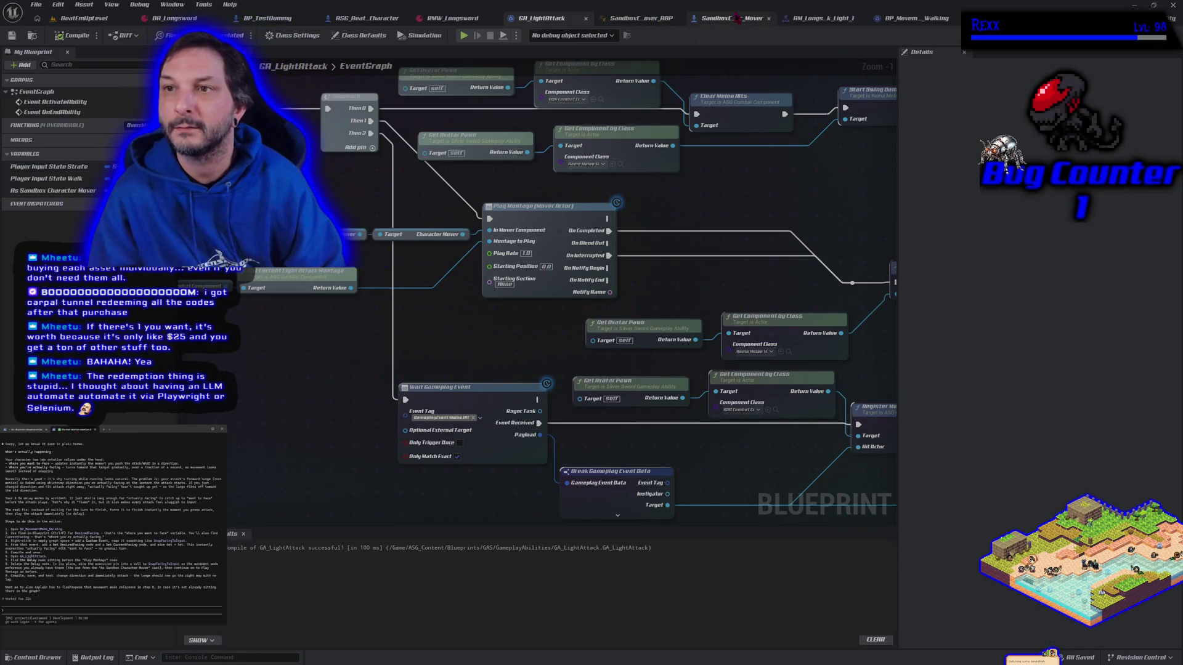
- Show BP_MovementMode_Walking's Generate Simple Walk Move graph, zoomed out over the upper walk-move nodes
{"action": "left_click", "coordinate": [904, 18]}
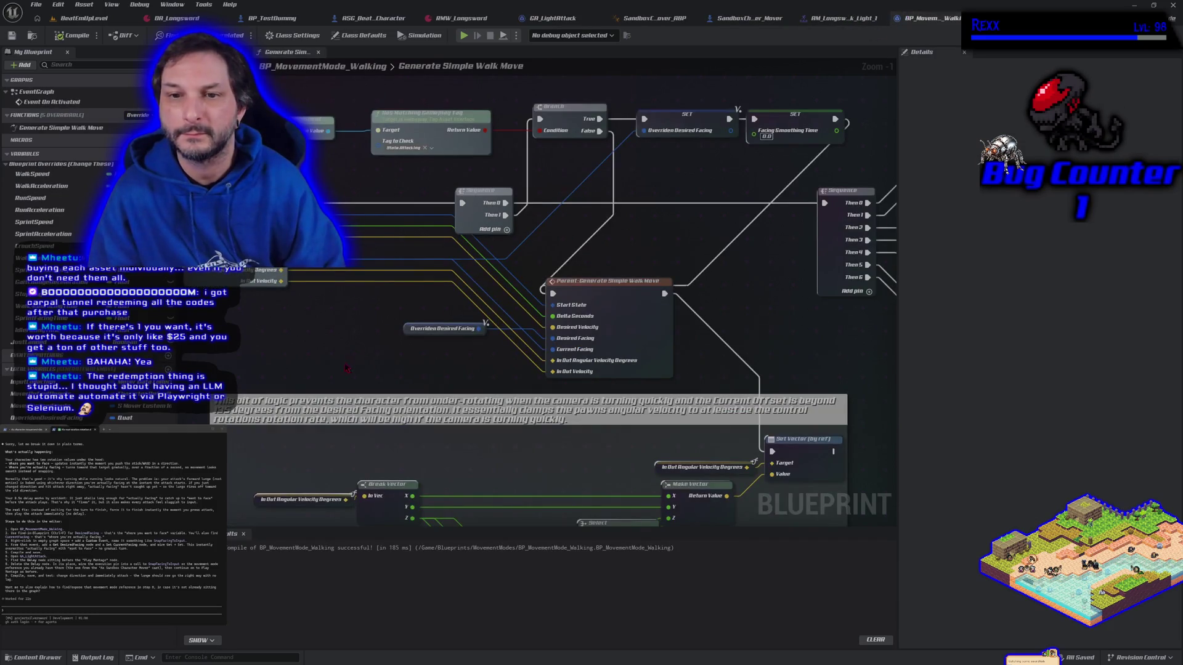
{"action": "left_click_drag", "start_coordinate": [626, 260], "coordinate": [654, 305]}
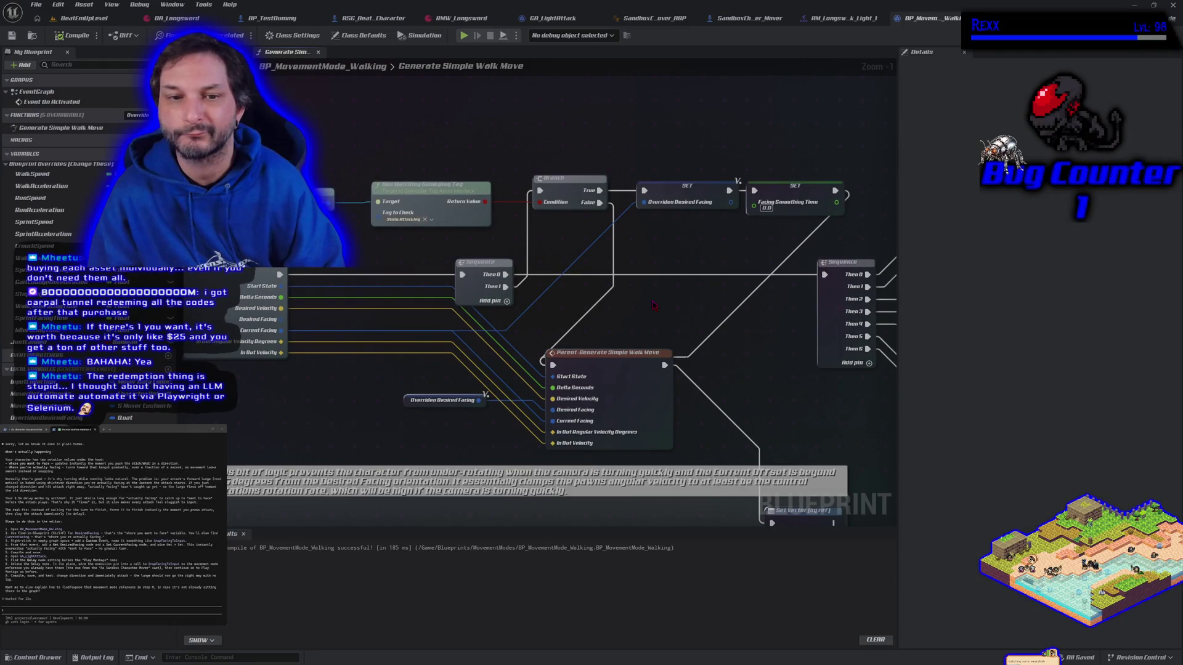
{"action": "scroll", "coordinate": [654, 305], "scroll_direction": "down", "scroll_amount": 1}
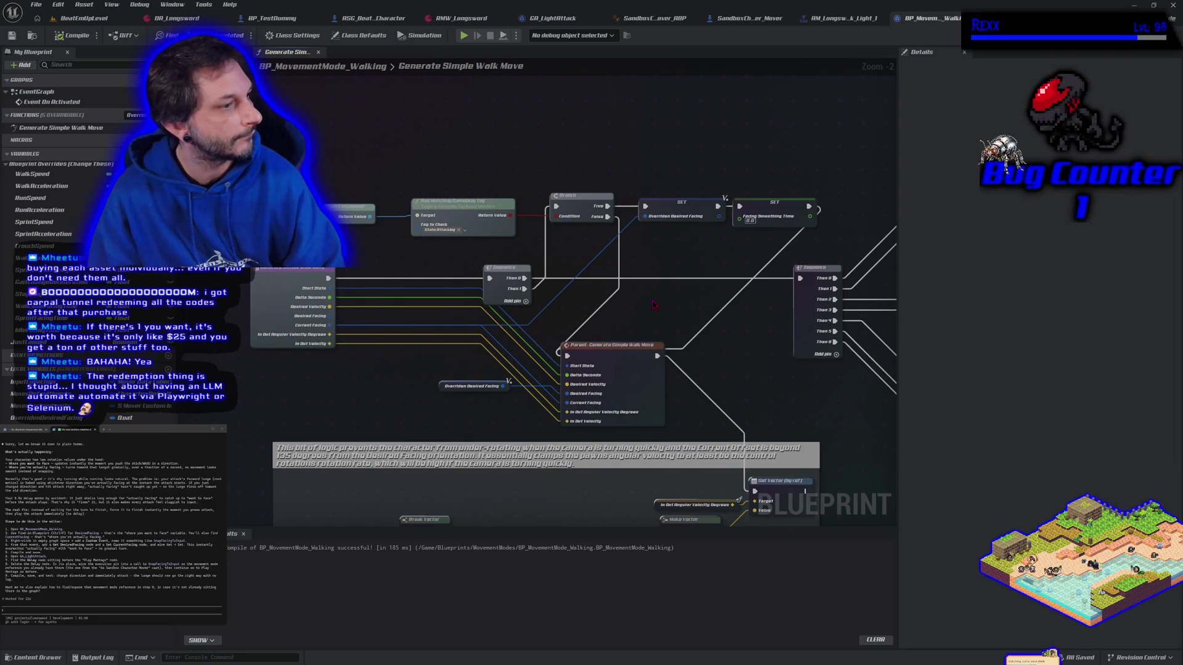
- Search the walk-move graph for 'set current f' and close the menu without adding a node
{"action": "right_click", "coordinate": [597, 143]}
{"action": "type", "text": "set current f"}
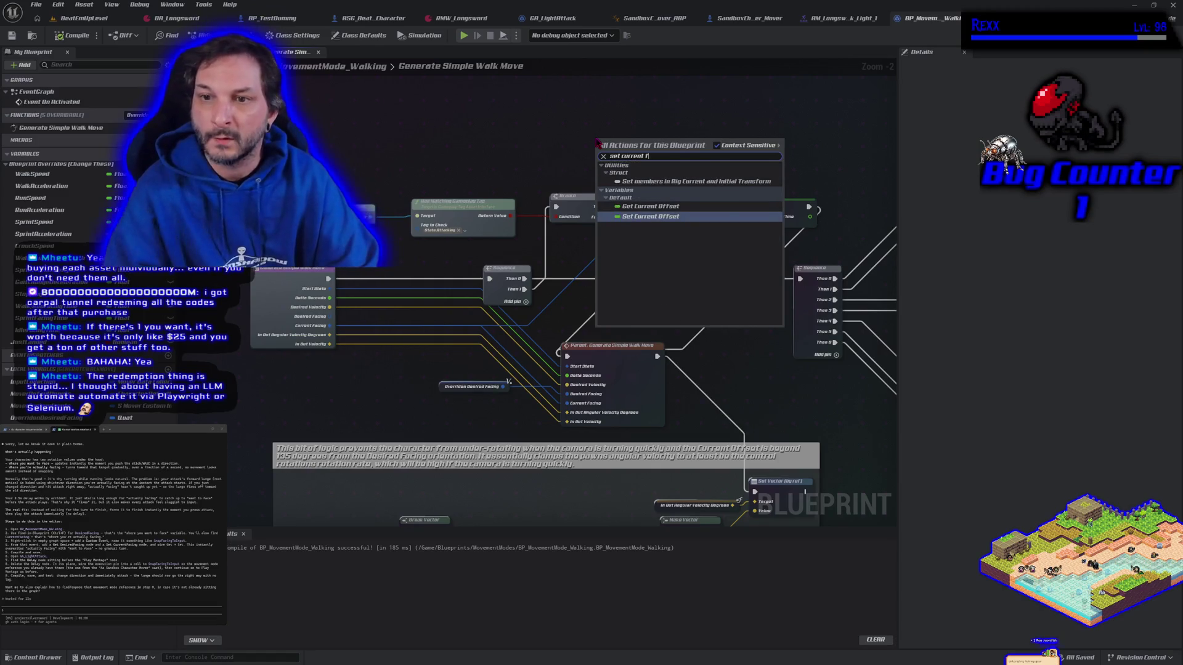
{"action": "left_click", "coordinate": [559, 155]}
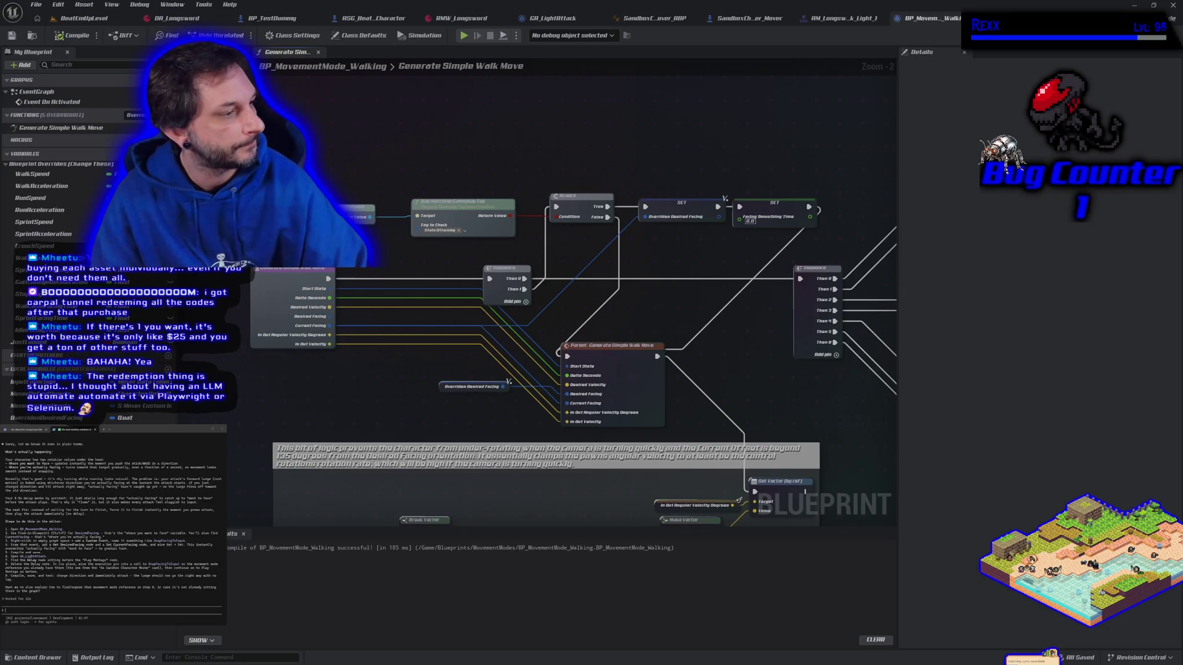
- Tell Claude Code 'i do dot see a way to call set current facing', then view its other conversation
{"action": "type", "text": "i d"}
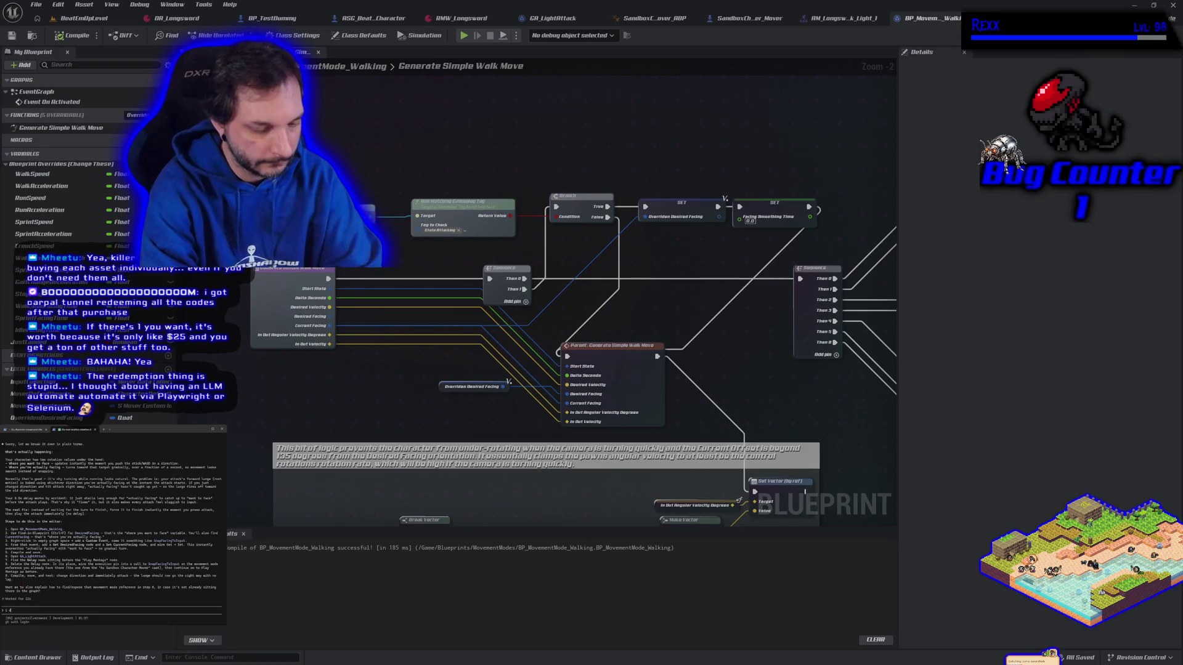
{"action": "type", "text": "o dot see a w"}
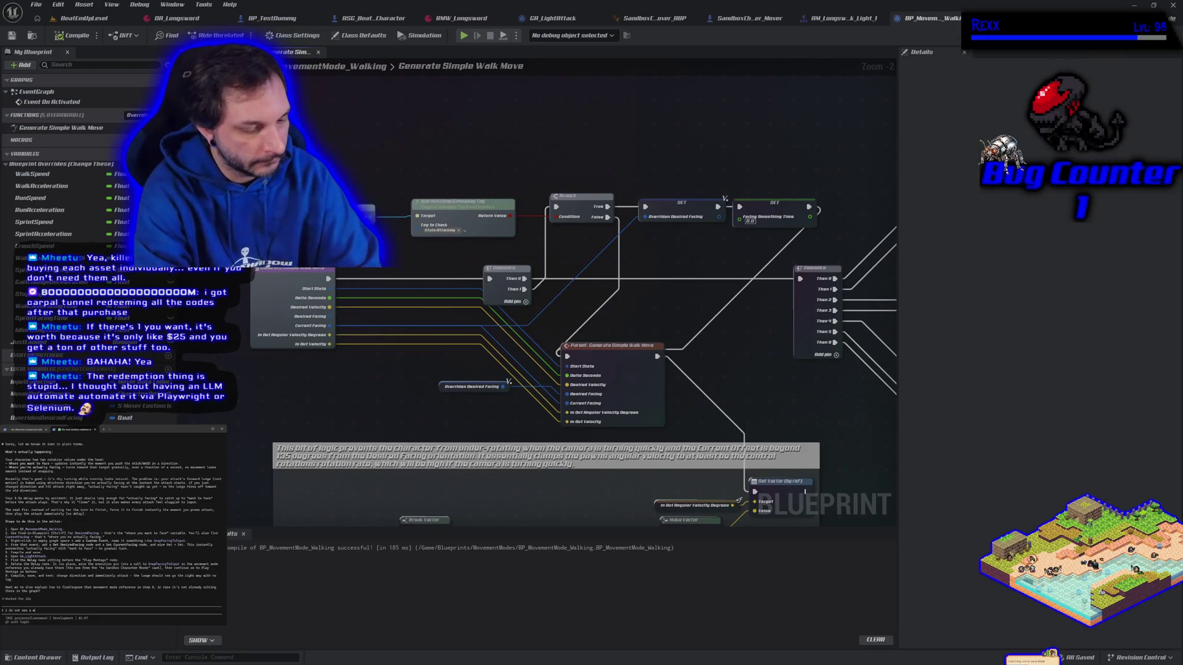
{"action": "type", "text": "ay to call set"}
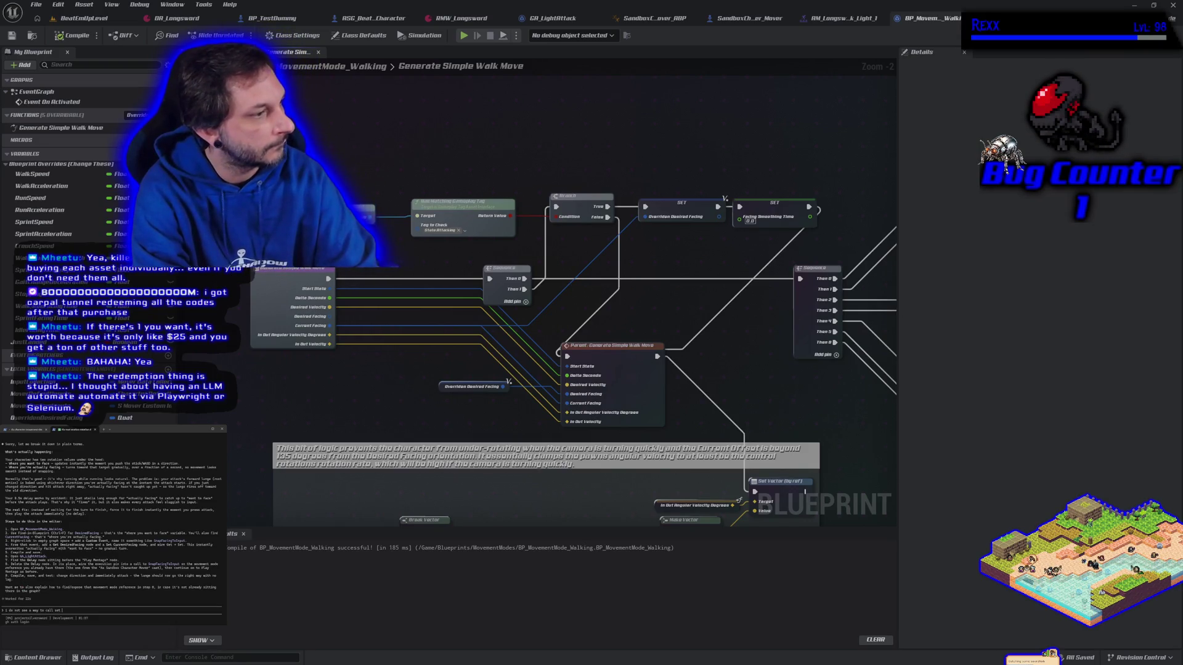
{"action": "type", "text": " cu"}
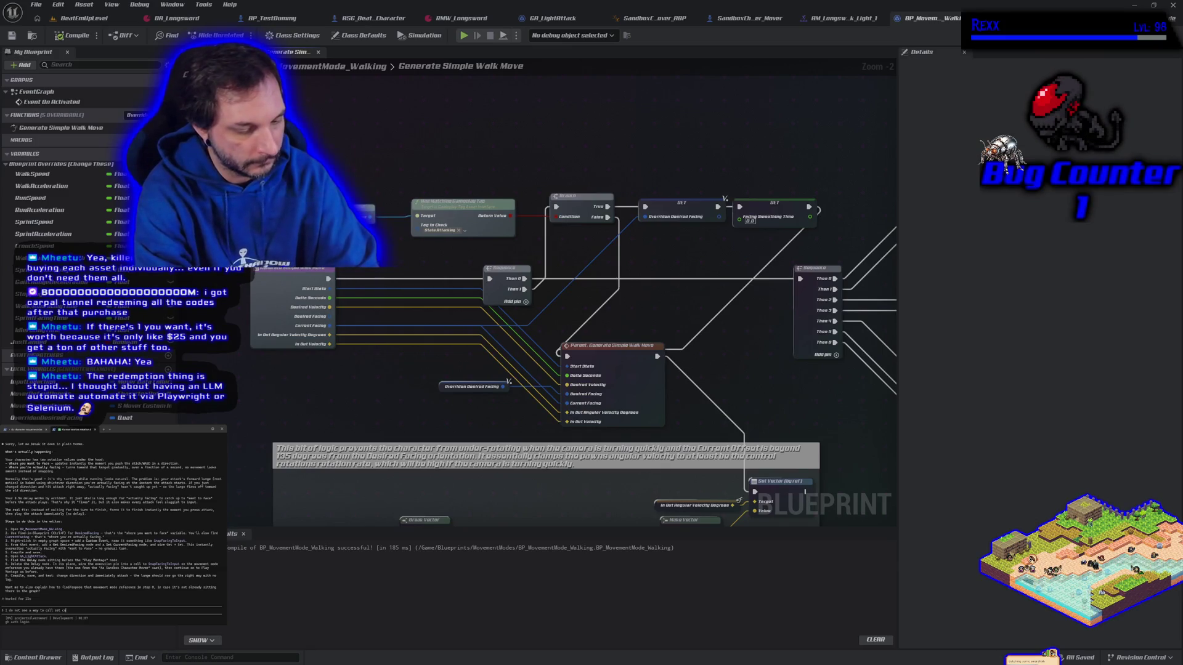
{"action": "type", "text": "rrent facing"}
{"action": "key", "text": "Return"}
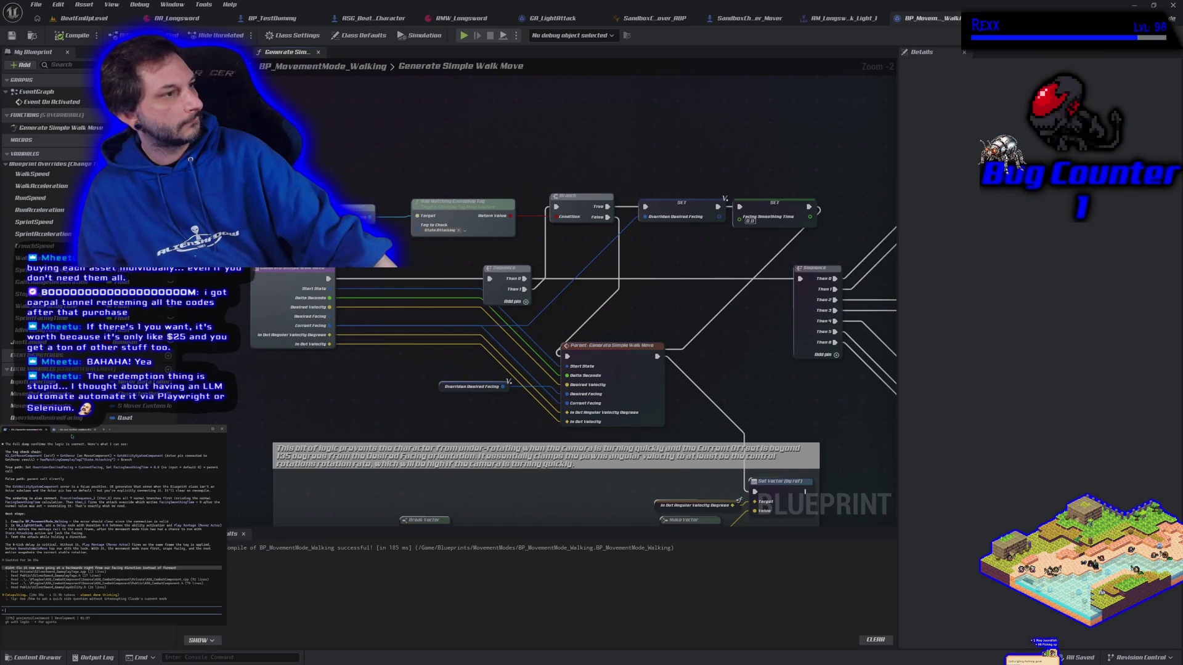
{"action": "left_click", "coordinate": [72, 431]}
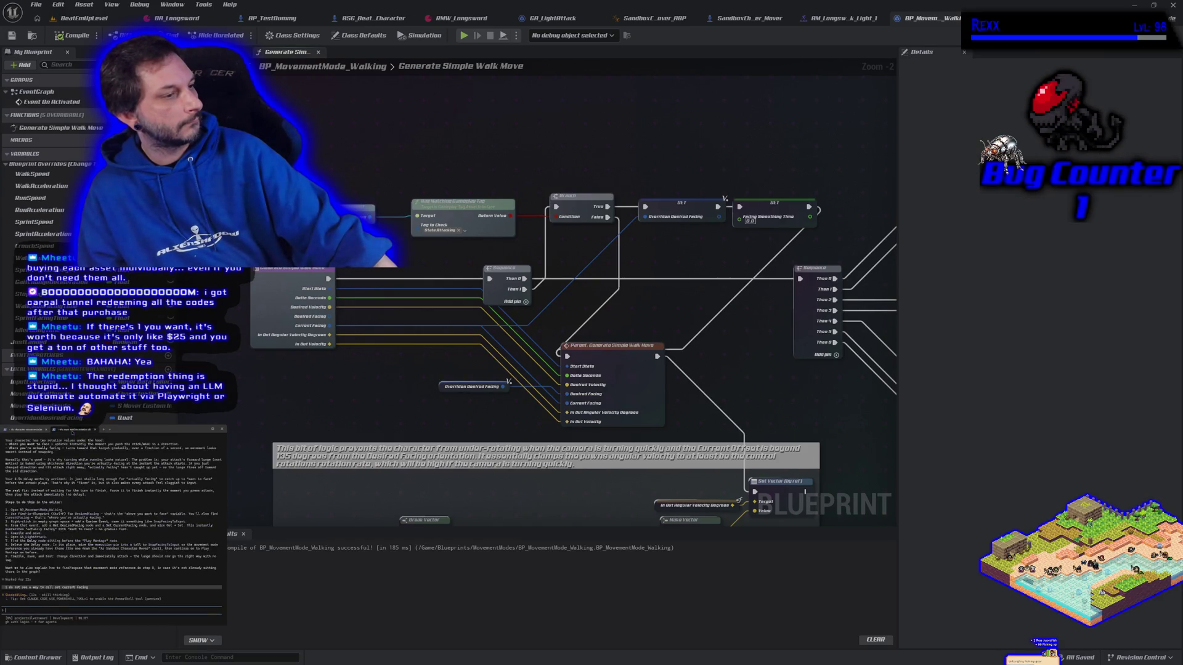
{"action": "left_click", "coordinate": [25, 429]}
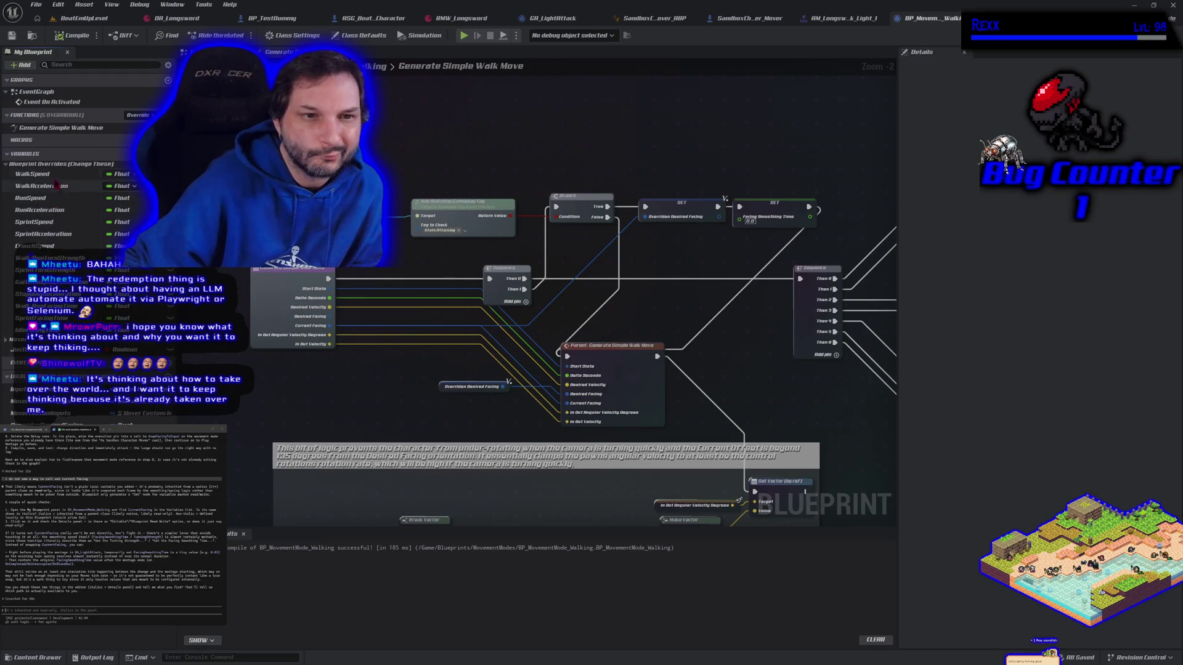
{"action": "left_click", "coordinate": [7, 340]}
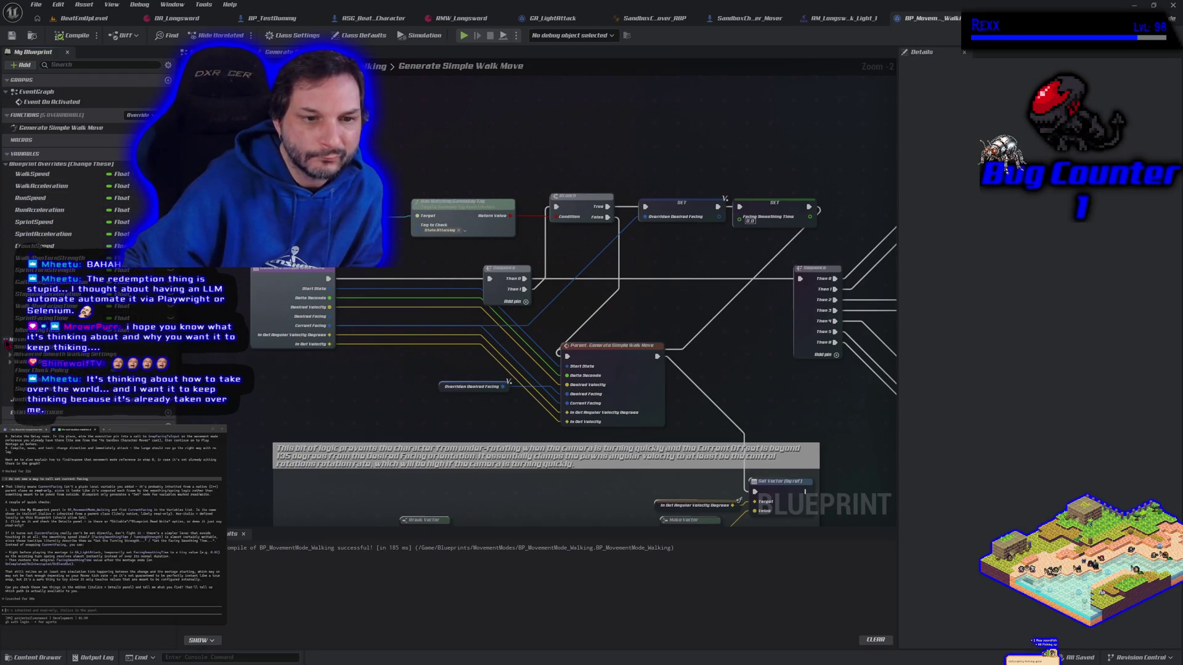
- Check My Blueprint variables, including FacingSmoothingTime and a 'curren' filter, then report there's no current facing
{"action": "left_click", "coordinate": [10, 347]}
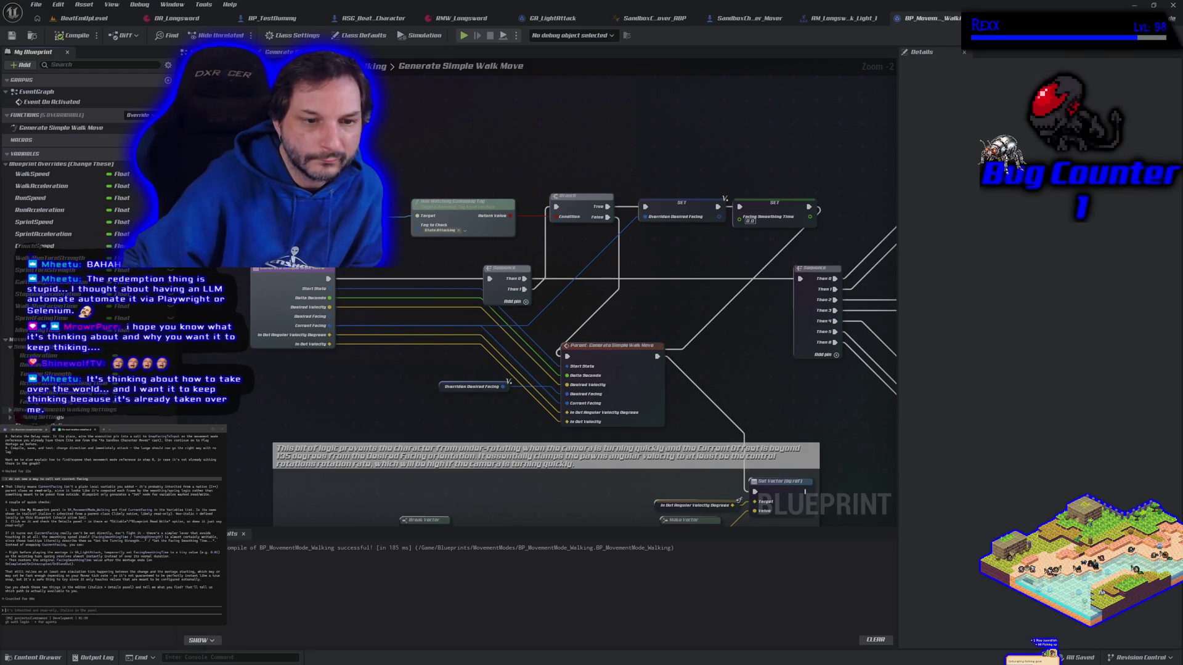
{"action": "left_click", "coordinate": [12, 402]}
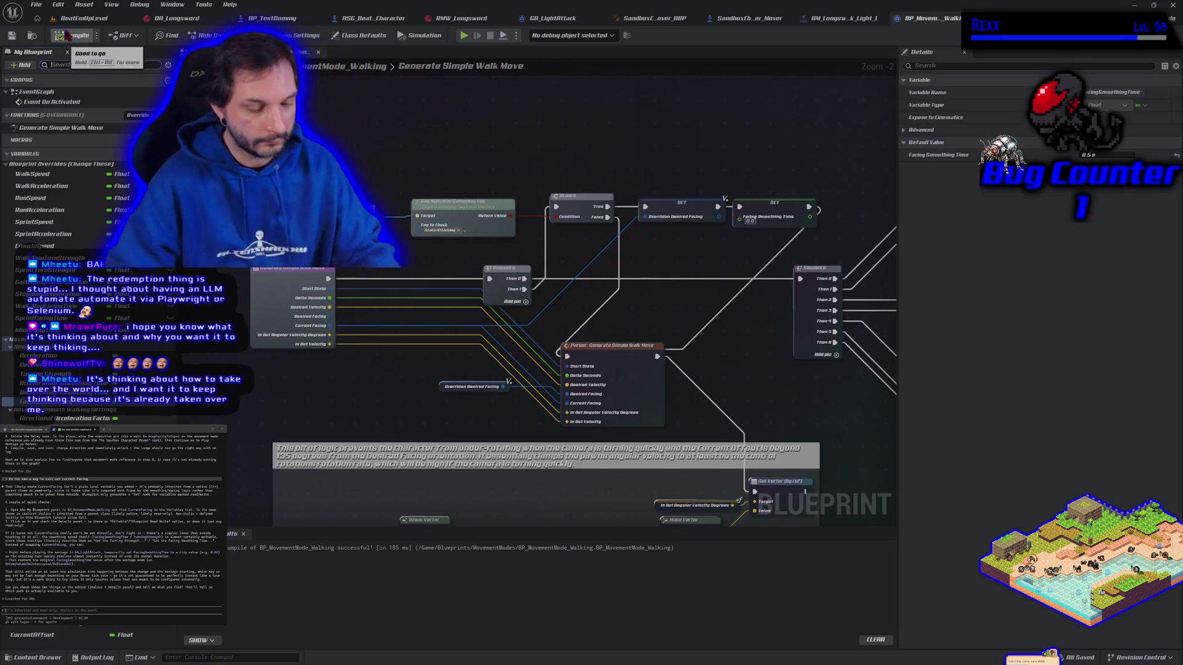
{"action": "type", "text": "cu"}
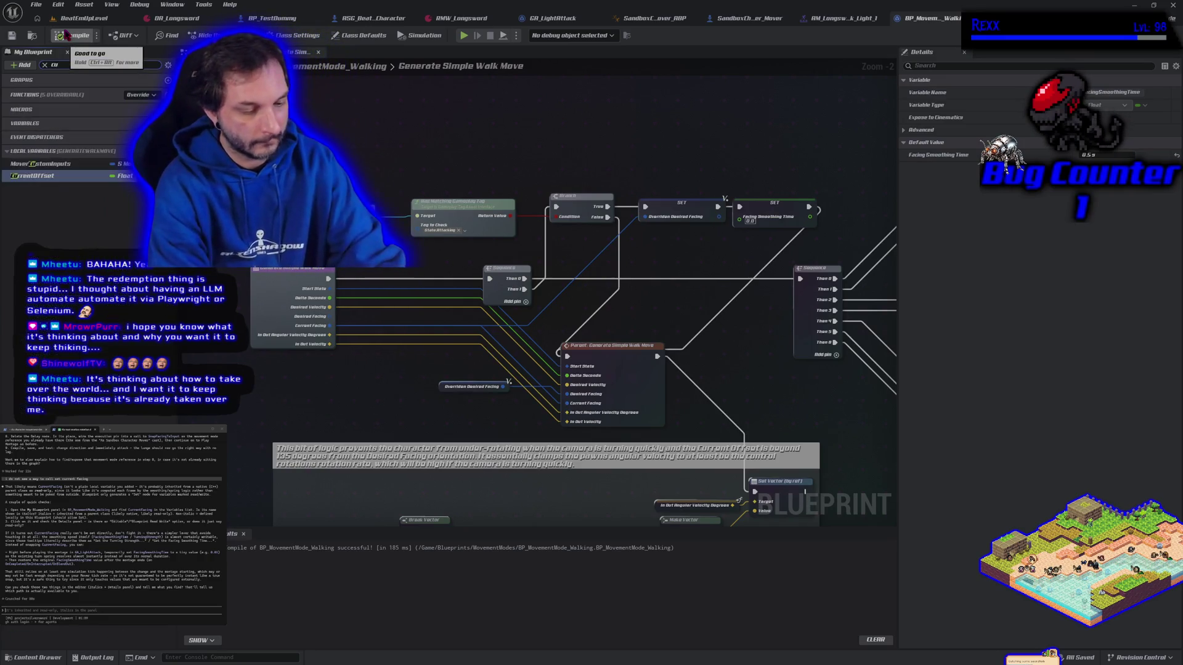
{"action": "type", "text": "rren"}
{"action": "key", "text": "BackSpace"}
{"action": "key", "text": "BackSpace"}
{"action": "key", "text": "BackSpace"}
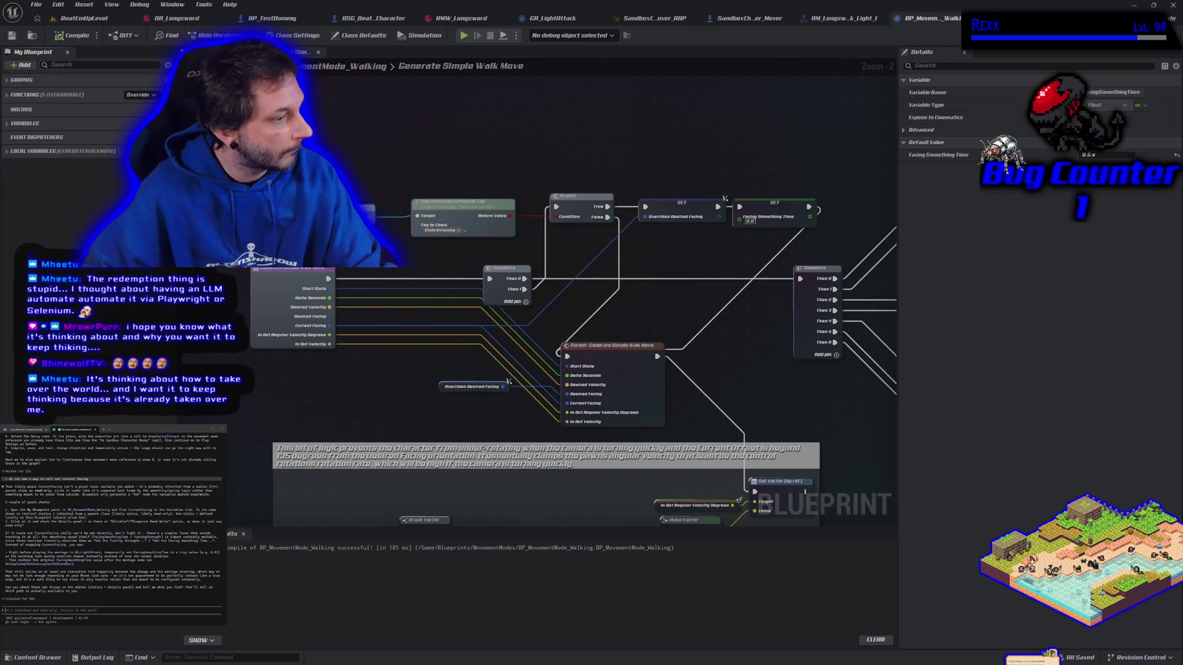
{"action": "type", "text": "thou"}
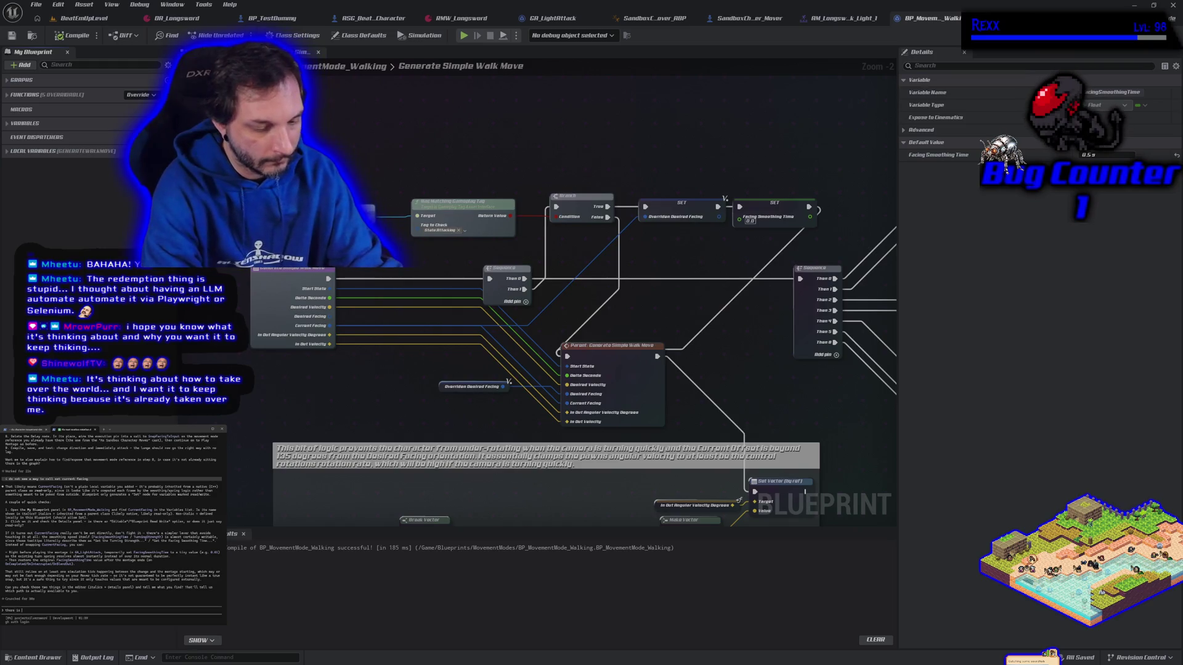
{"action": "type", "text": " curren"}
{"action": "type", "text": "cing"}
{"action": "key", "text": "Return"}
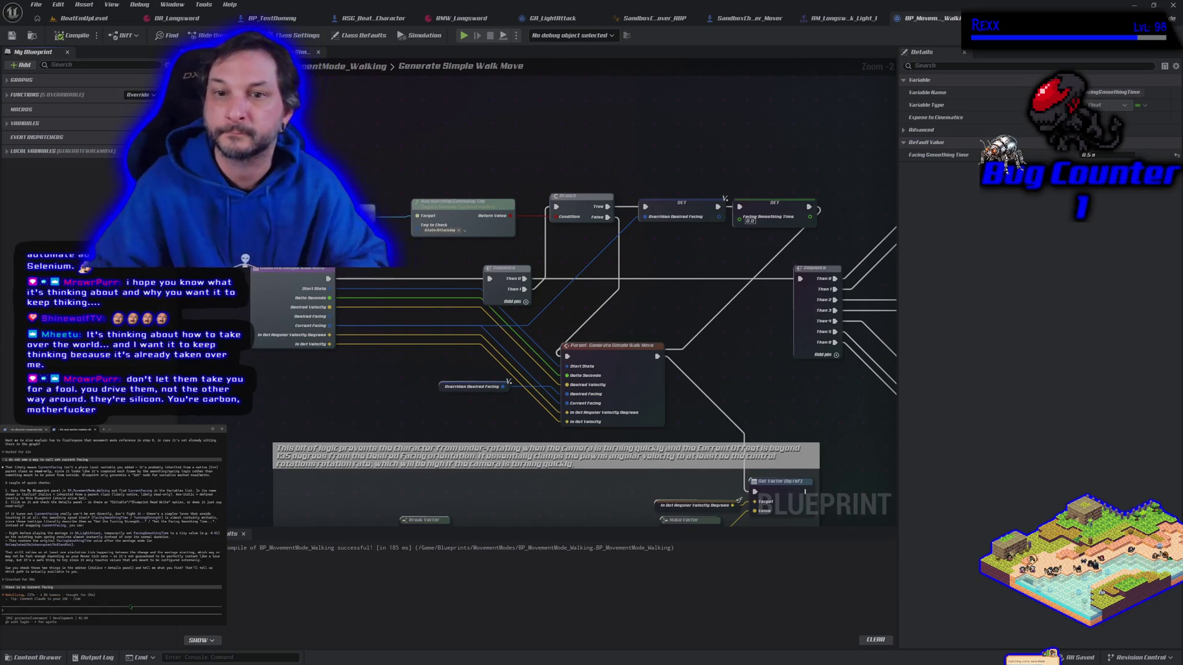
- Add a Get Current Facing node to the walk-move graph and reposition it
{"action": "right_click", "coordinate": [488, 139]}
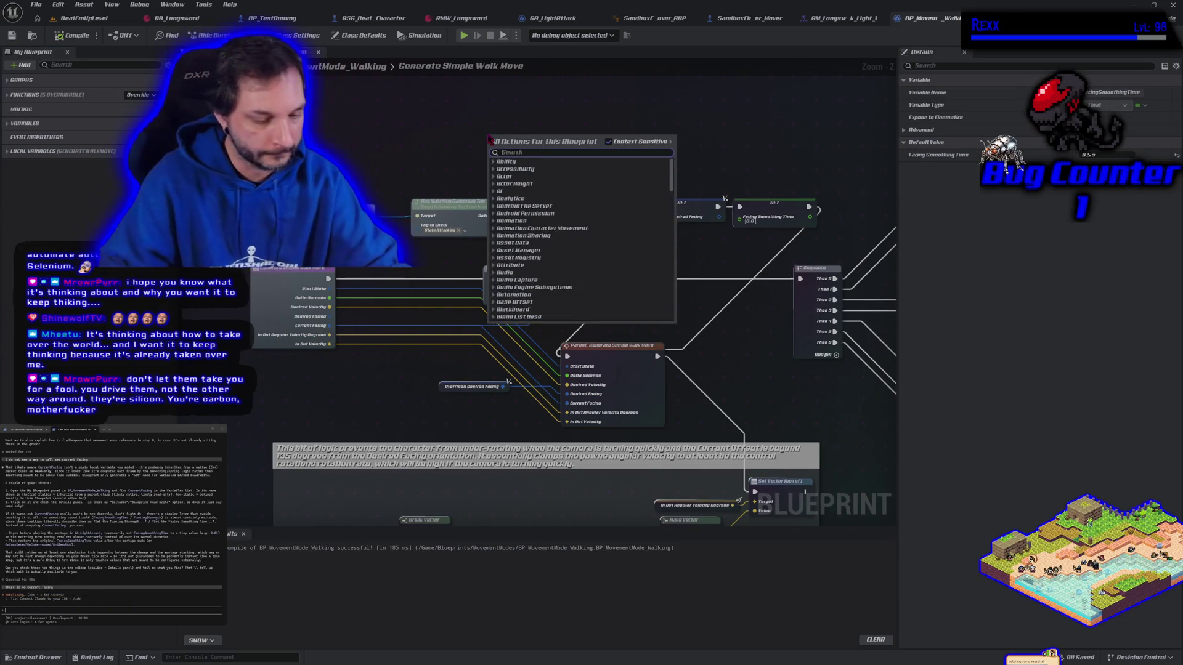
{"action": "type", "text": "get current fa"}
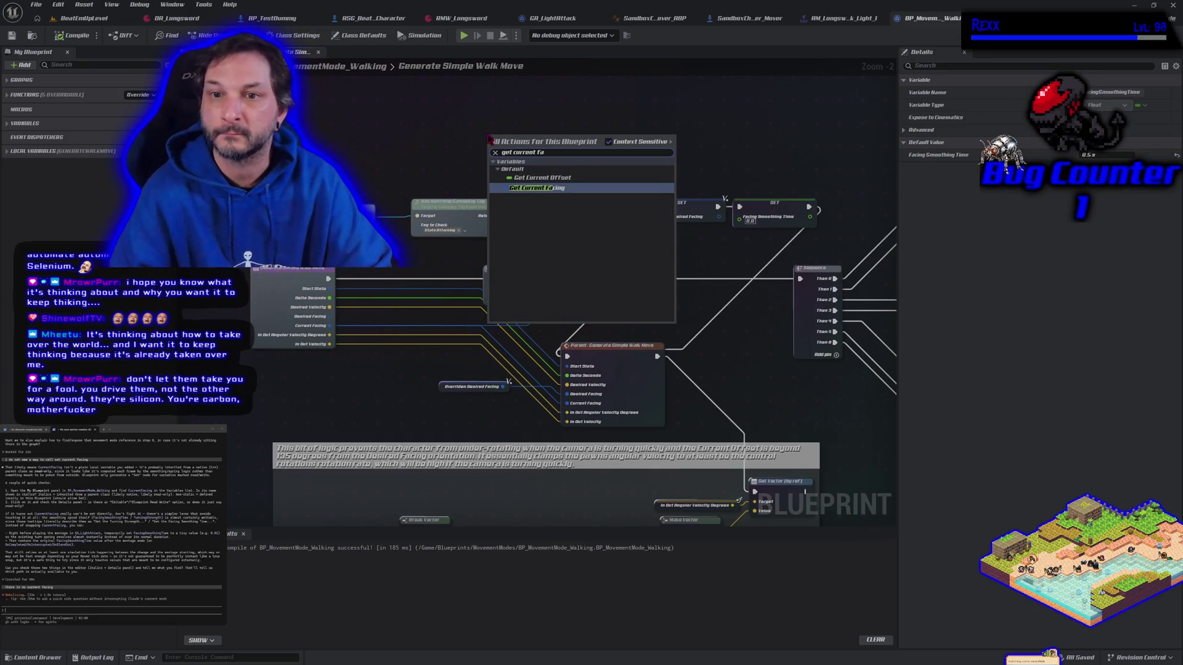
{"action": "key", "text": "Return"}
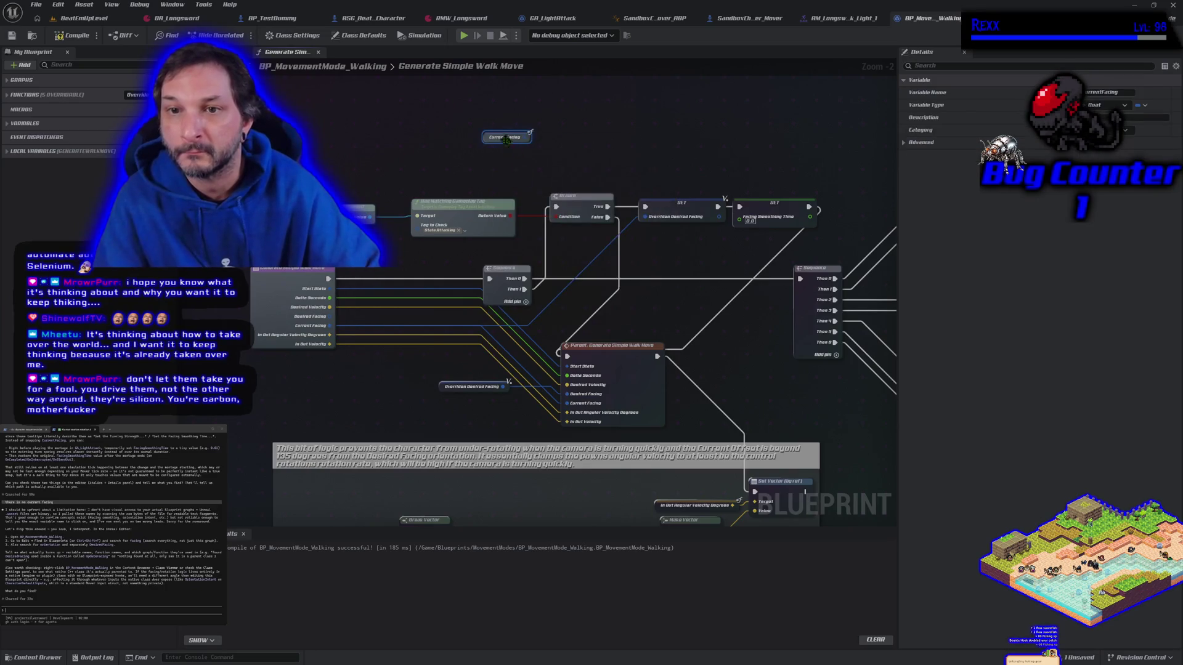
{"action": "left_click_drag", "start_coordinate": [496, 138], "coordinate": [551, 160]}
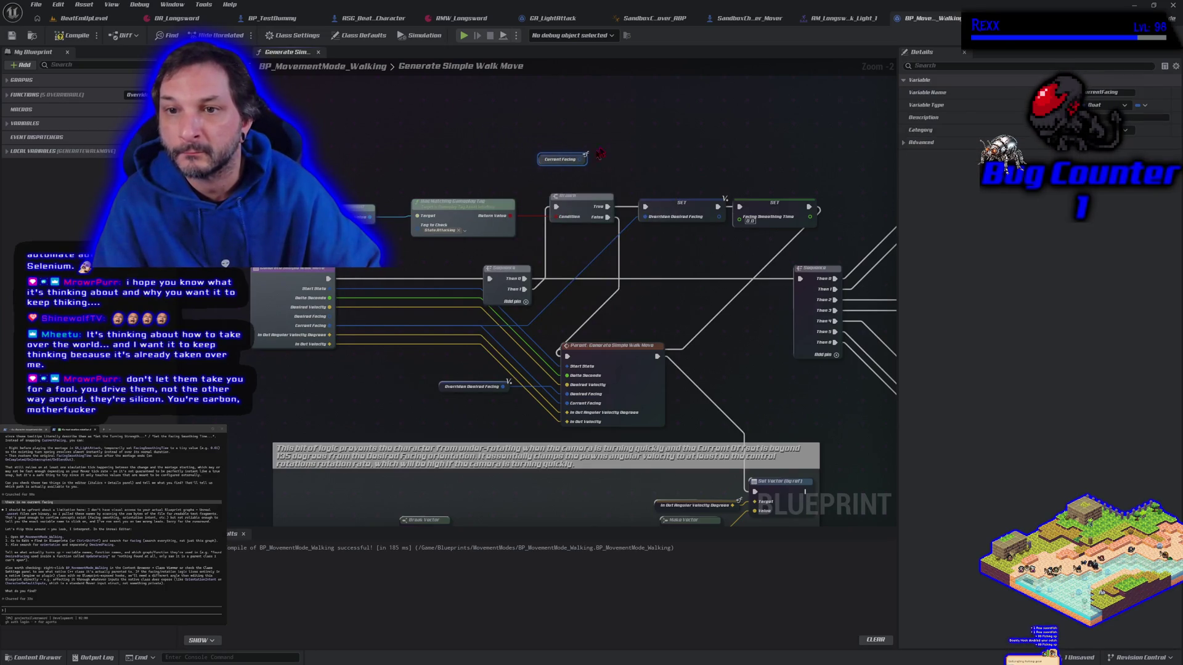
- Search for a Current Facing setter, find none, and tell Claude 'i can get current facing but not set'
{"action": "right_click", "coordinate": [616, 112]}
{"action": "type", "text": "set current "}
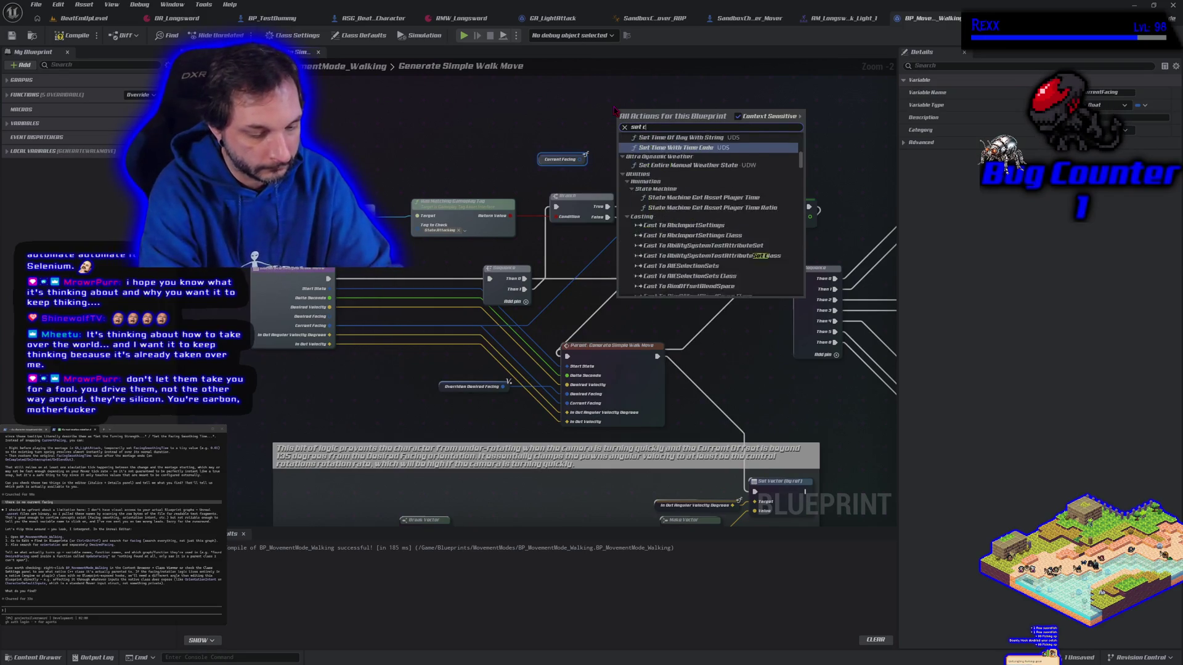
{"action": "type", "text": "fa"}
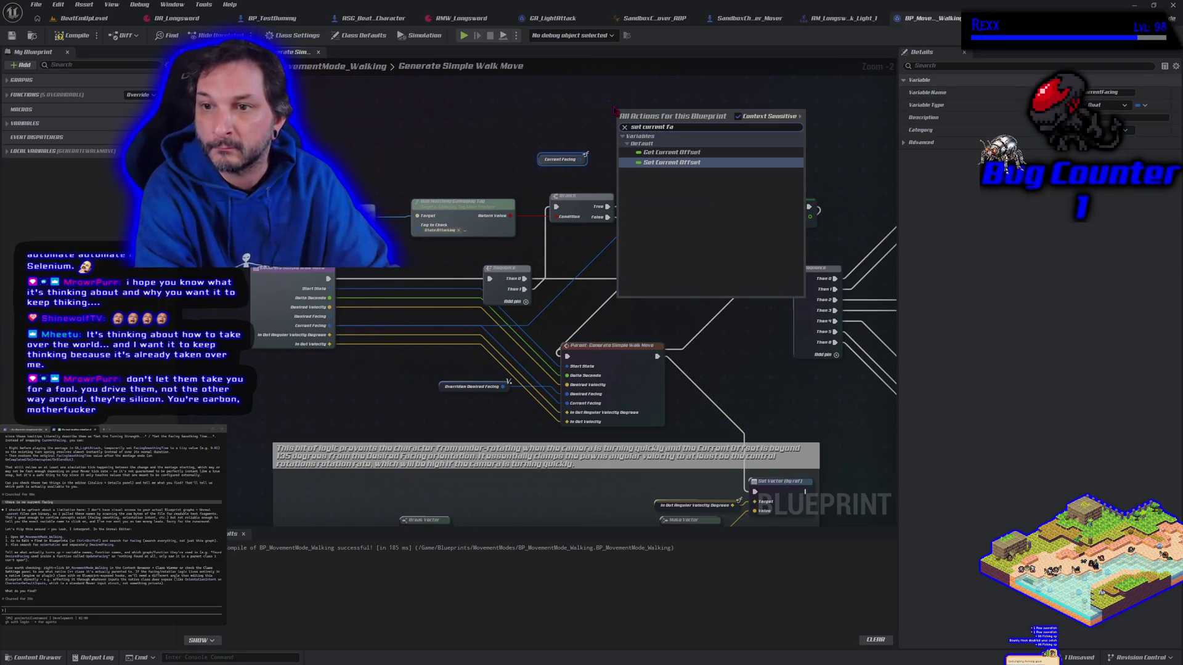
{"action": "key", "text": "Escape"}
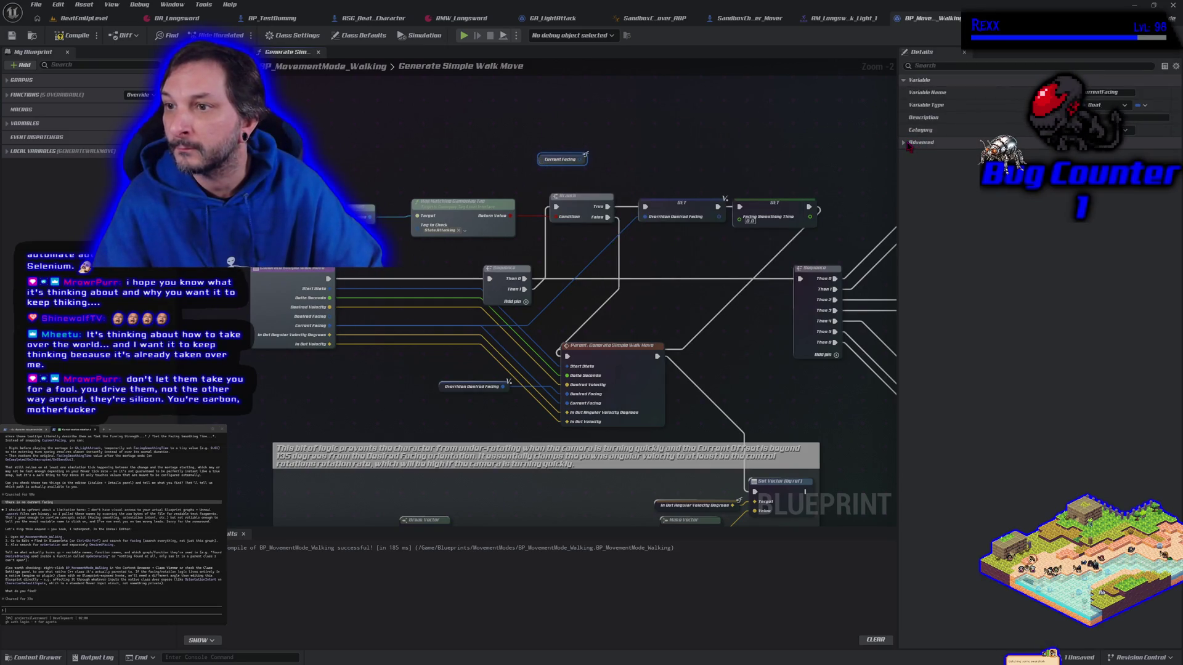
{"action": "left_click", "coordinate": [904, 143]}
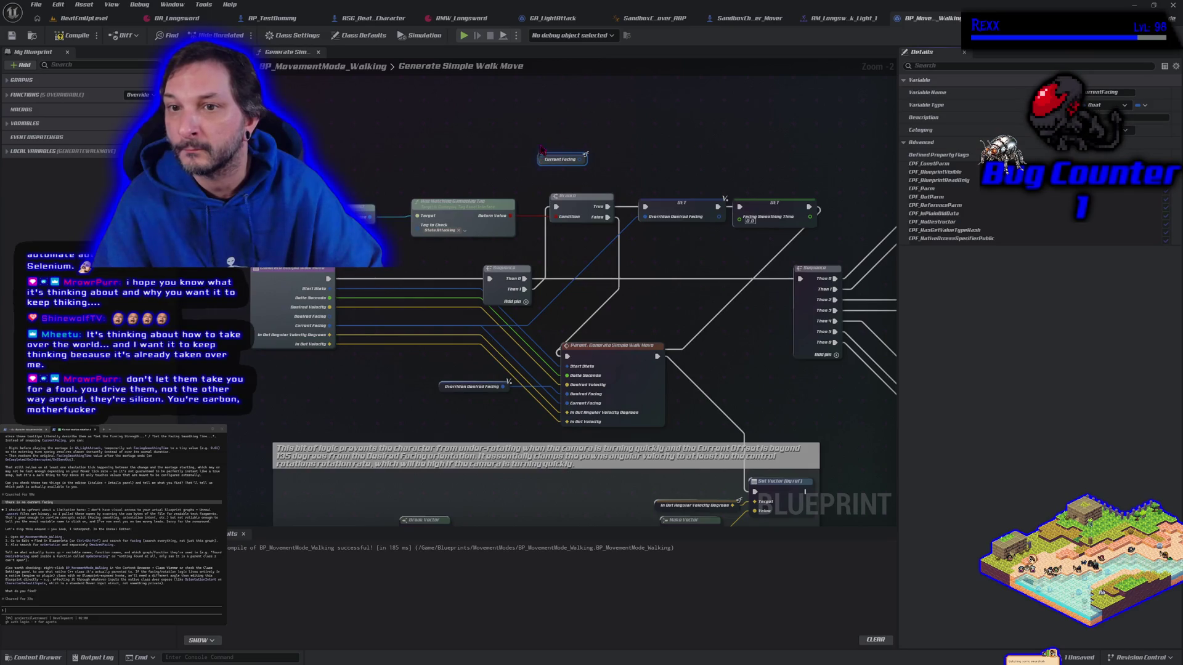
{"action": "right_click", "coordinate": [559, 133]}
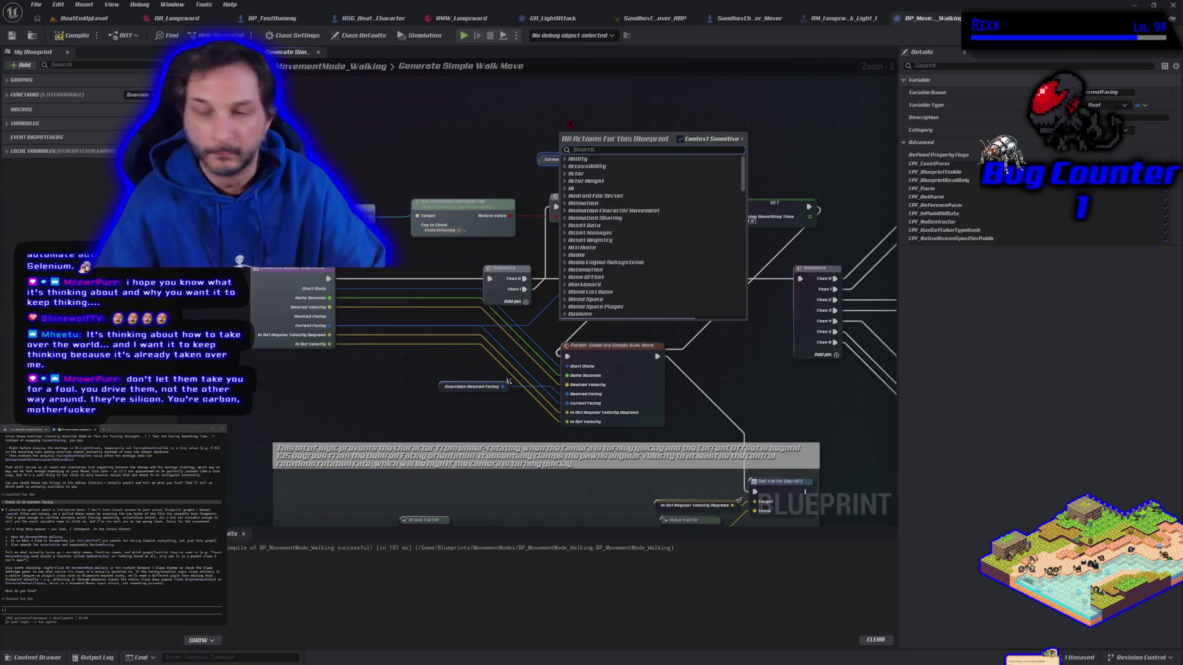
{"action": "type", "text": "current facing"}
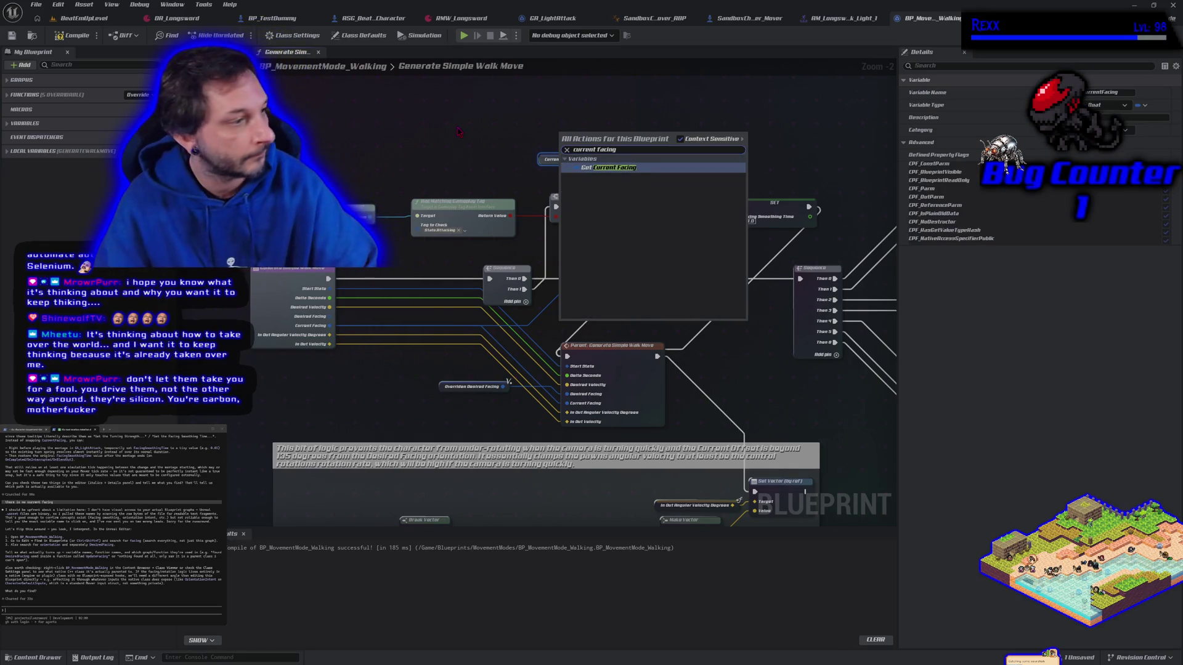
{"action": "key", "text": "Escape"}
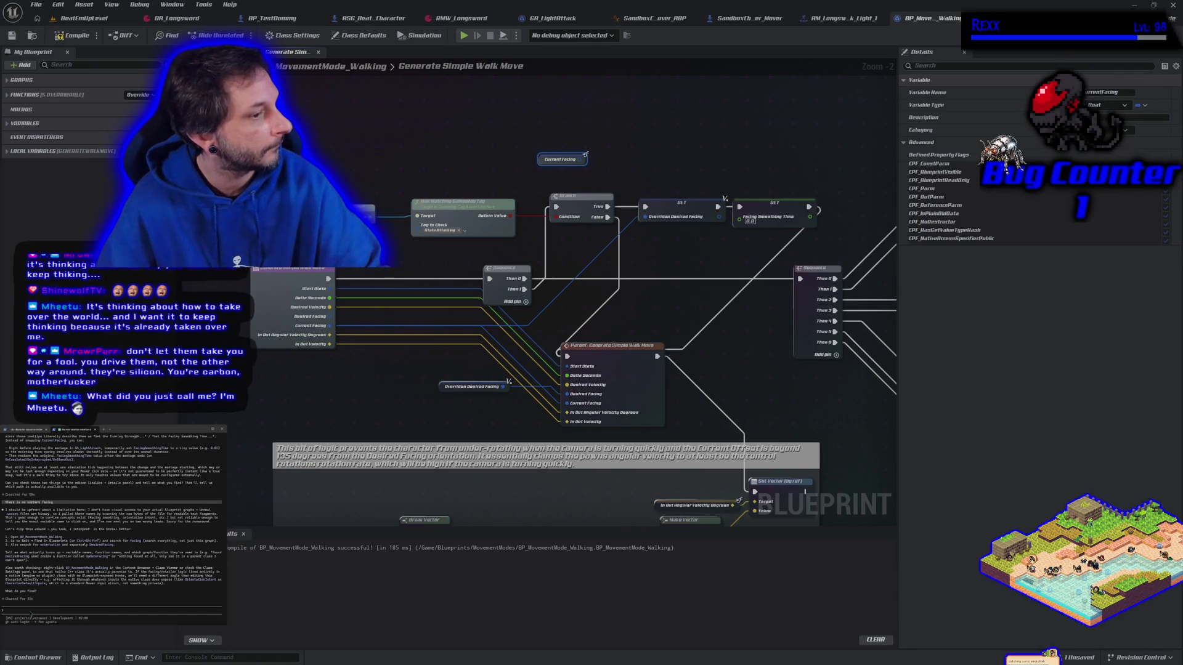
{"action": "type", "text": "i can get"}
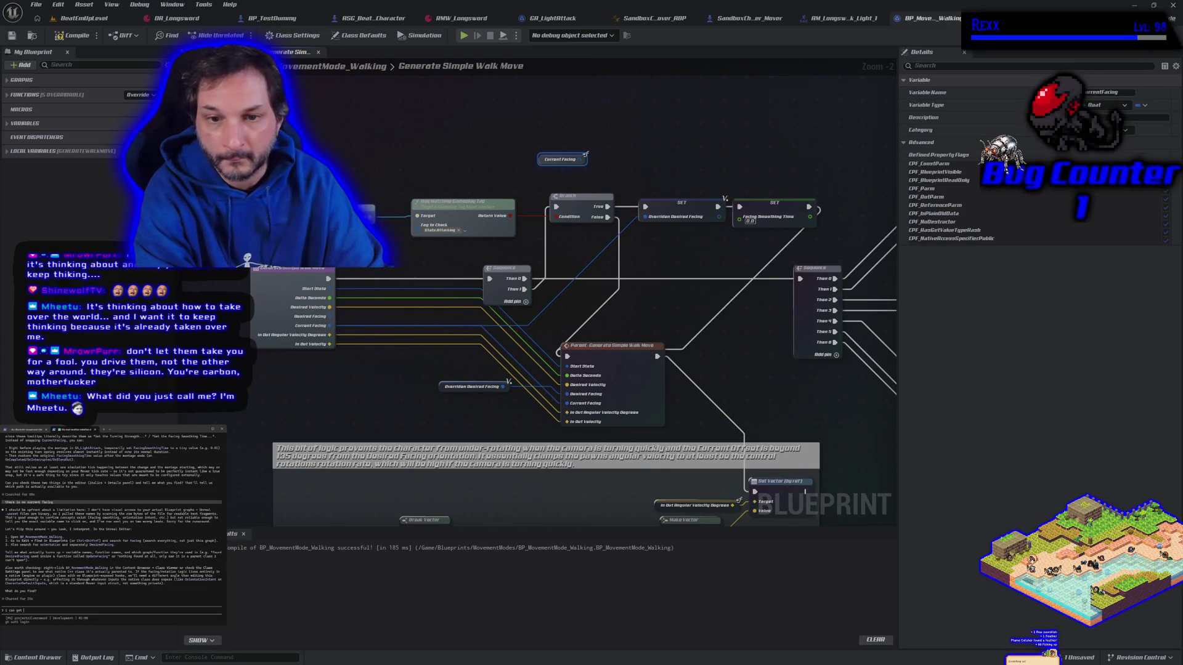
{"action": "type", "text": " current facing but not set"}
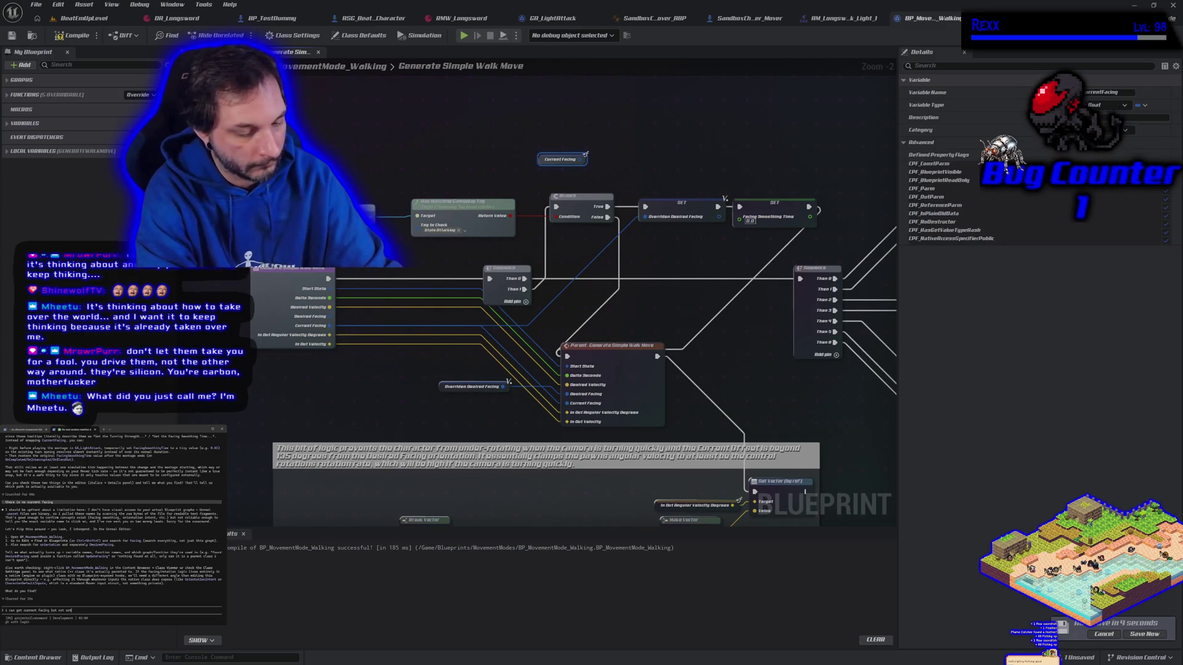
{"action": "key", "text": "Return"}
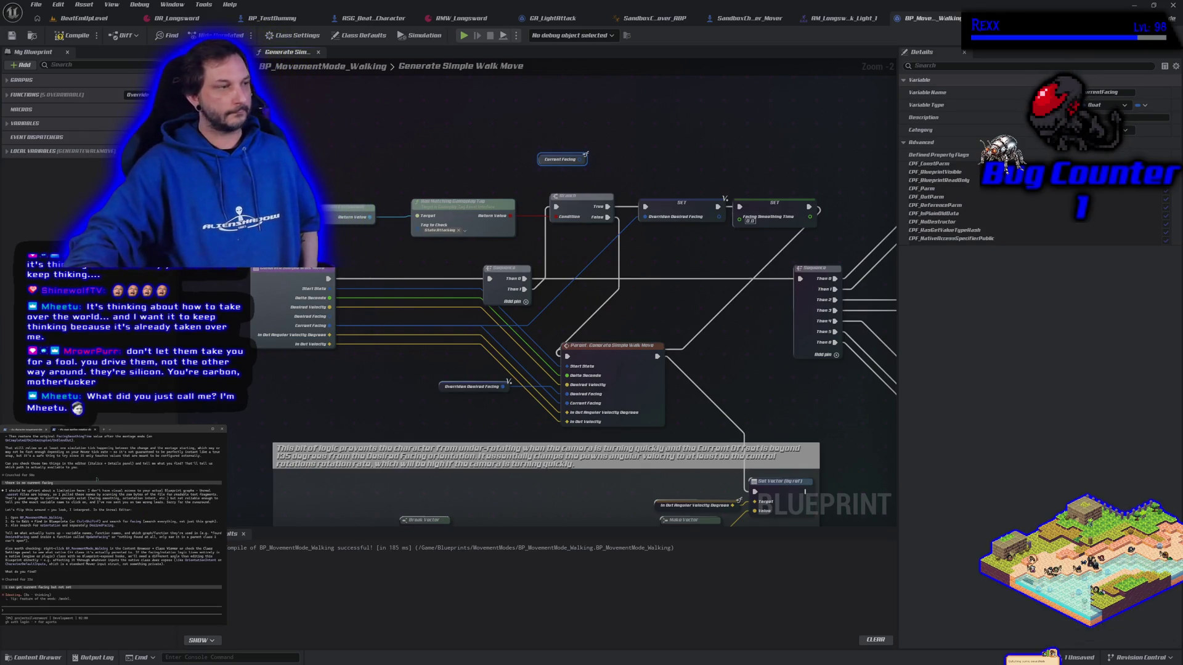
- Send the follow-up prompt to Claude Code and read its reply proposing Motion Warping instead of CurrentFacing
{"action": "left_click", "coordinate": [30, 430]}
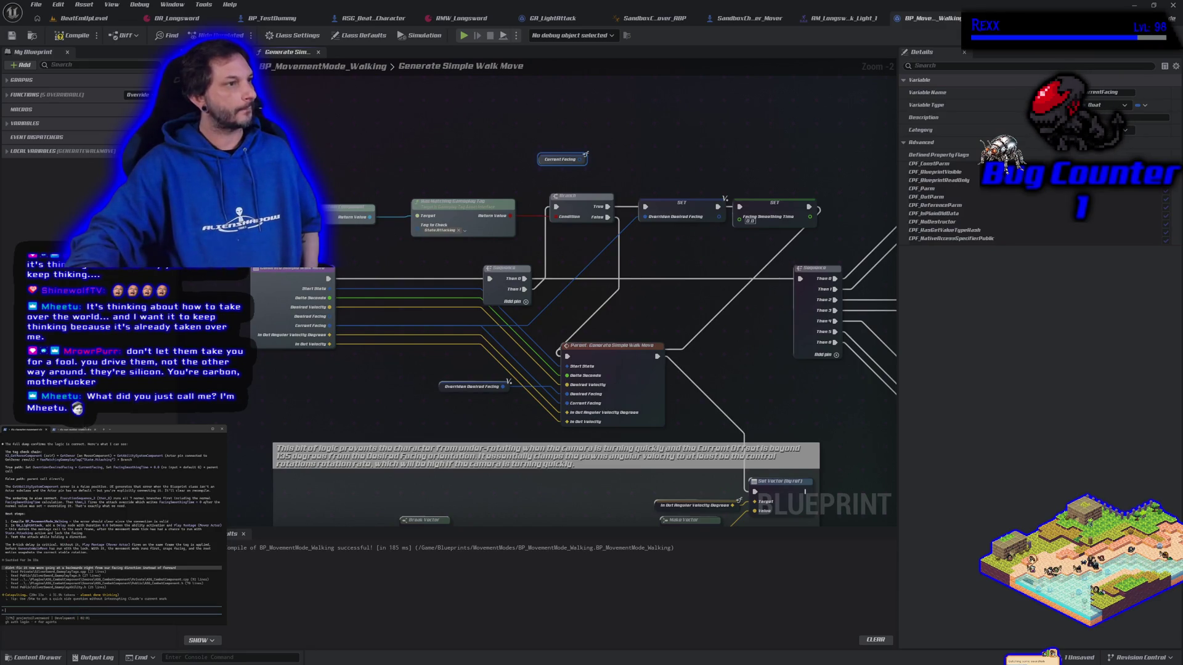
{"action": "key", "text": "ctrl+Tab"}
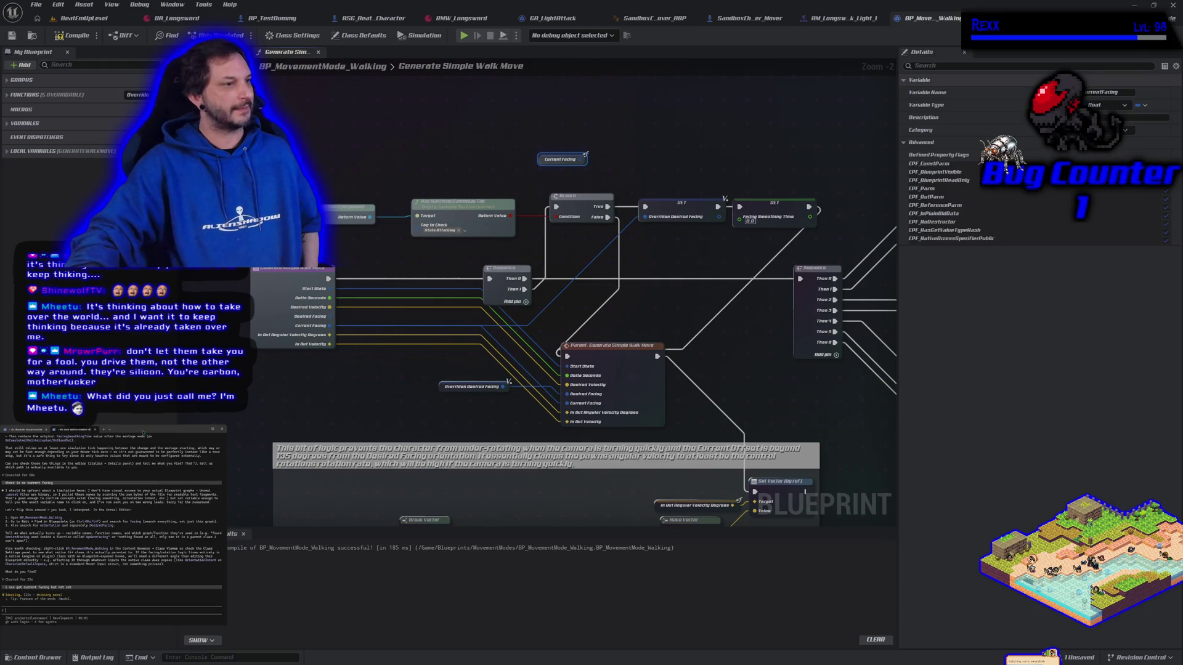
{"action": "key", "text": "ctrl+Tab"}
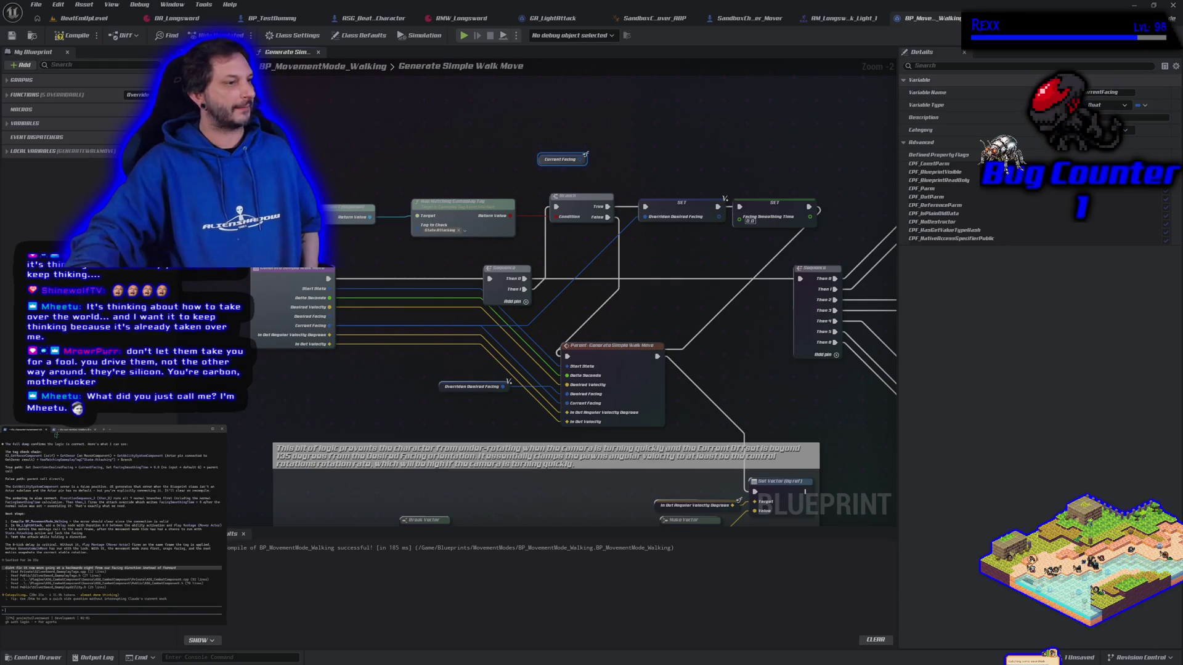
{"action": "key", "text": "ctrl+Tab"}
{"action": "key", "text": "ctrl+Tab"}
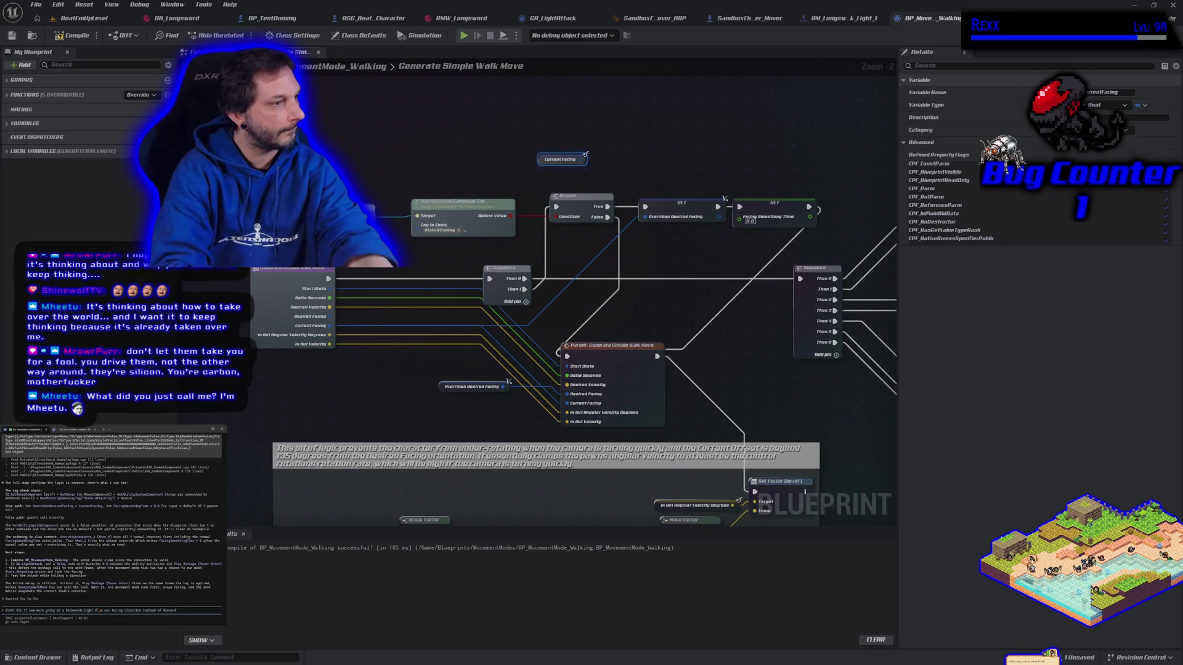
{"action": "key", "text": "Return"}
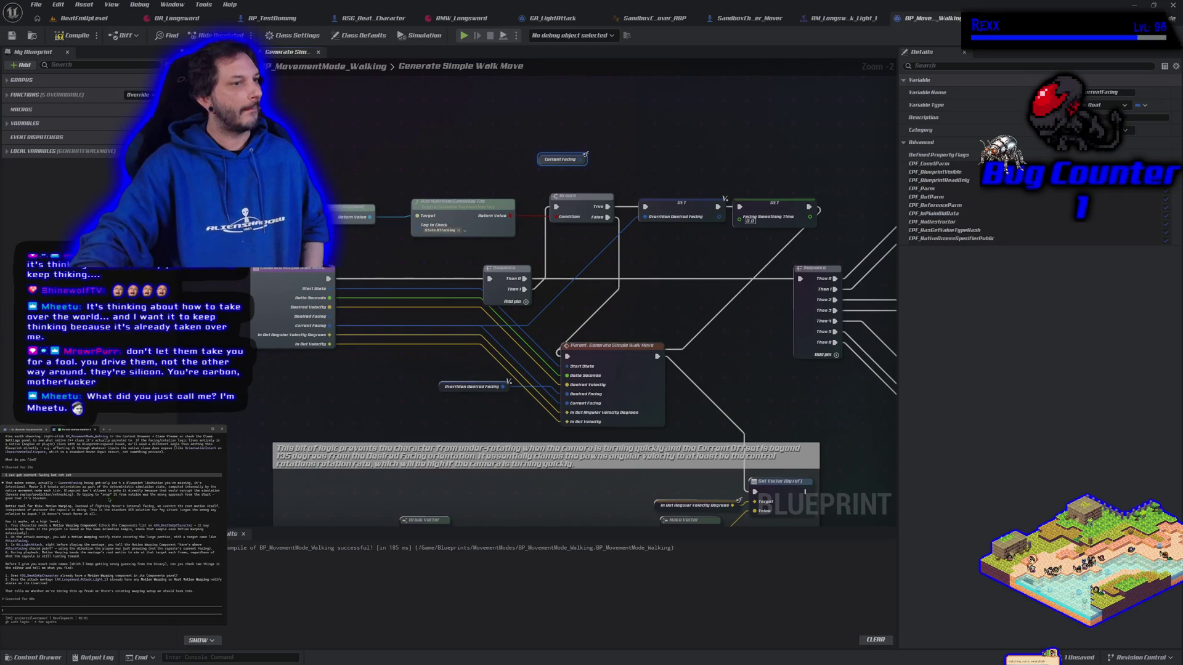
{"action": "key", "text": "alt+Tab"}
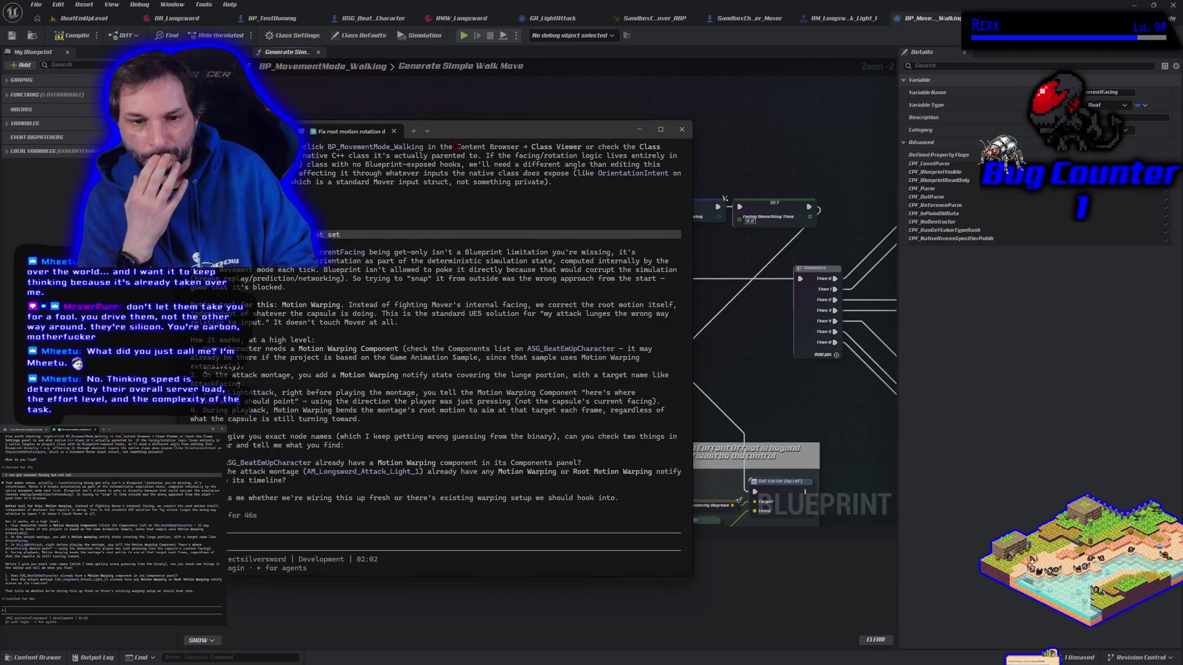
{"action": "left_click", "coordinate": [483, 121]}
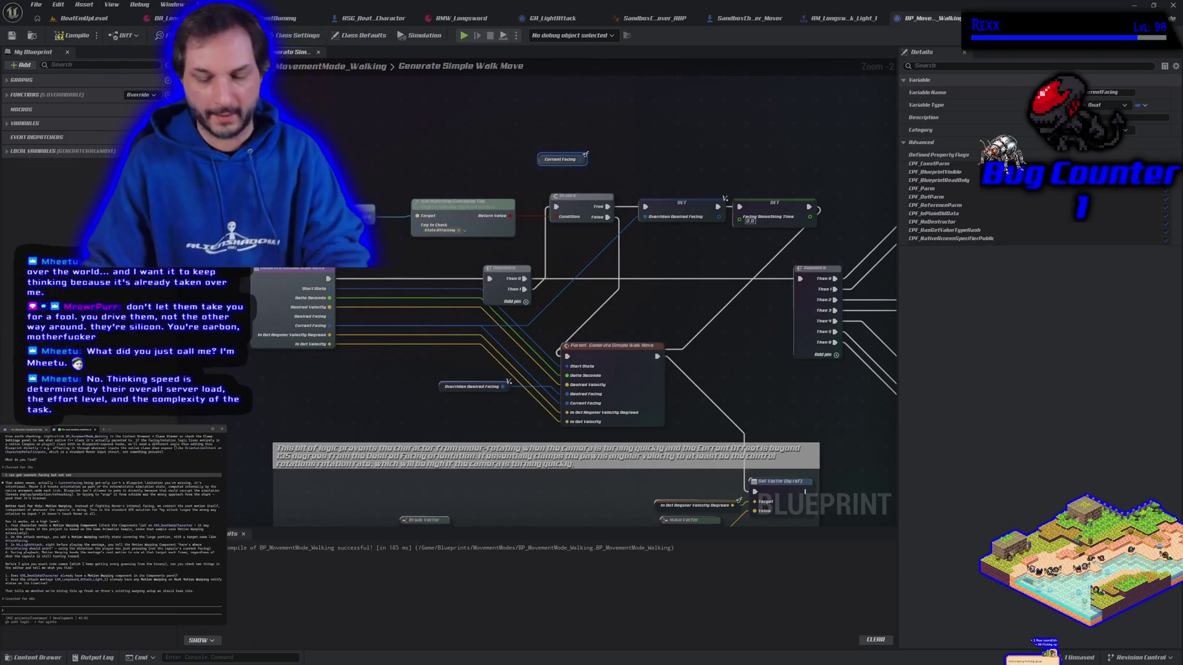
- Delete the Current Facing, Branch, SET and Gameplay Tag nodes, wire Sequence Then 1 to the parent call, and compile
{"action": "left_click_drag", "start_coordinate": [515, 137], "coordinate": [565, 157]}
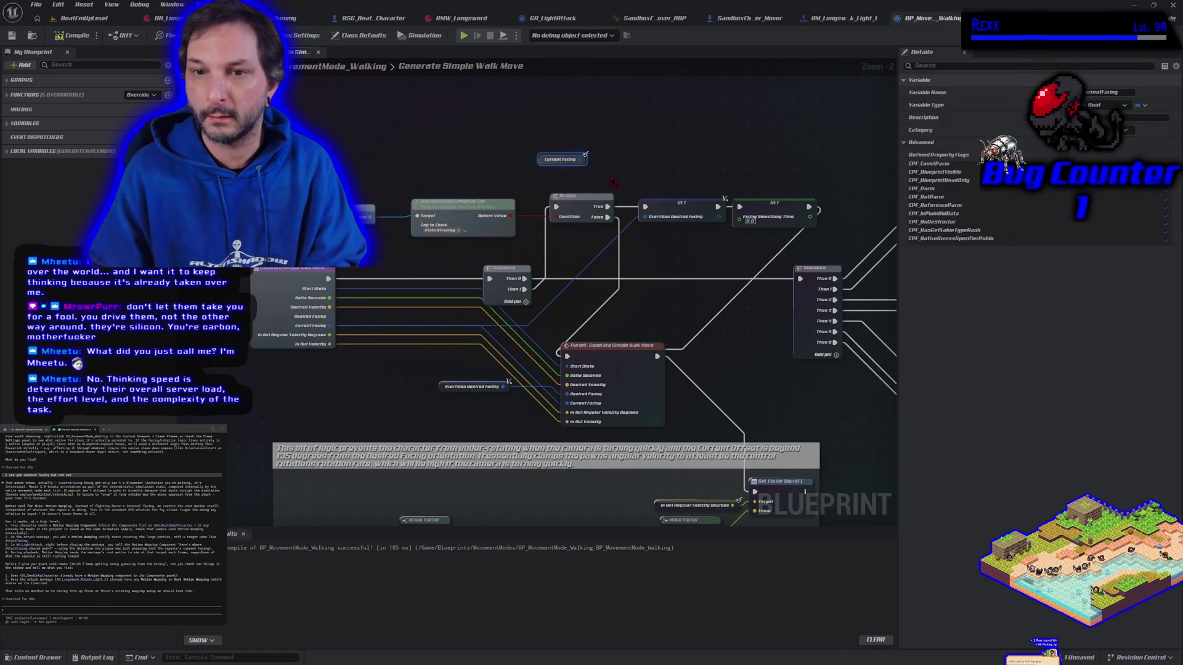
{"action": "key", "text": "Delete"}
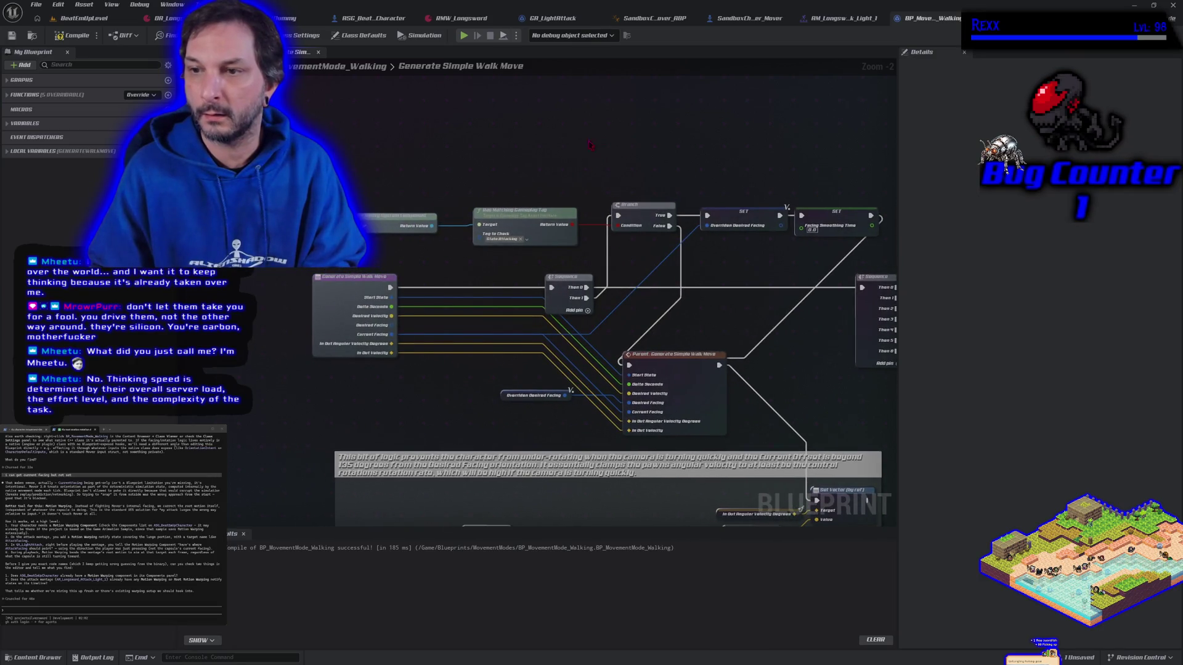
{"action": "mouse_move", "coordinate": [336, 141]}
{"action": "left_mouse_down"}
{"action": "mouse_move", "coordinate": [791, 247]}
{"action": "mouse_move", "coordinate": [884, 255]}
{"action": "left_mouse_up"}
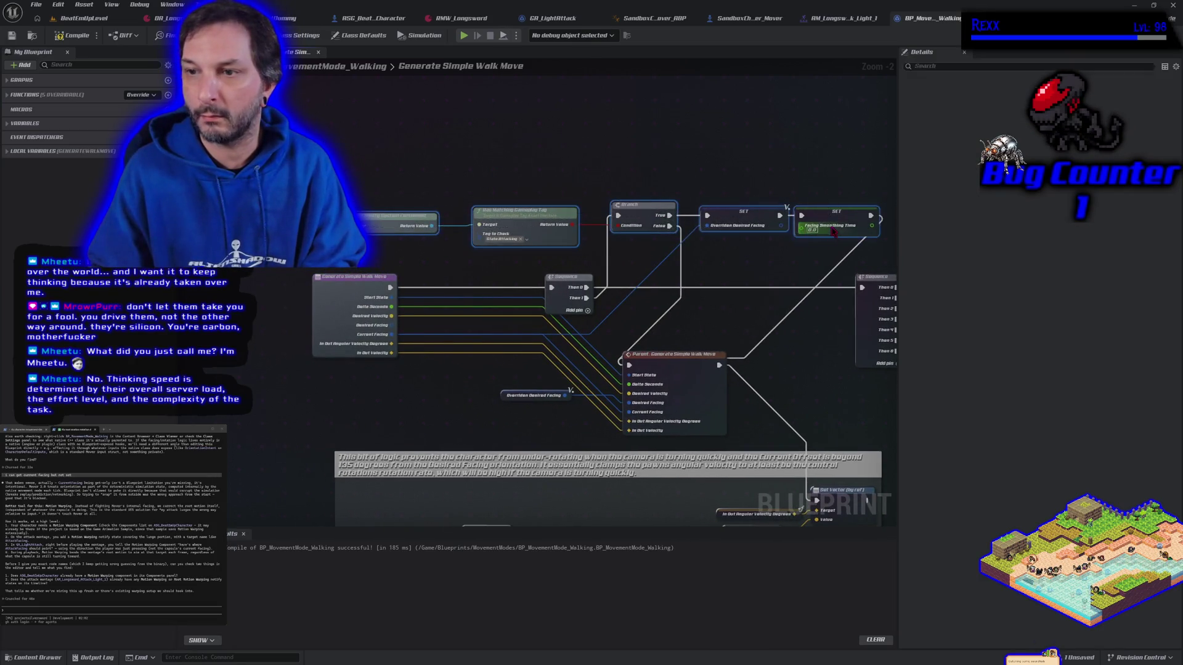
{"action": "key", "text": "Delete"}
{"action": "left_click_drag", "start_coordinate": [586, 298], "coordinate": [629, 365]}
{"action": "left_click", "coordinate": [75, 37]}
- Switch to the GA_LightAttack ability's event graph and pan to its left-hand nodes
{"action": "left_click_drag", "start_coordinate": [406, 354], "coordinate": [345, 166]}
{"action": "scroll", "coordinate": [342, 302], "scroll_direction": "down", "scroll_amount": 2}
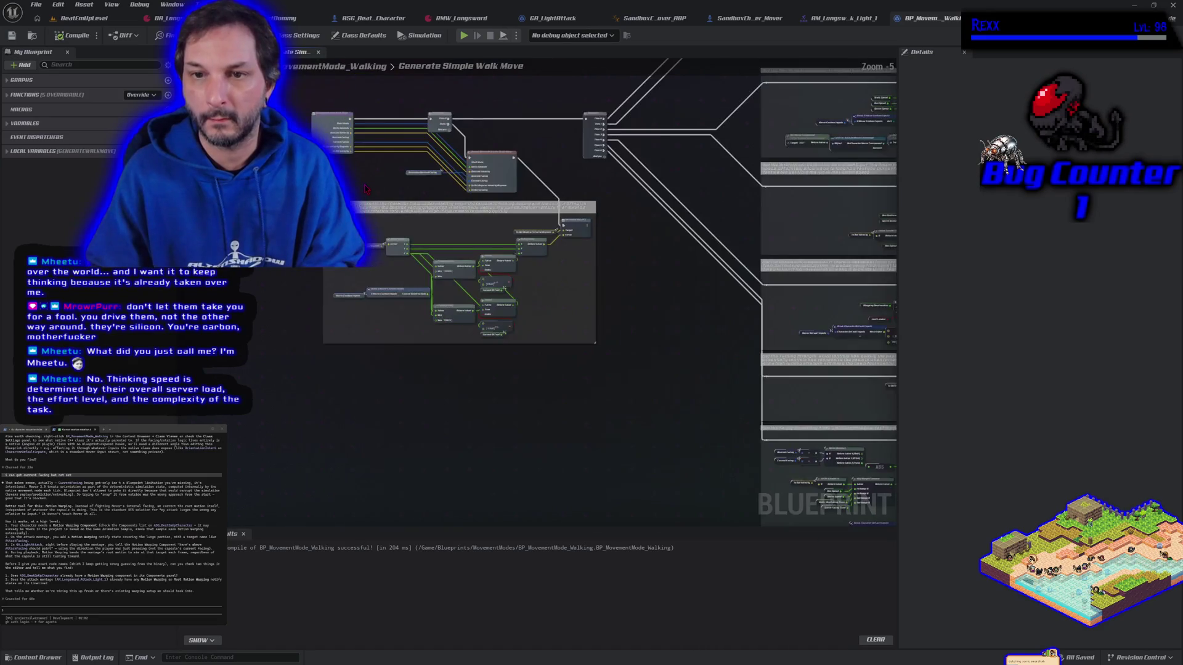
{"action": "scroll", "coordinate": [342, 301], "scroll_direction": "down", "scroll_amount": 2}
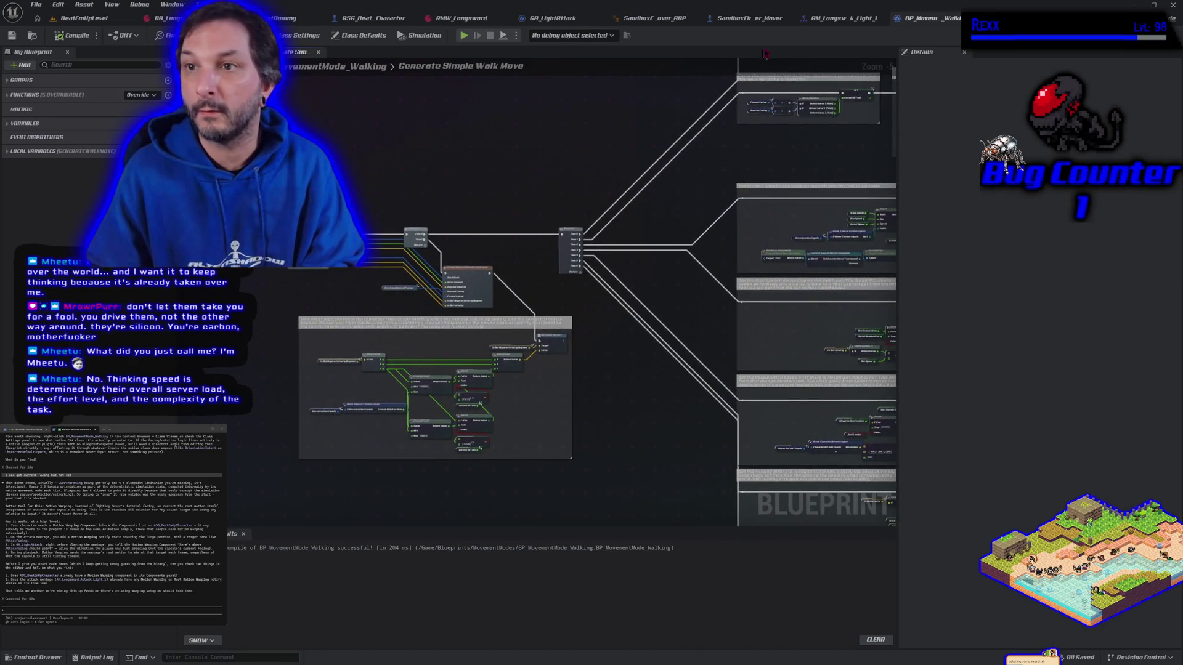
{"action": "left_click", "coordinate": [553, 18]}
{"action": "mouse_move", "coordinate": [263, 355]}
{"action": "left_mouse_down"}
{"action": "mouse_move", "coordinate": [404, 478]}
{"action": "mouse_move", "coordinate": [462, 470]}
{"action": "mouse_move", "coordinate": [524, 502]}
{"action": "mouse_move", "coordinate": [420, 325]}
{"action": "left_mouse_up"}
{"action": "scroll", "coordinate": [420, 326], "scroll_direction": "down", "scroll_amount": 4}
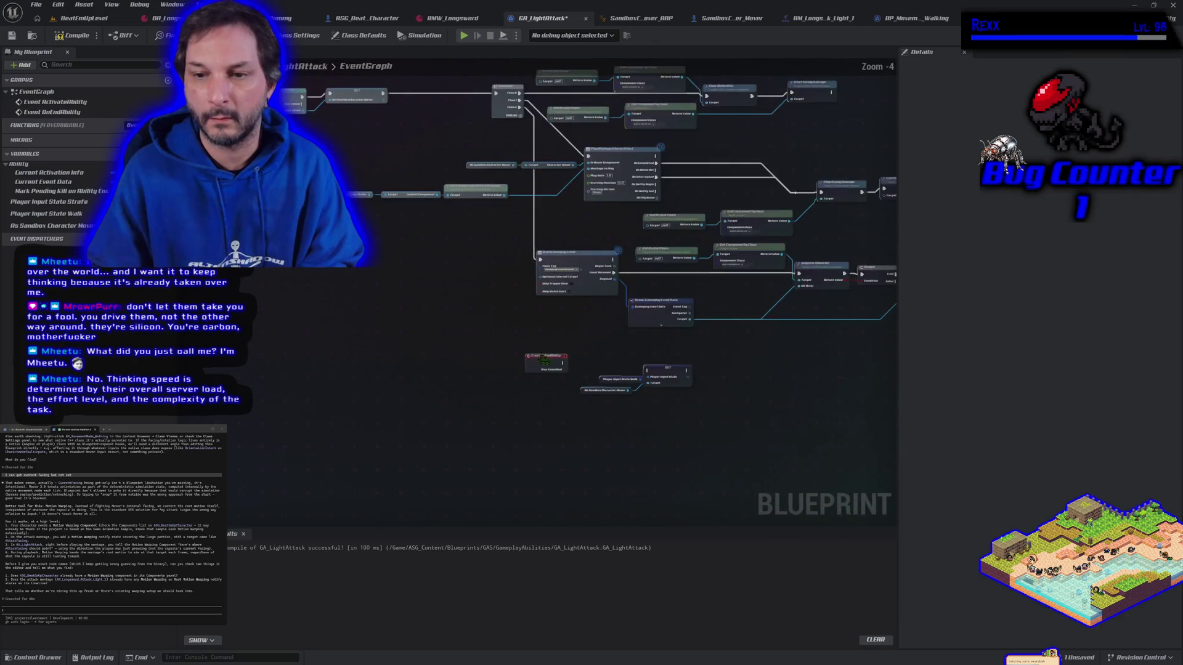
{"action": "left_click_drag", "start_coordinate": [327, 336], "coordinate": [400, 496]}
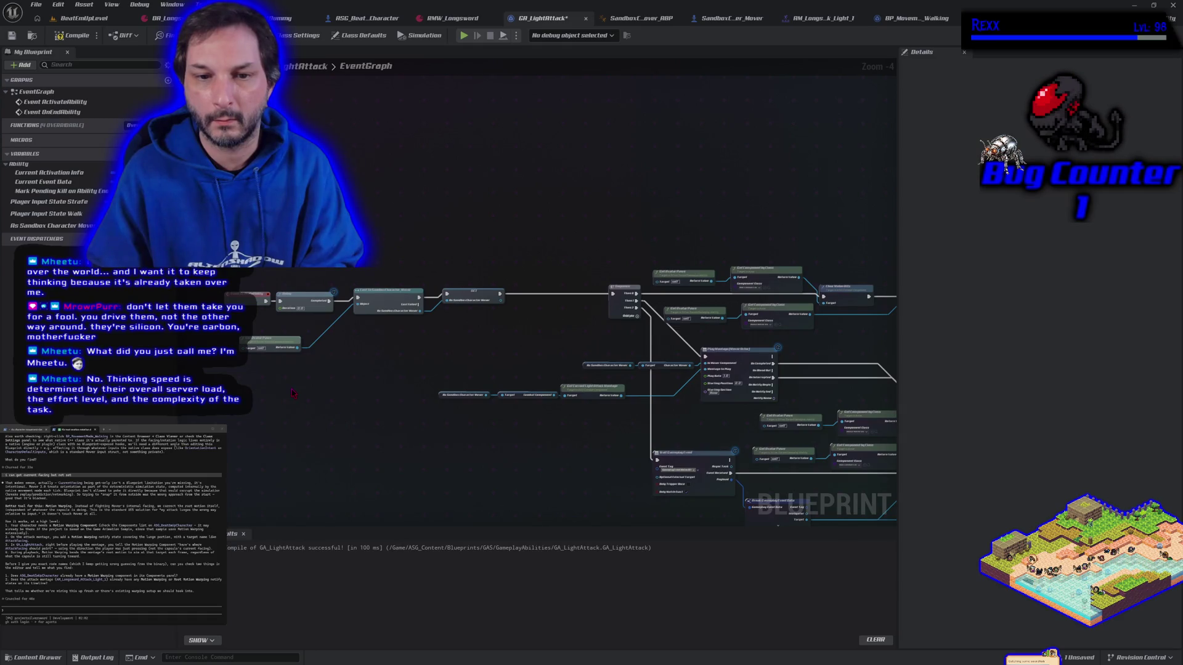
{"action": "scroll", "coordinate": [307, 387], "scroll_direction": "up", "scroll_amount": 2}
{"action": "left_click_drag", "start_coordinate": [248, 320], "coordinate": [394, 259]}
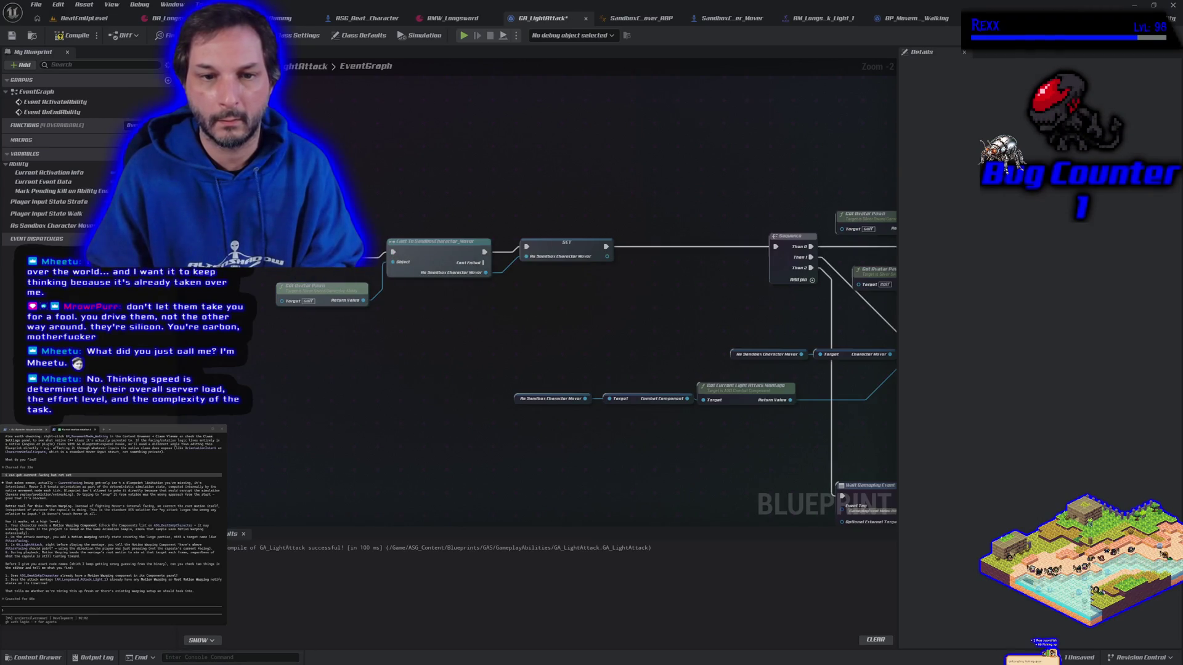
{"action": "left_click_drag", "start_coordinate": [329, 291], "coordinate": [342, 270]}
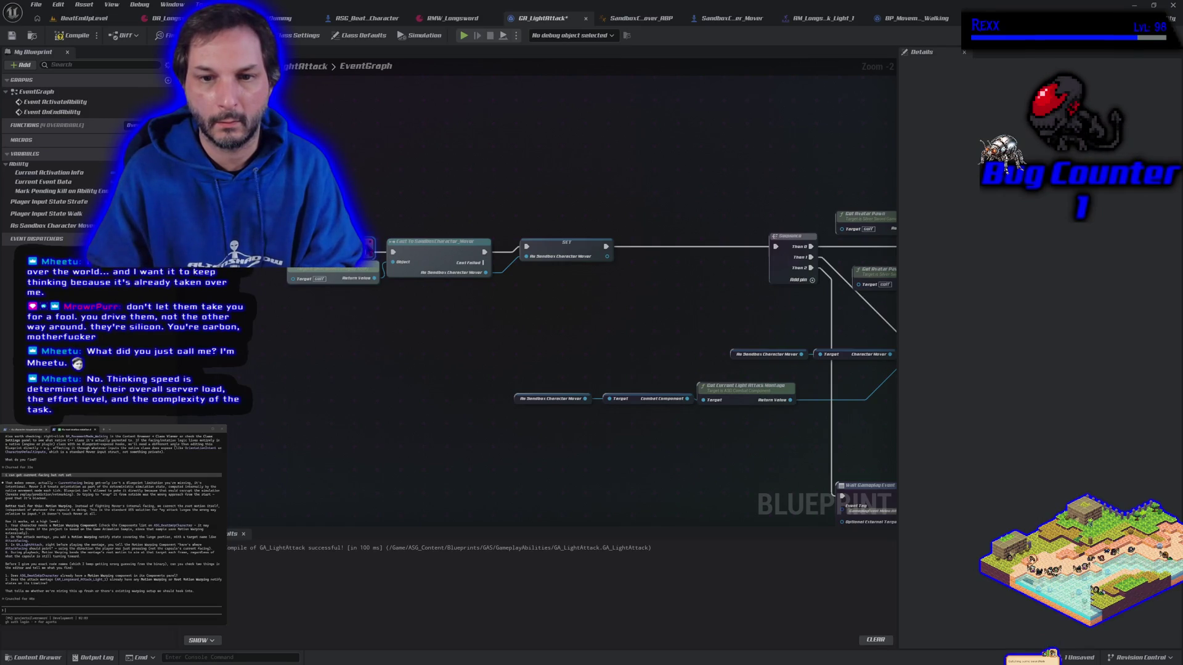
{"action": "mouse_move", "coordinate": [301, 182]}
{"action": "left_mouse_down"}
{"action": "mouse_move", "coordinate": [308, 237]}
{"action": "mouse_move", "coordinate": [587, 269]}
{"action": "mouse_move", "coordinate": [616, 253]}
{"action": "mouse_move", "coordinate": [486, 303]}
{"action": "mouse_move", "coordinate": [389, 283]}
{"action": "left_mouse_up"}
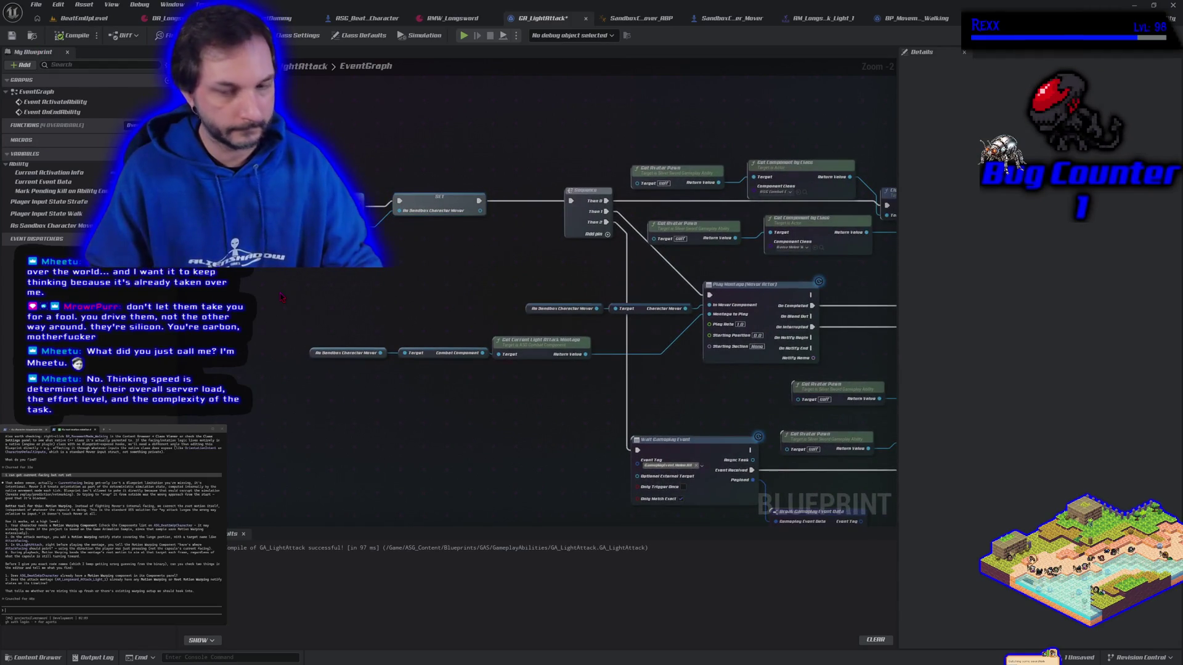
{"action": "scroll", "coordinate": [282, 298], "scroll_direction": "down", "scroll_amount": 4}
{"action": "scroll", "coordinate": [358, 403], "scroll_direction": "up", "scroll_amount": 4}
{"action": "scroll", "coordinate": [358, 403], "scroll_direction": "down", "scroll_amount": 2}
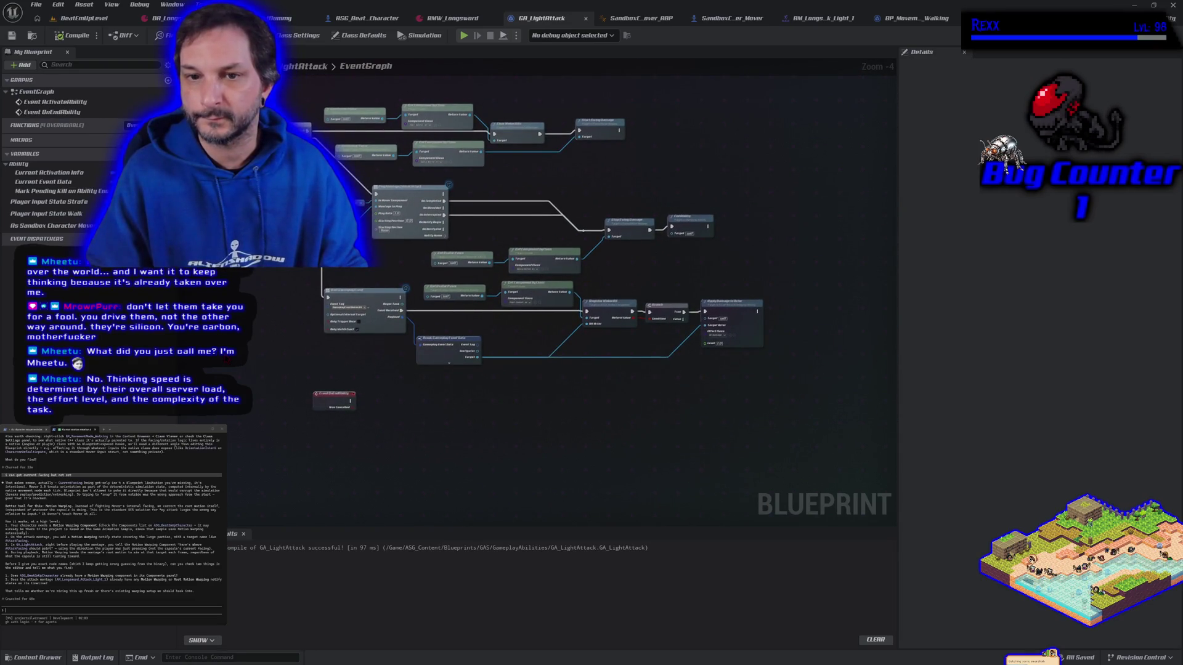
{"action": "scroll", "coordinate": [497, 377], "scroll_direction": "up", "scroll_amount": 3}
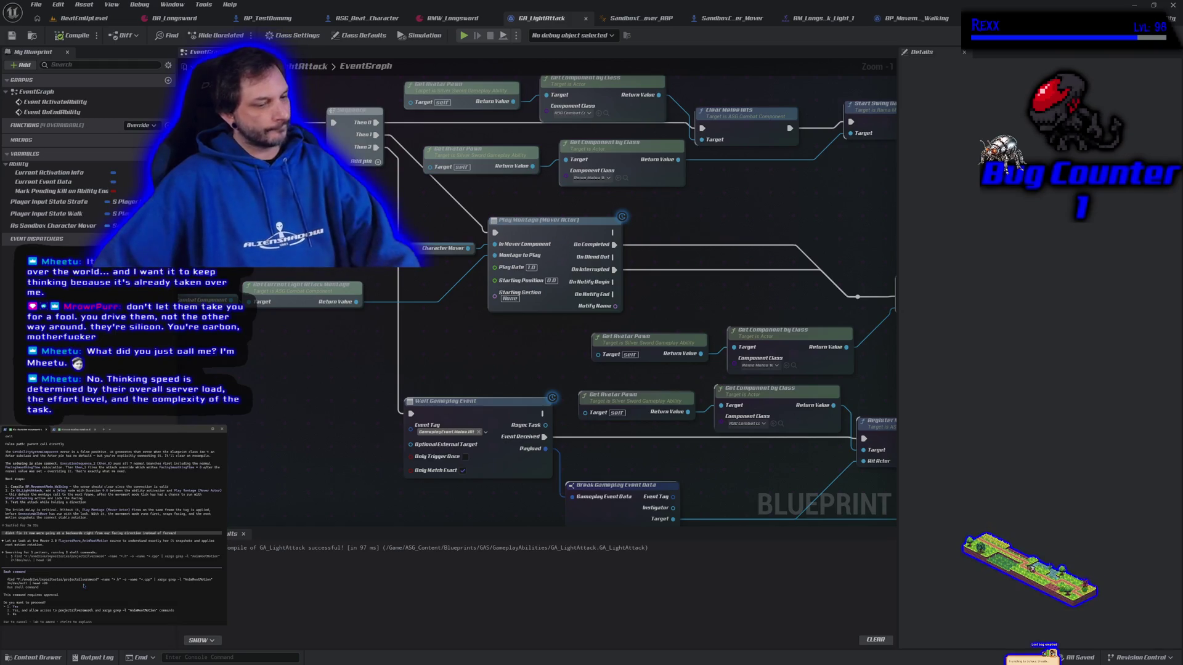
- Approve the agent's two pending commands and bring up the SandboxCharacter_Mover blueprint
{"action": "key", "text": "Return"}
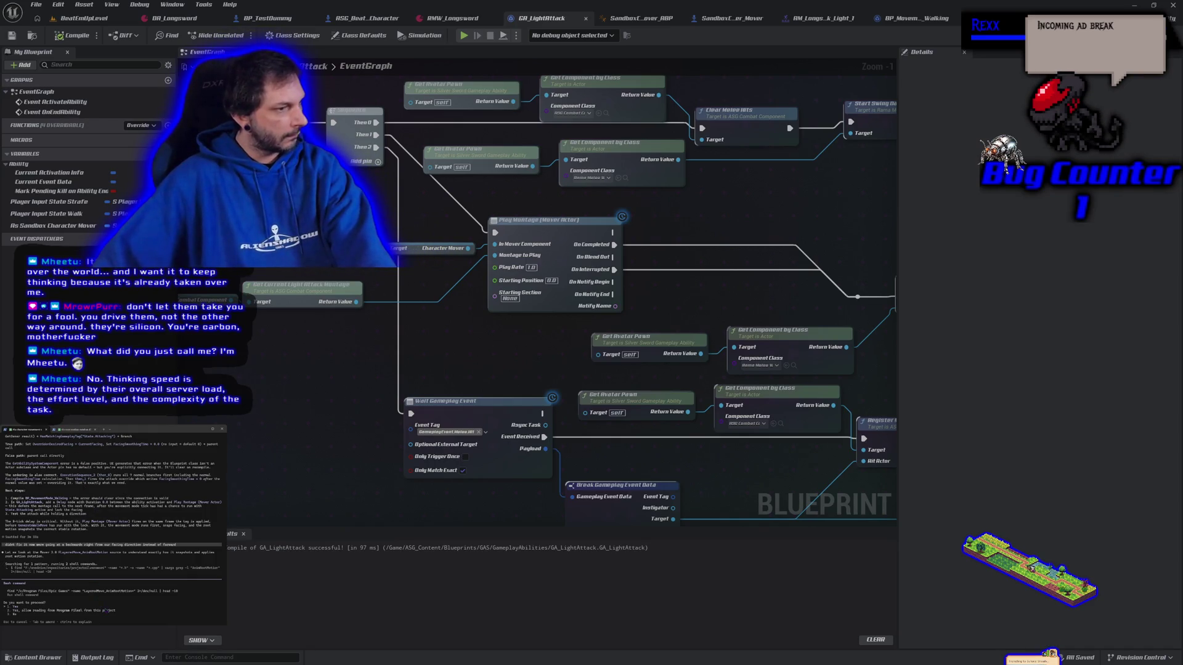
{"action": "key", "text": "Return"}
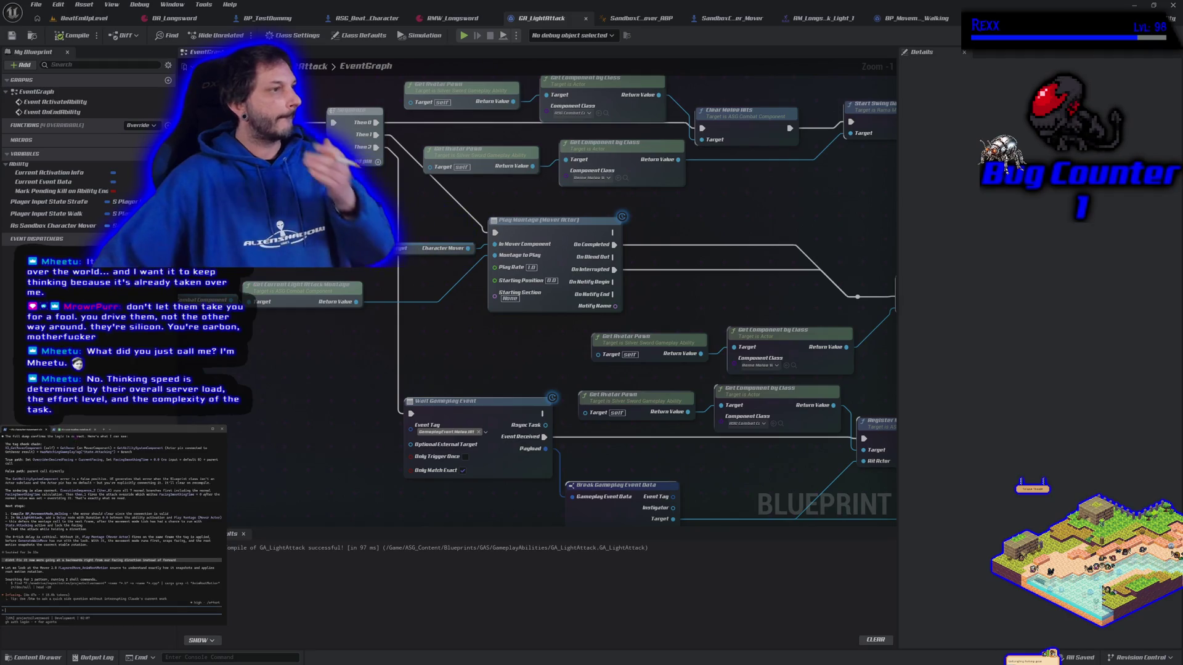
{"action": "left_click", "coordinate": [74, 430]}
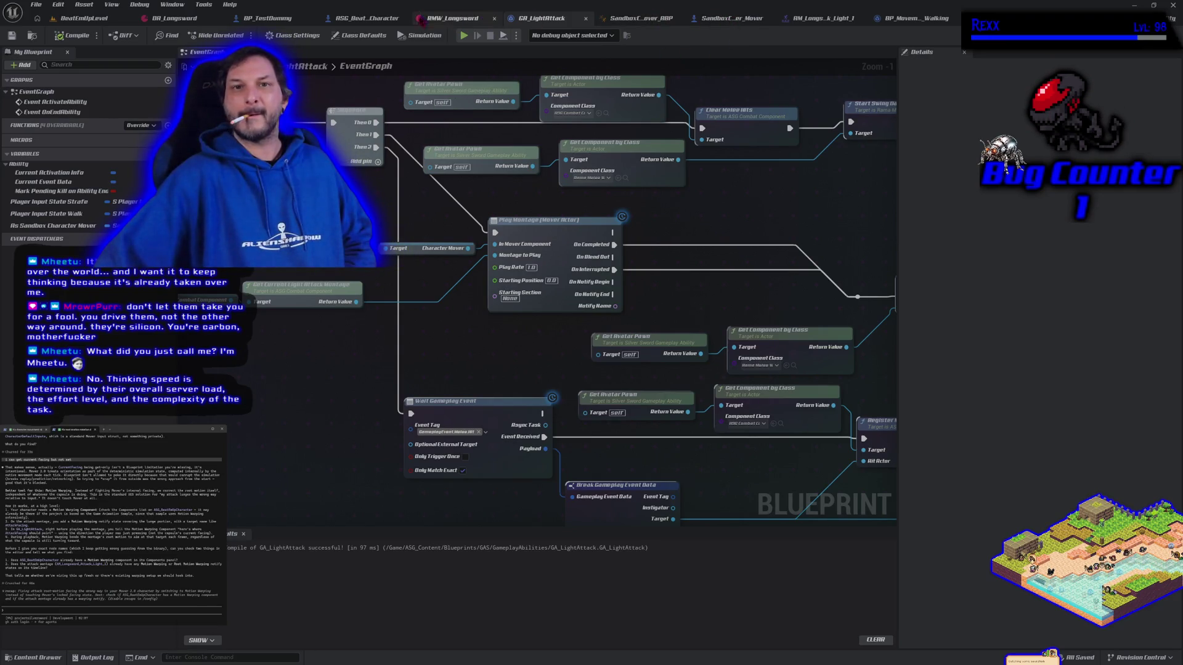
{"action": "left_click", "coordinate": [732, 19]}
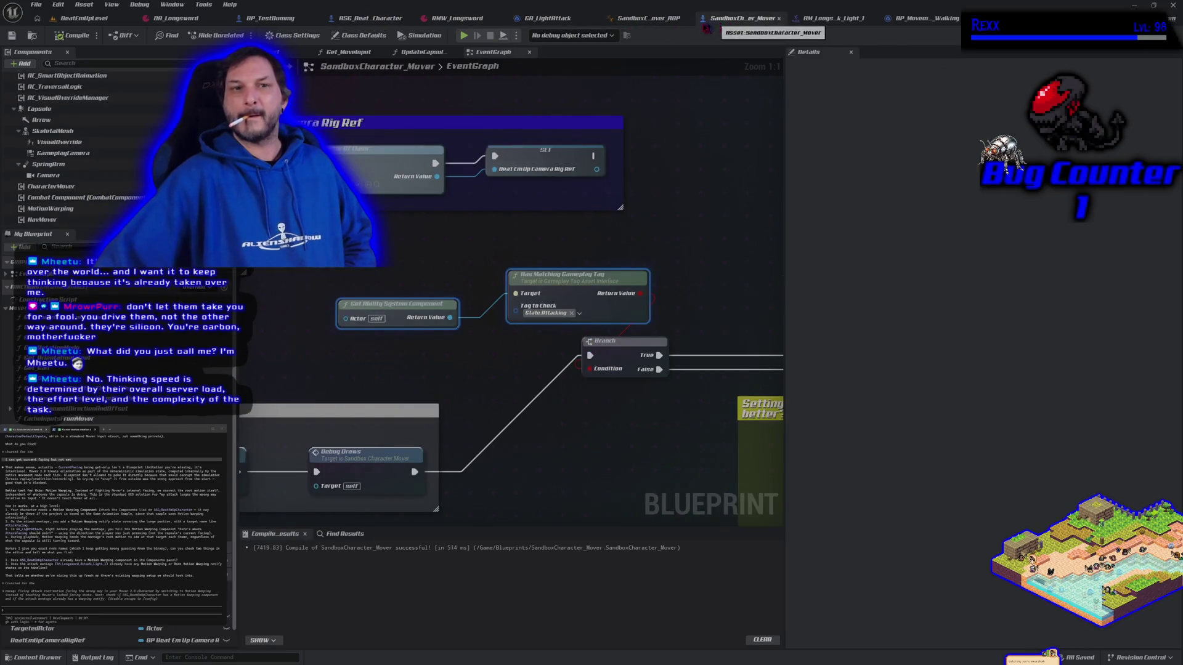
- Inspect the MotionWarping component's properties, then open the AM_Longsword_Attack_Light_1 montage
{"action": "left_click", "coordinate": [69, 209]}
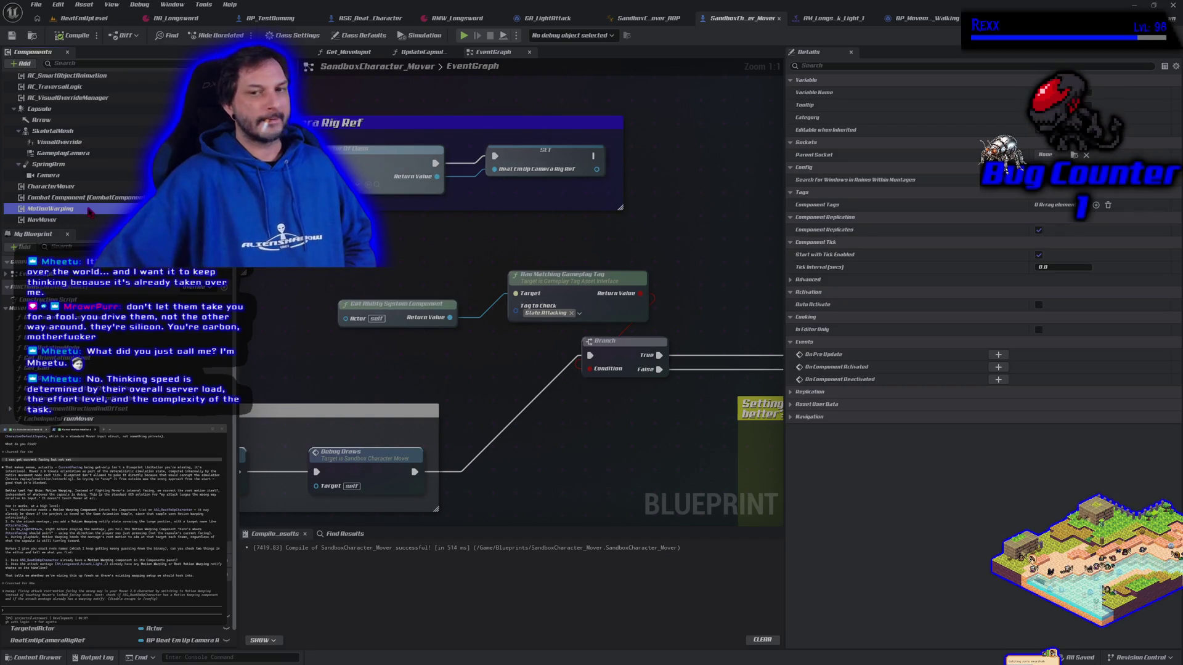
{"action": "left_click", "coordinate": [833, 18]}
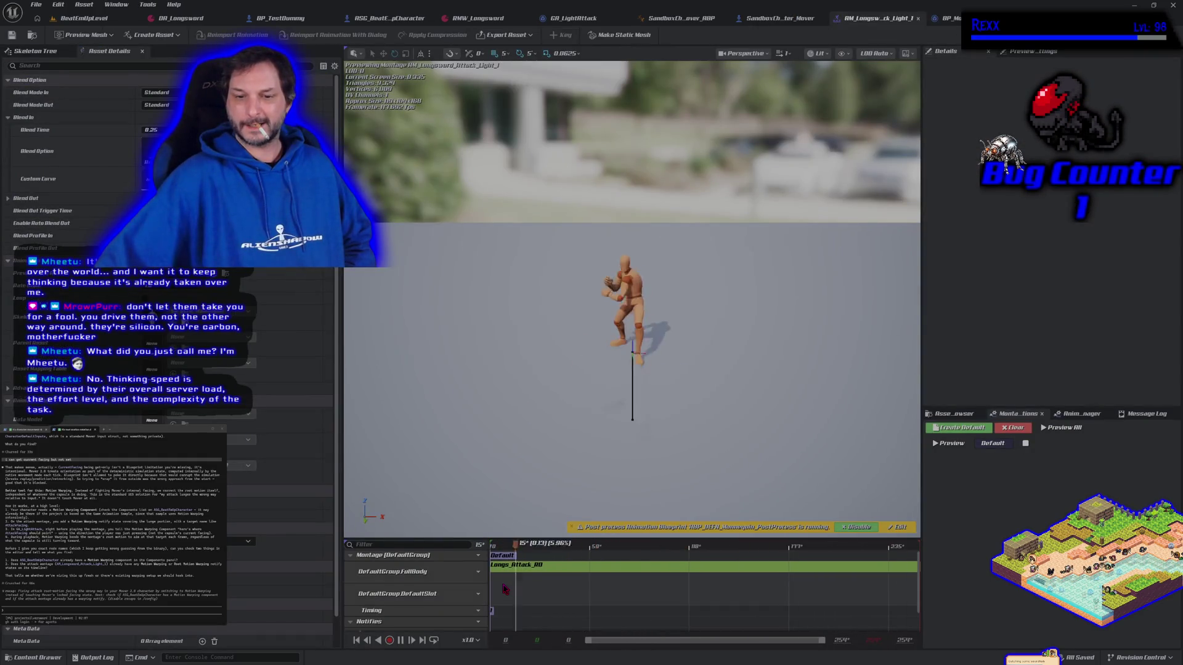
- Add a notify track named 'Motion Warping' below track 1 in the AM_Longsword_Attack_Light_1 montage
{"action": "scroll", "coordinate": [490, 604], "scroll_direction": "down", "scroll_amount": 2}
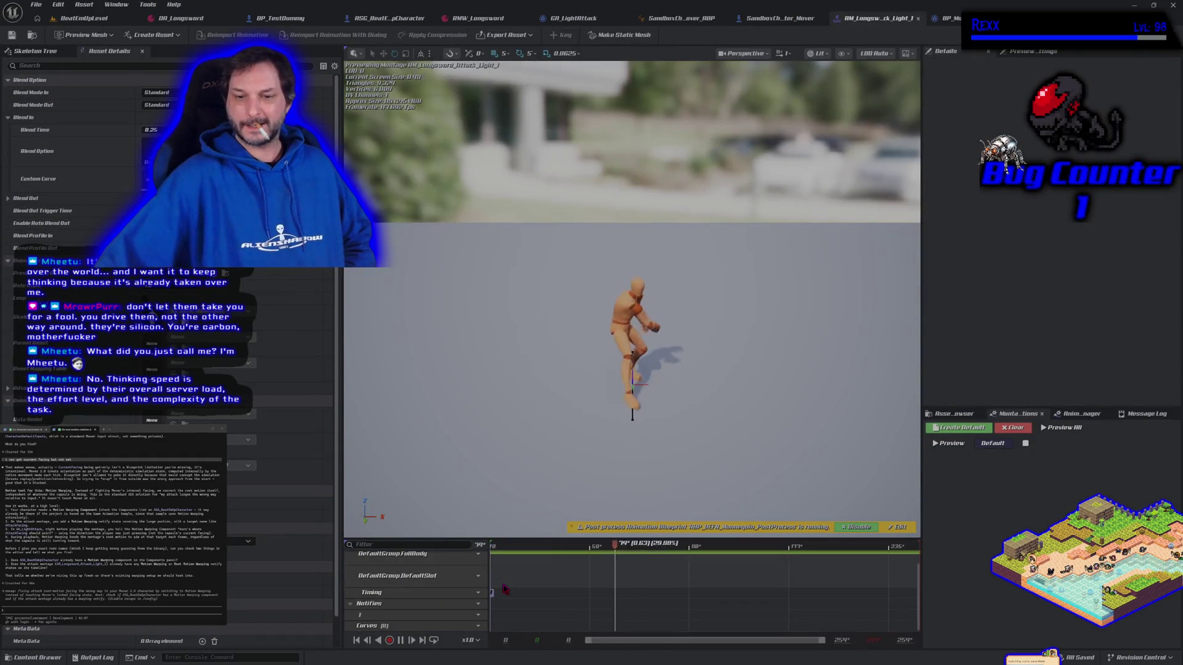
{"action": "left_click", "coordinate": [472, 604]}
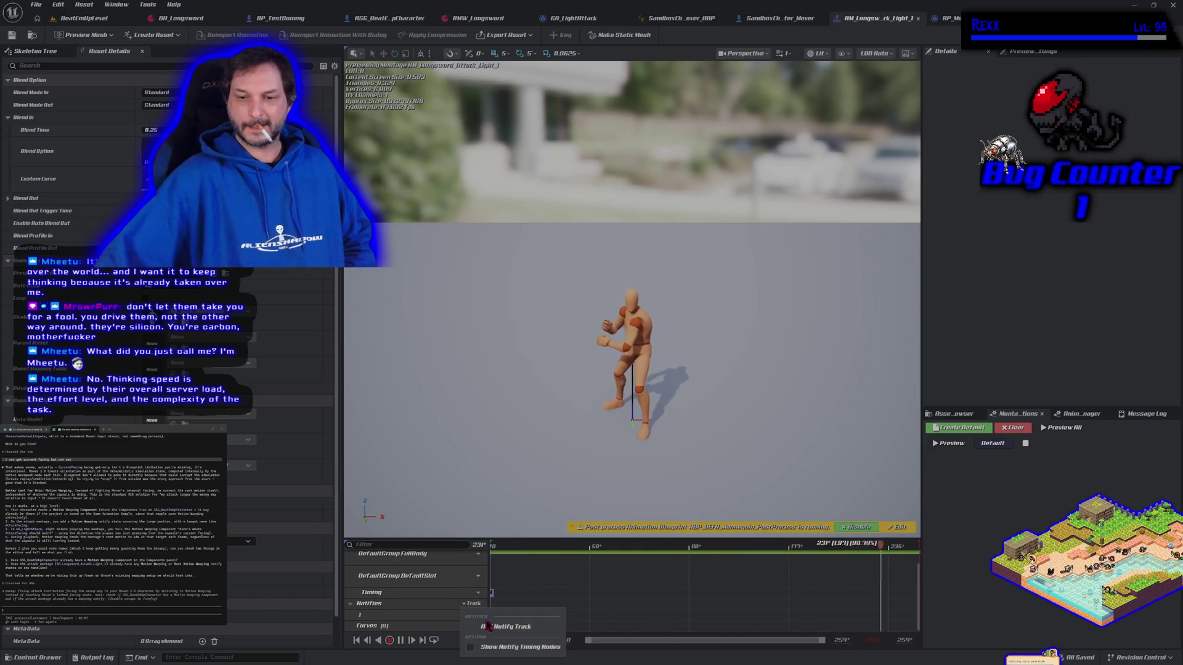
{"action": "left_click", "coordinate": [496, 623]}
{"action": "type", "text": "Motion W"}
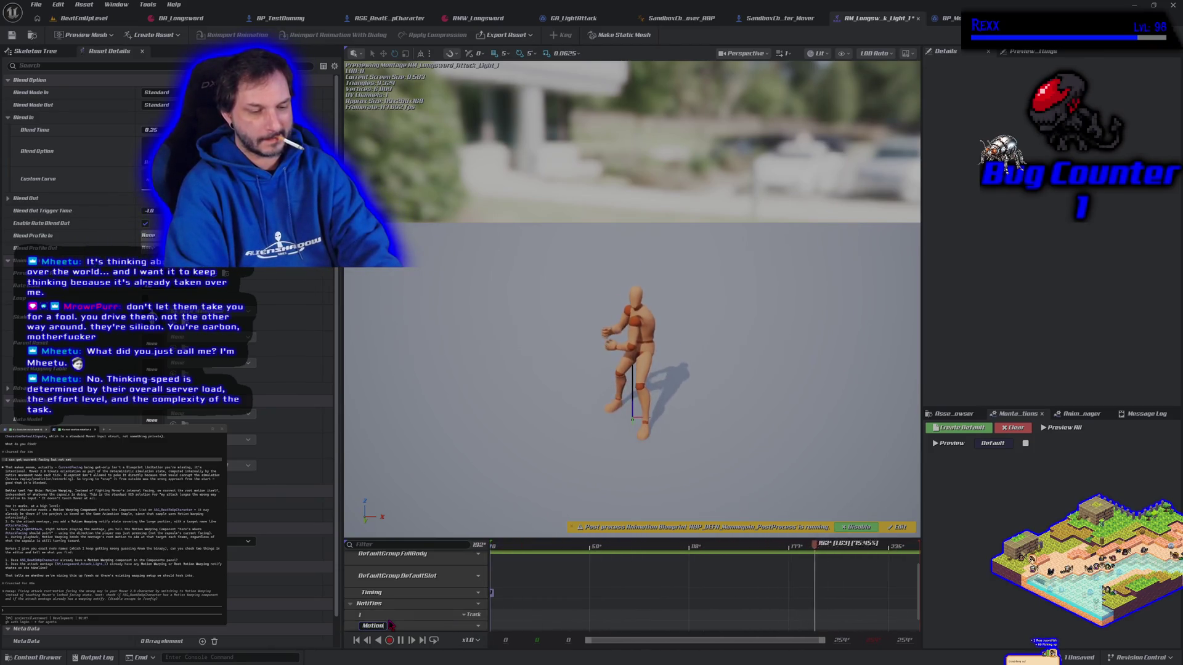
{"action": "type", "text": "arping"}
{"action": "key", "text": "Return"}
{"action": "scroll", "coordinate": [533, 615], "scroll_direction": "down", "scroll_amount": 1}
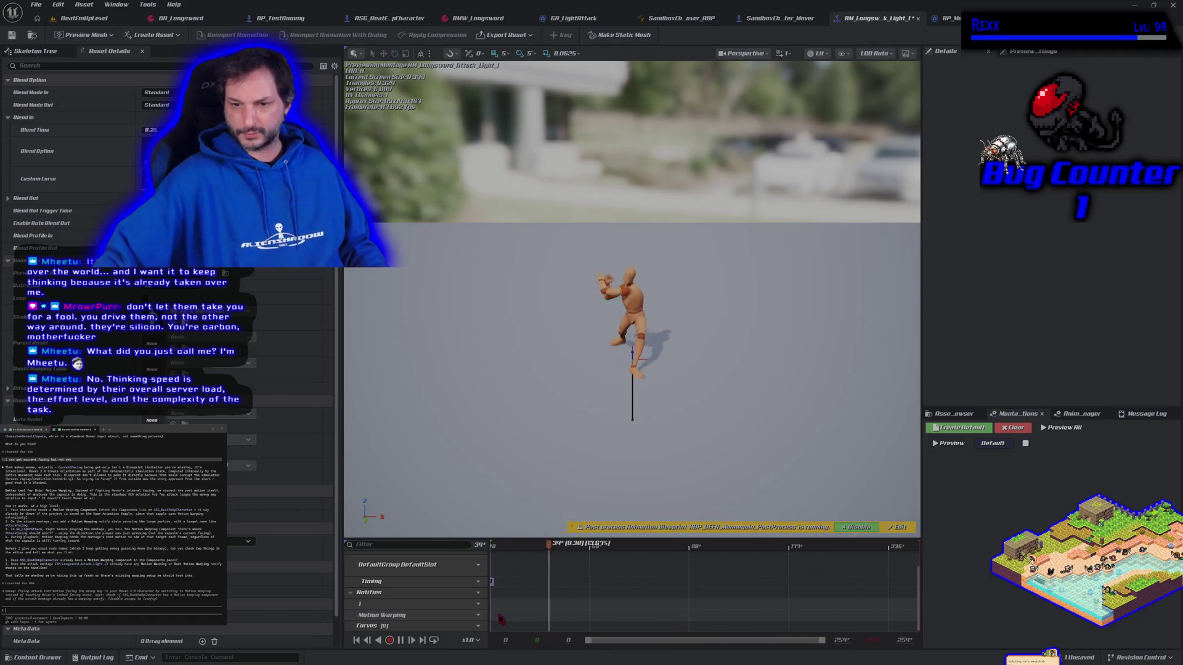
{"action": "right_click", "coordinate": [501, 617]}
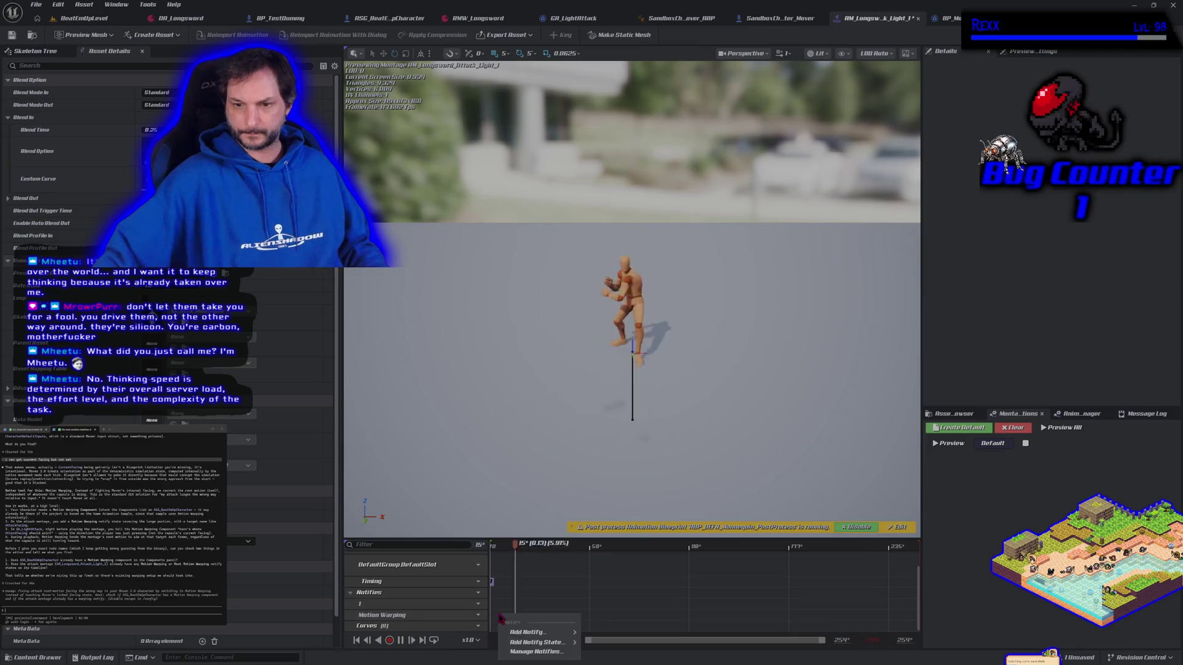
- Place a Motion Warping notify state on the track and expand its Config > Root Motion Modifier (Skew Warp) settings
{"action": "mouse_move", "coordinate": [532, 643]}
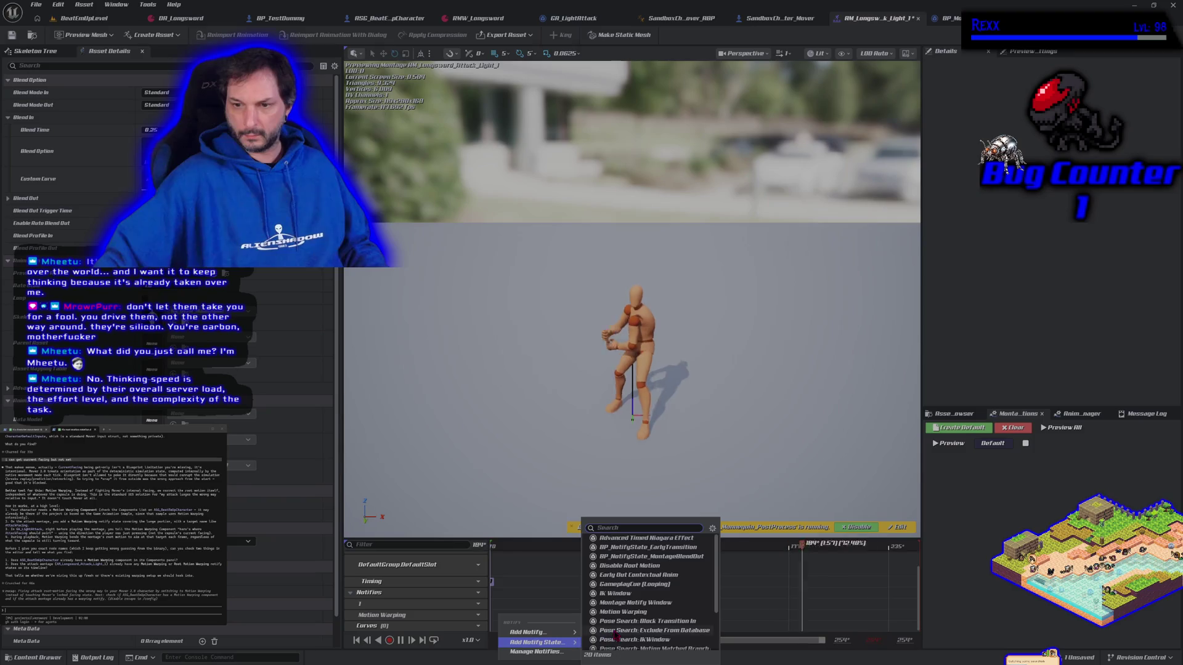
{"action": "left_click", "coordinate": [618, 613]}
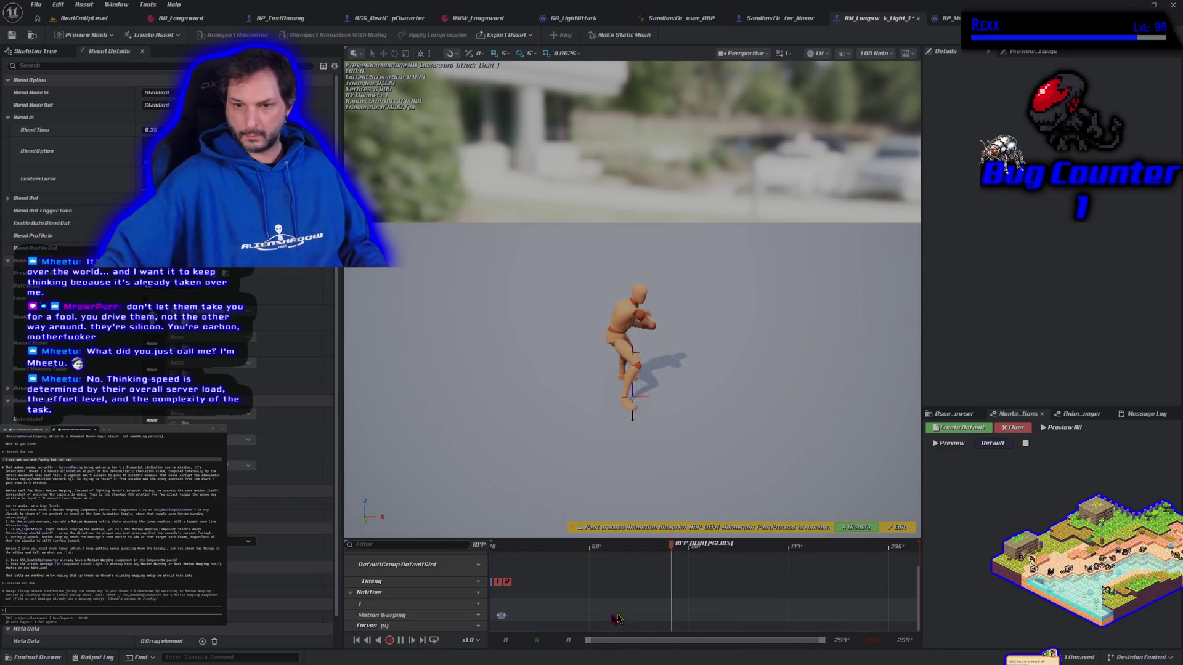
{"action": "left_click", "coordinate": [500, 615]}
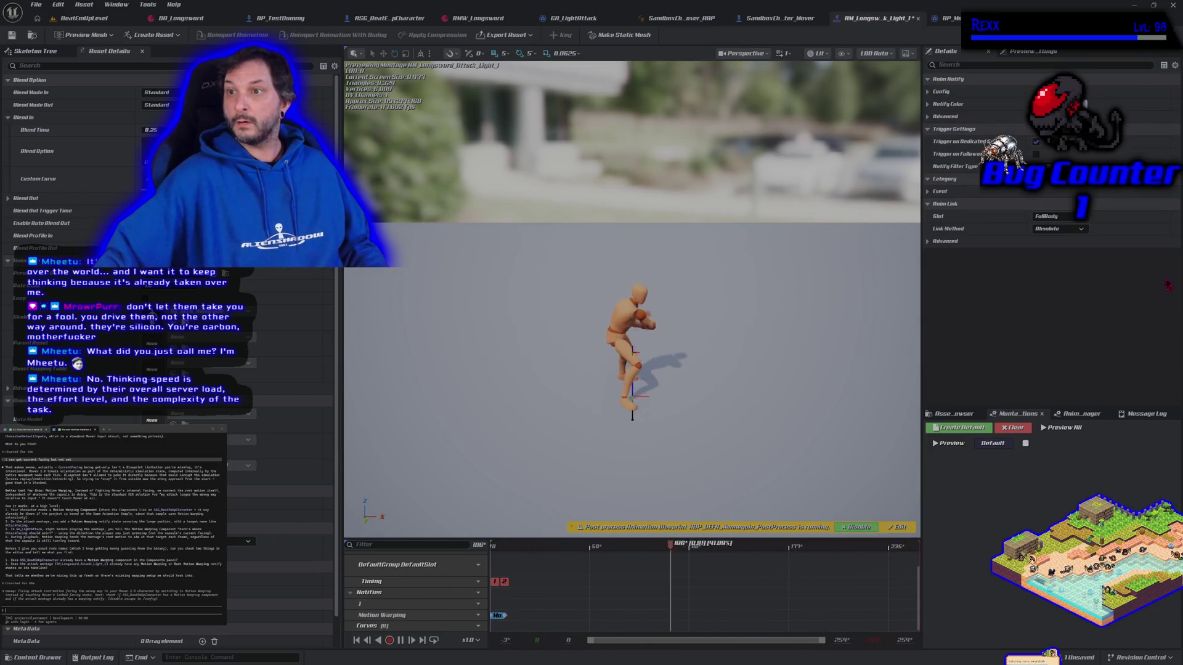
{"action": "left_click", "coordinate": [930, 93]}
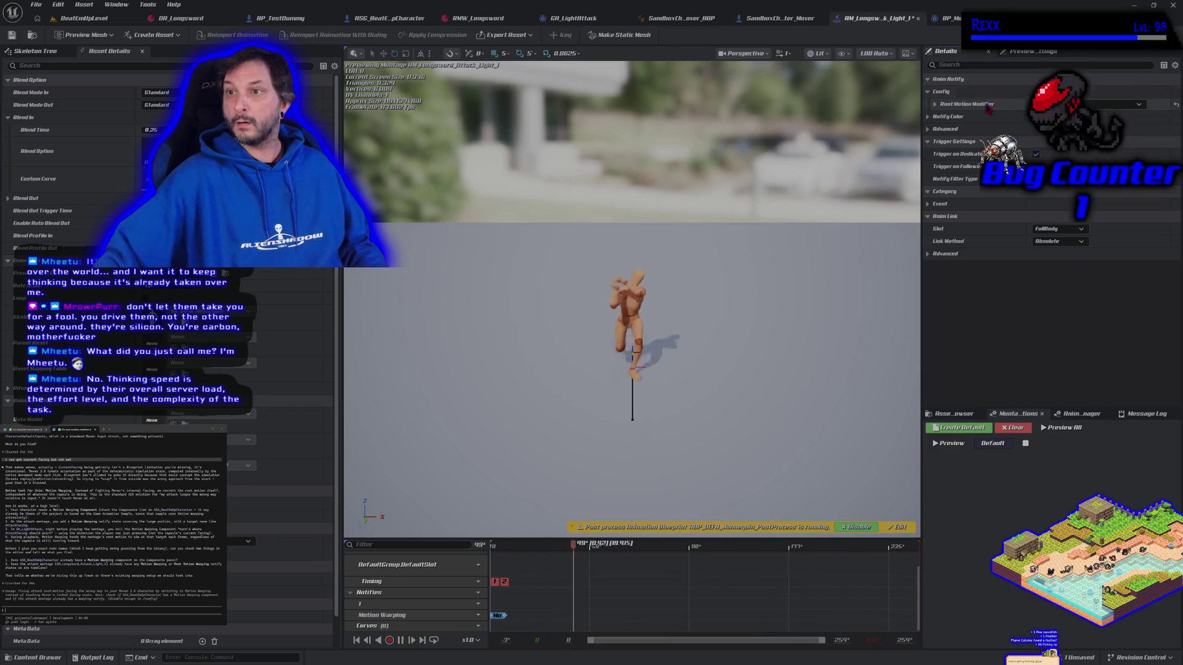
{"action": "left_click", "coordinate": [935, 104]}
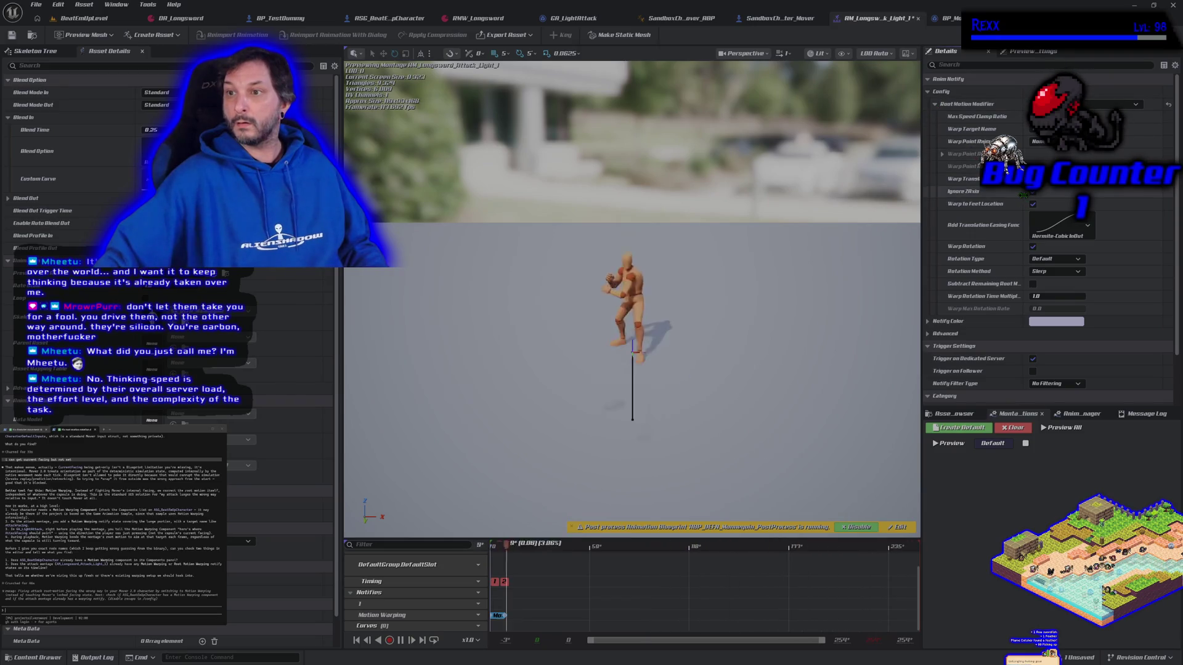
{"action": "scroll", "coordinate": [993, 215], "scroll_direction": "down", "scroll_amount": 3}
{"action": "scroll", "coordinate": [993, 215], "scroll_direction": "up", "scroll_amount": 3}
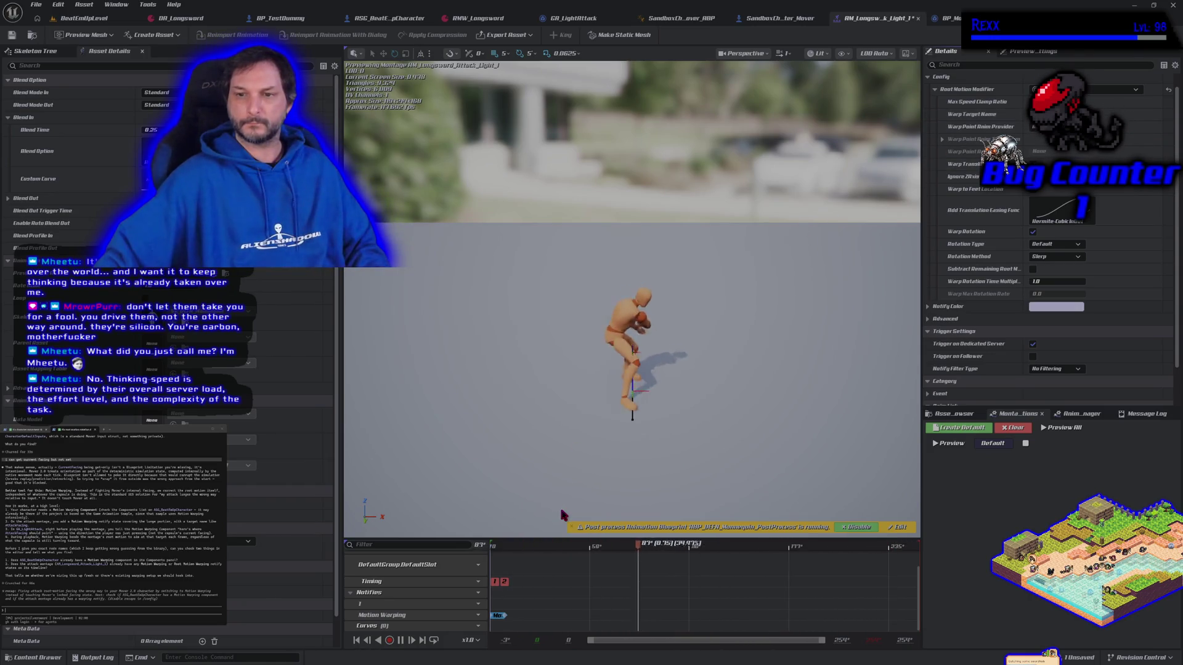
- Stretch the Motion Warping notify window to the current frame, save the montage, and return to GA_LightAttack
{"action": "left_click", "coordinate": [402, 642]}
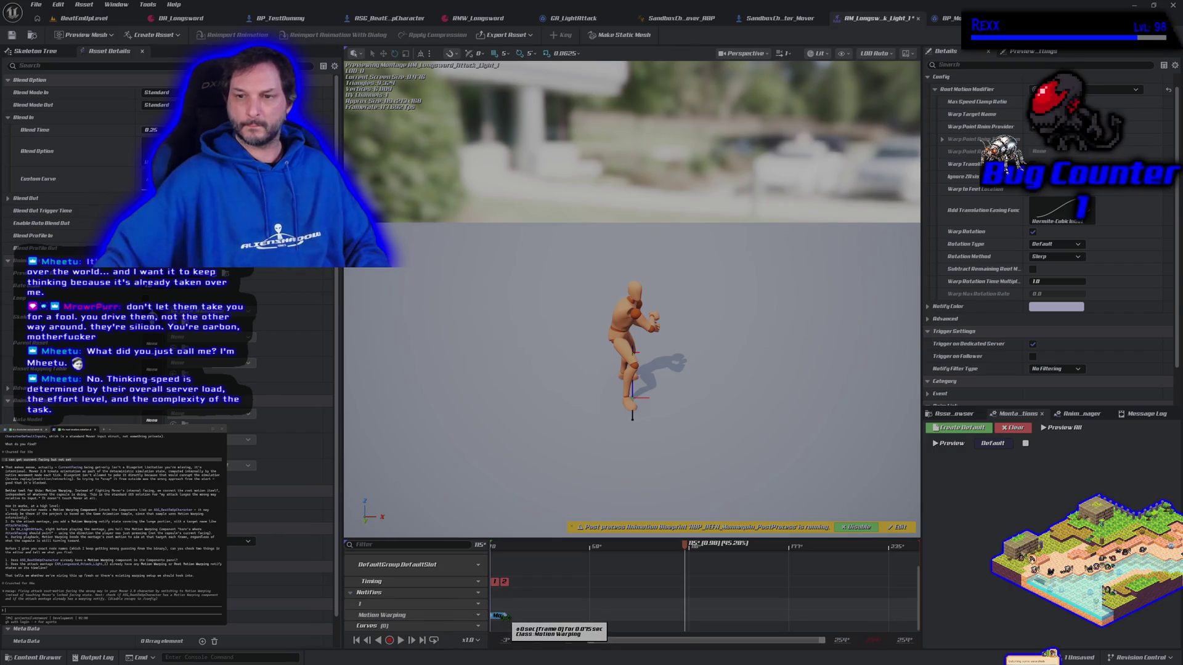
{"action": "left_click_drag", "start_coordinate": [504, 616], "coordinate": [554, 617]}
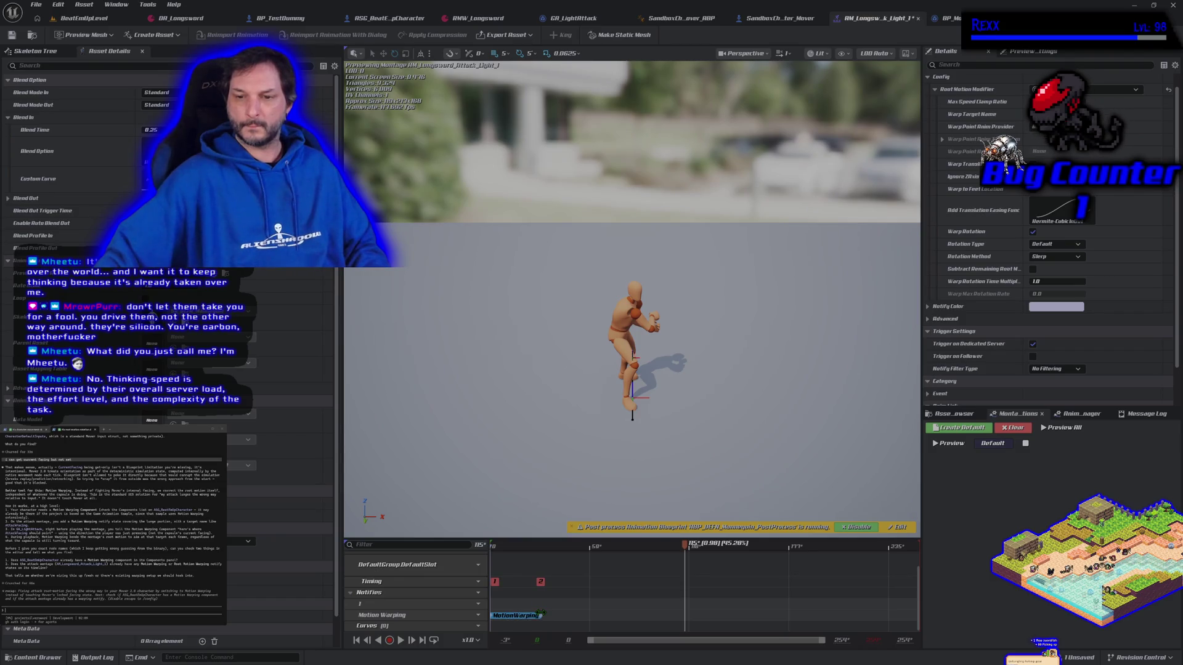
{"action": "left_click_drag", "start_coordinate": [572, 613], "coordinate": [685, 614]}
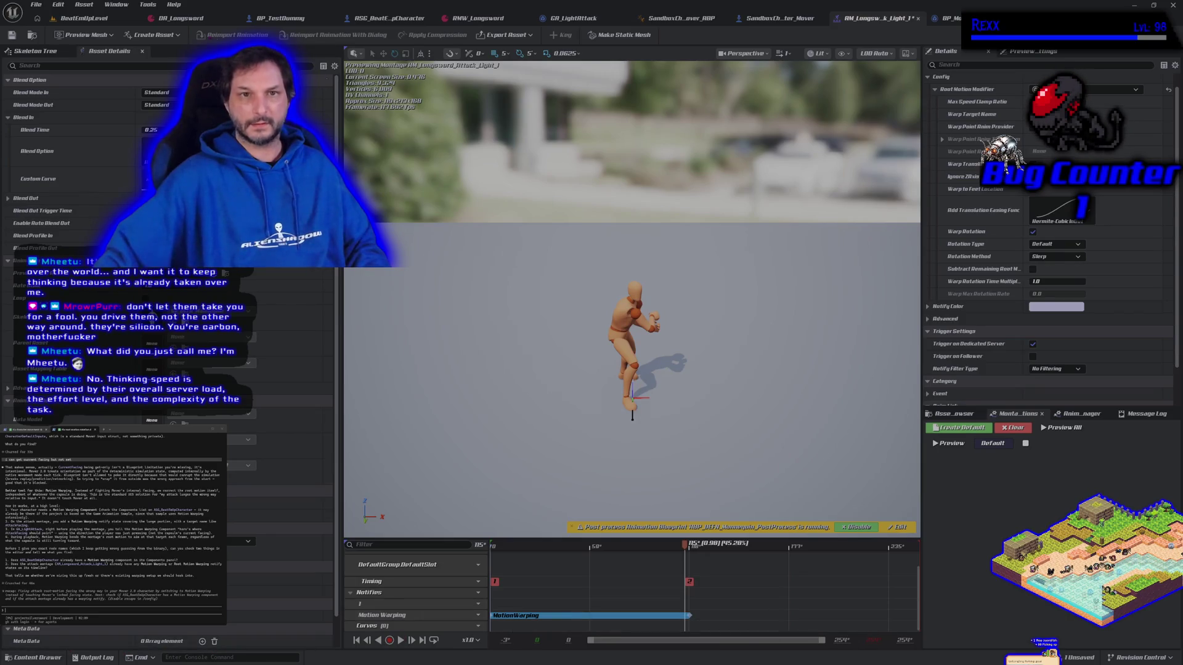
{"action": "left_click", "coordinate": [11, 35]}
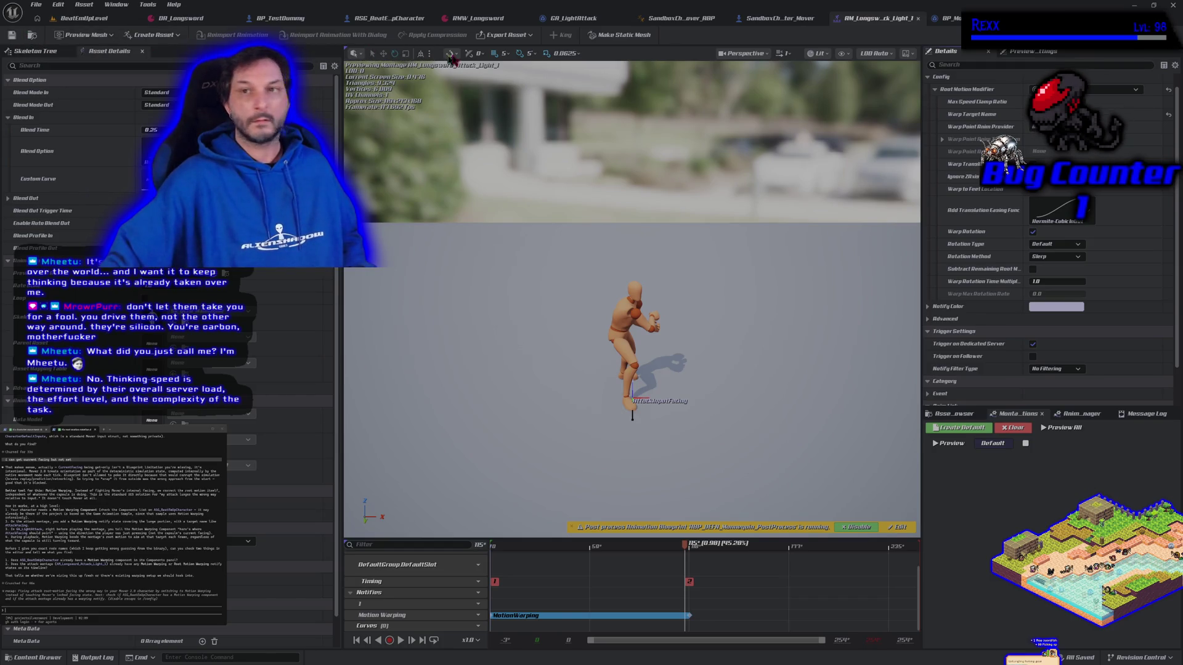
{"action": "left_click", "coordinate": [588, 20]}
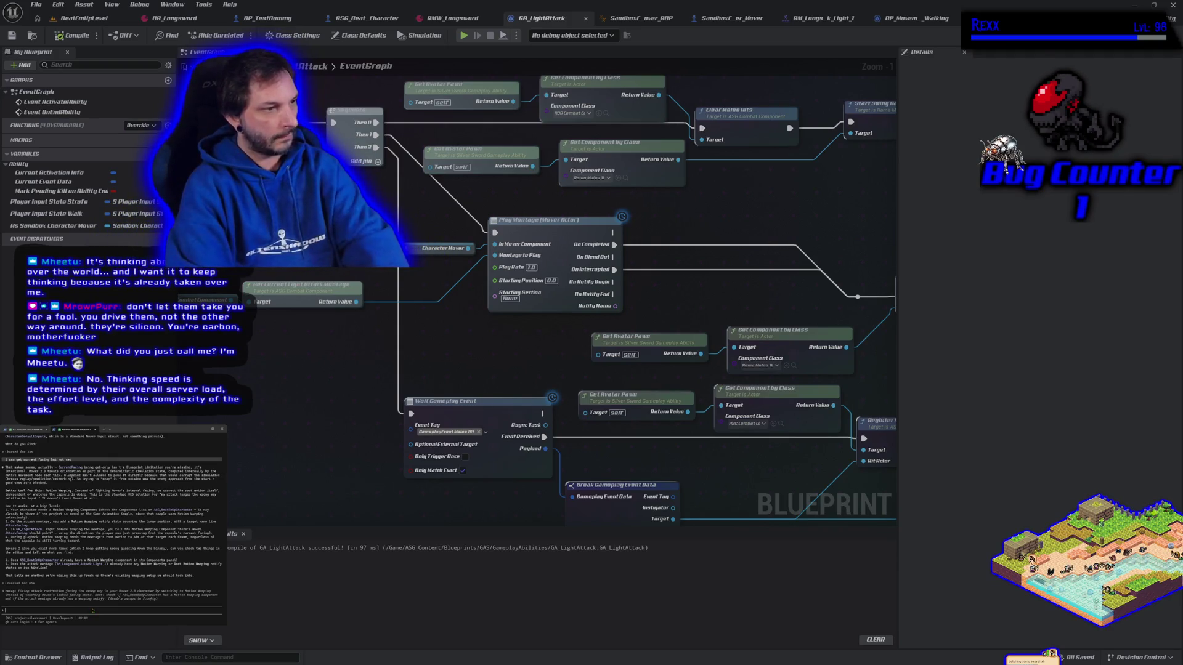
- Reply 'yes' to the coding agent's plan and approve its two requested commands
{"action": "type", "text": "yes"}
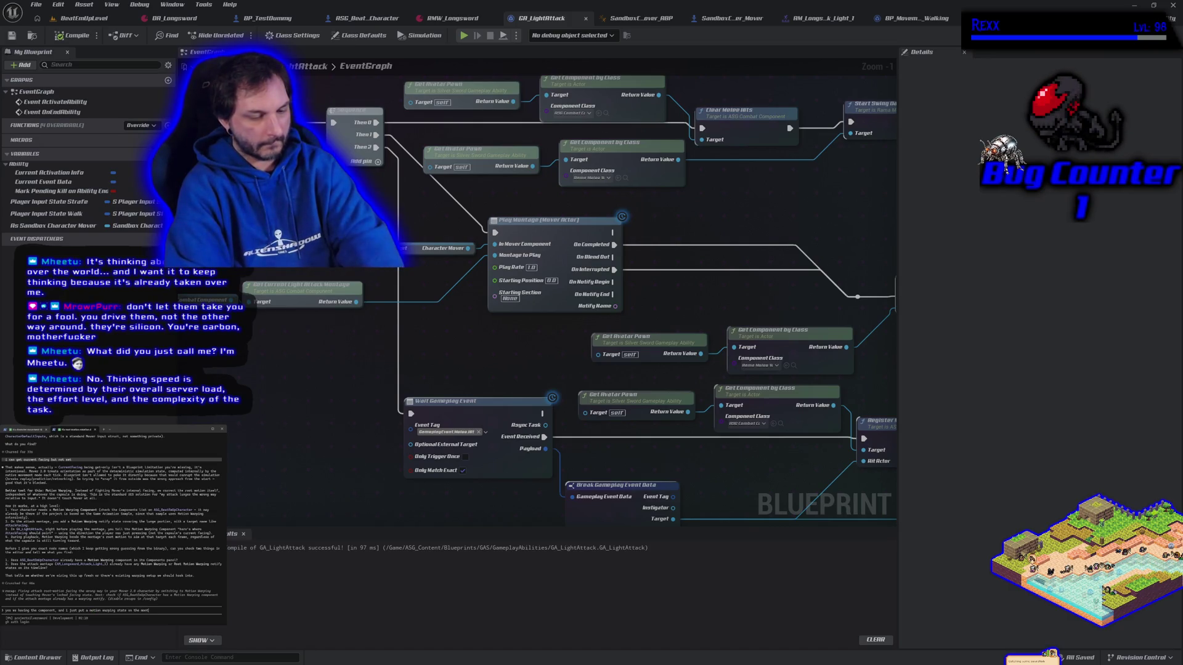
{"action": "key", "text": "Return"}
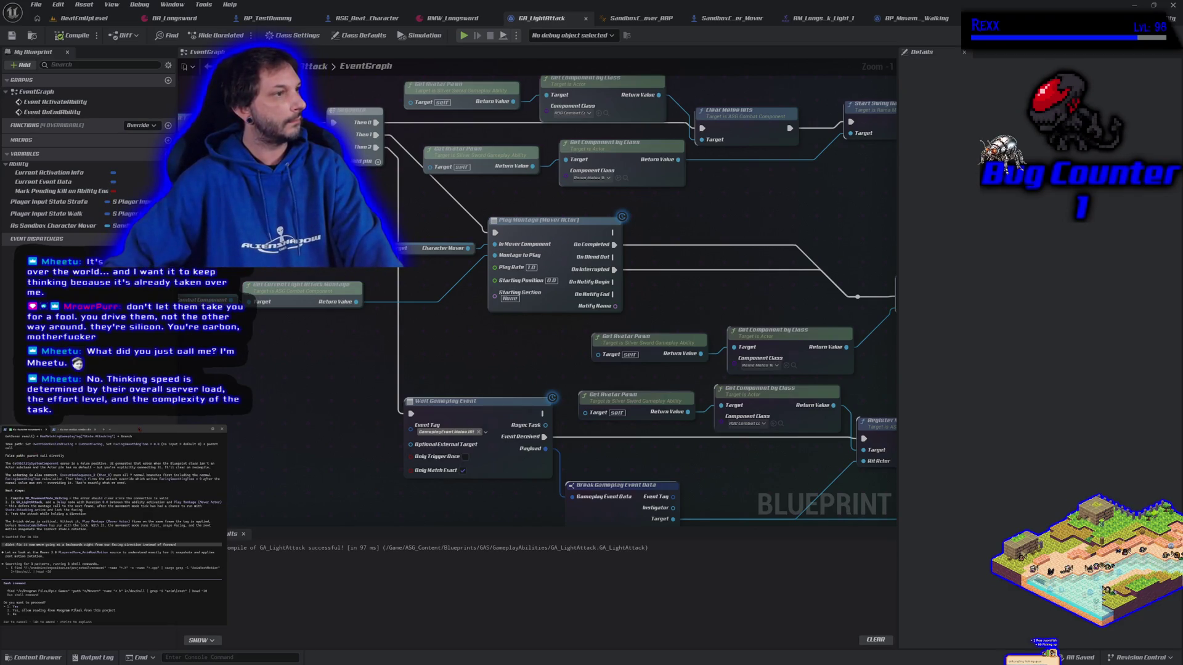
{"action": "key", "text": "Return"}
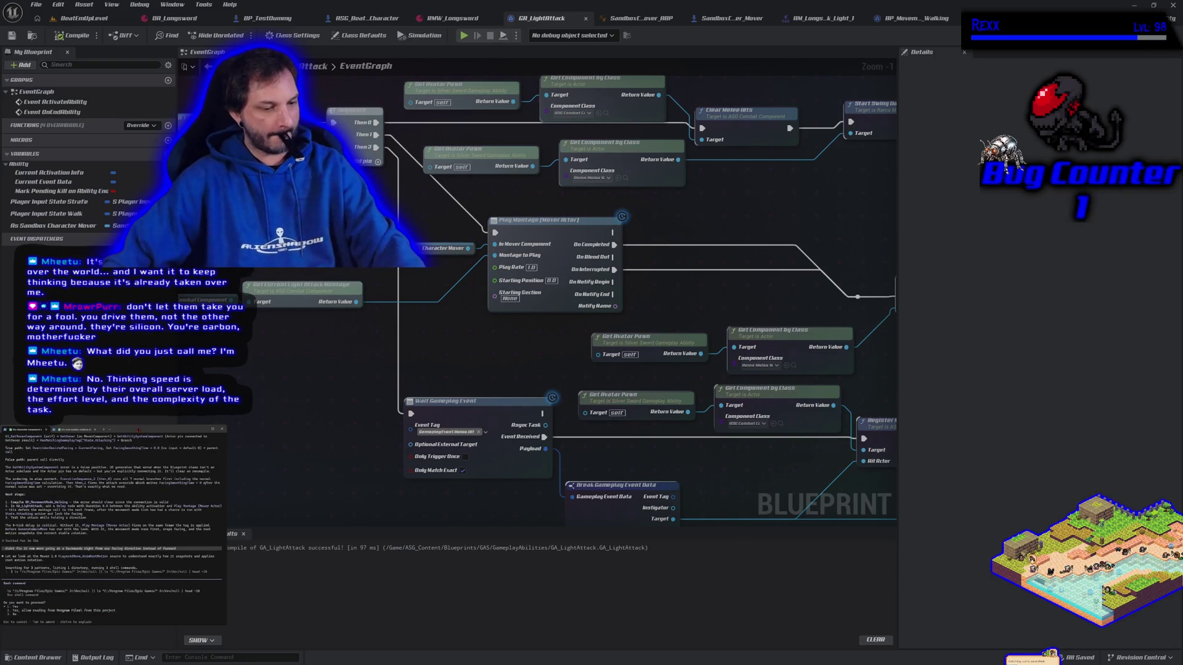
{"action": "key", "text": "Return"}
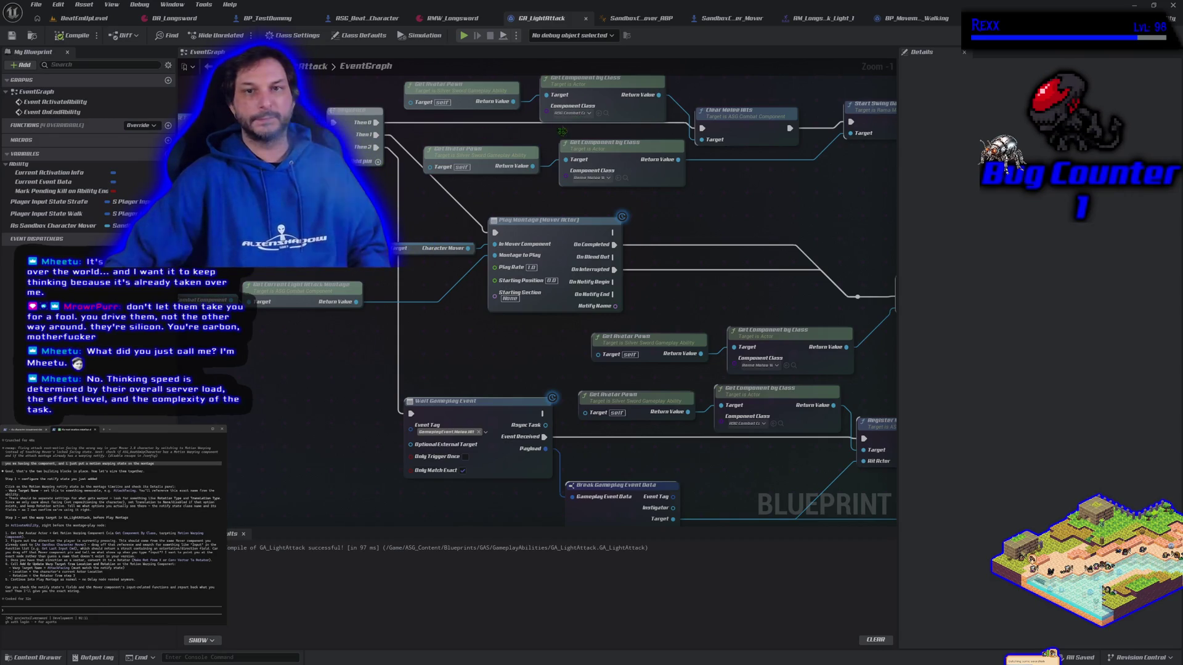
{"action": "mouse_move", "coordinate": [293, 202]}
{"action": "left_mouse_down"}
{"action": "mouse_move", "coordinate": [699, 369]}
{"action": "mouse_move", "coordinate": [786, 364]}
{"action": "mouse_move", "coordinate": [589, 345]}
{"action": "left_mouse_up"}
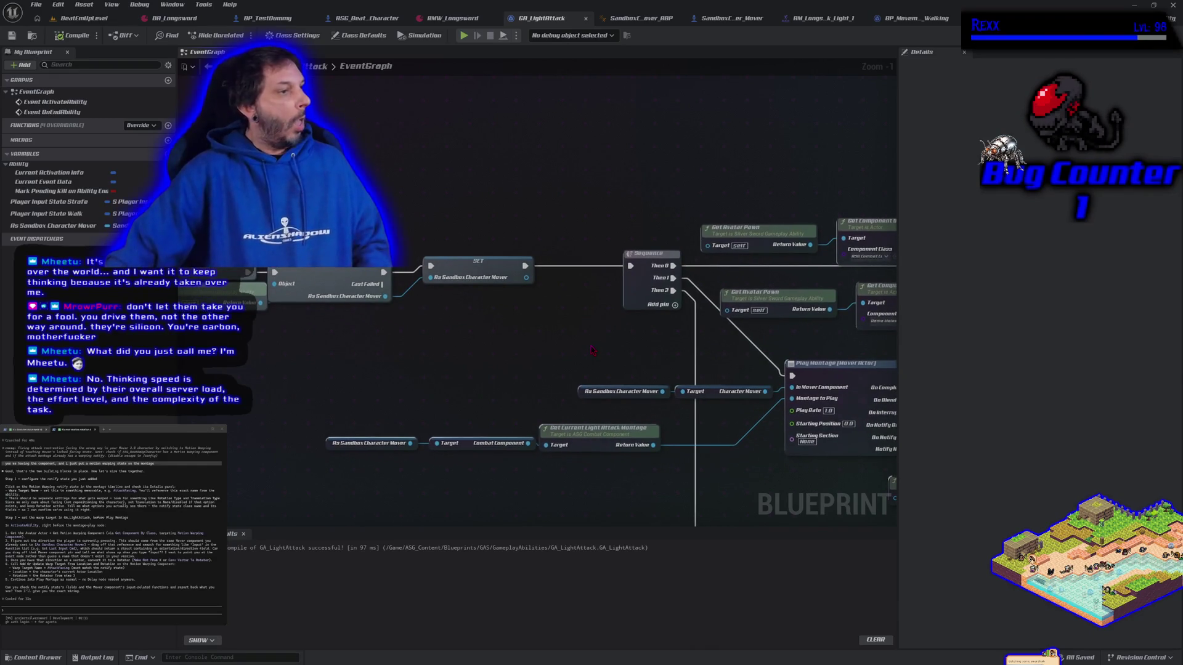
{"action": "left_click_drag", "start_coordinate": [695, 363], "coordinate": [459, 342]}
{"action": "left_click", "coordinate": [402, 283]}
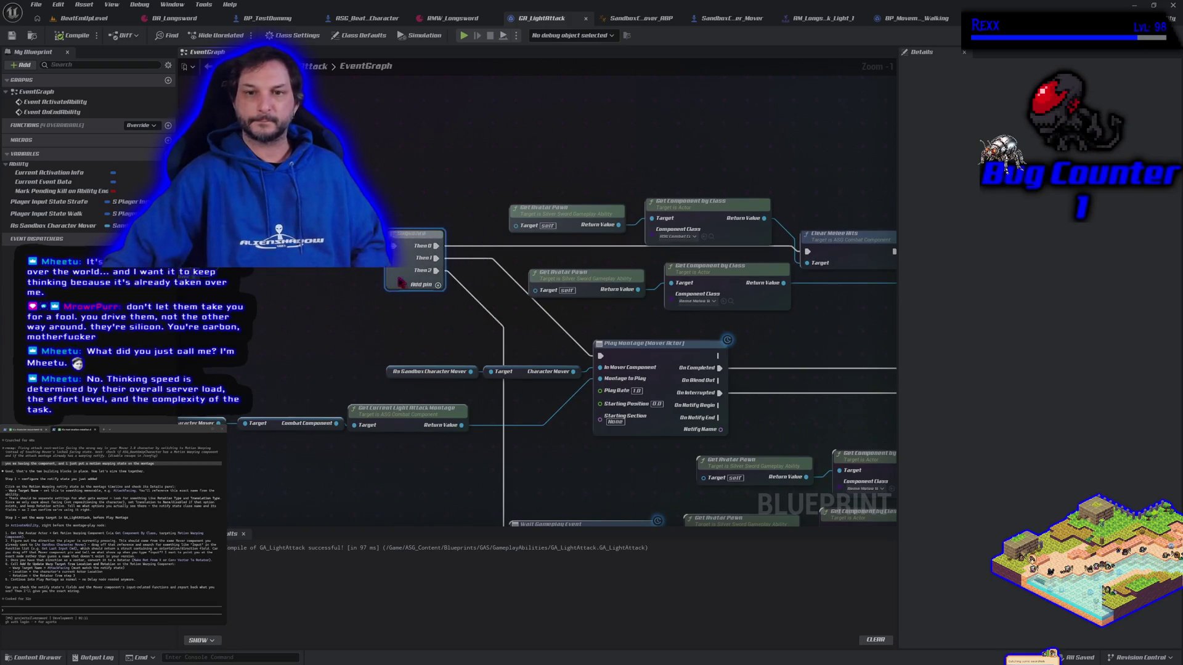
{"action": "mouse_move", "coordinate": [397, 289]}
{"action": "left_mouse_down"}
{"action": "mouse_move", "coordinate": [369, 312]}
{"action": "mouse_move", "coordinate": [333, 306]}
{"action": "mouse_move", "coordinate": [386, 311]}
{"action": "left_mouse_up"}
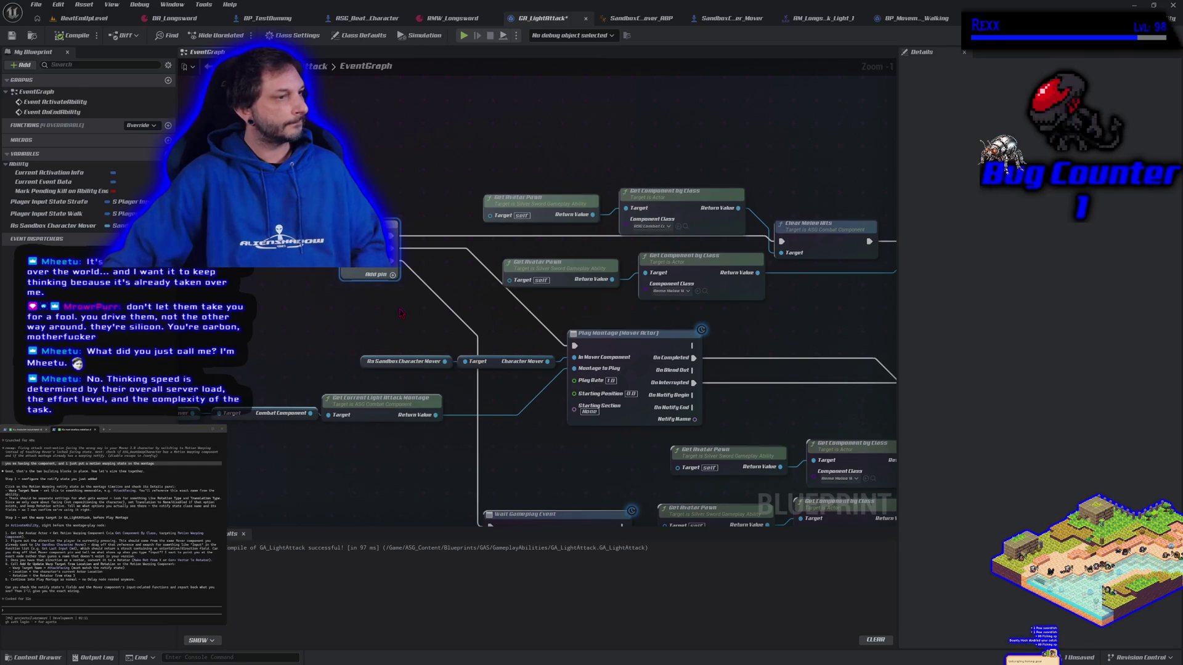
{"action": "left_click_drag", "start_coordinate": [484, 327], "coordinate": [114, 345]}
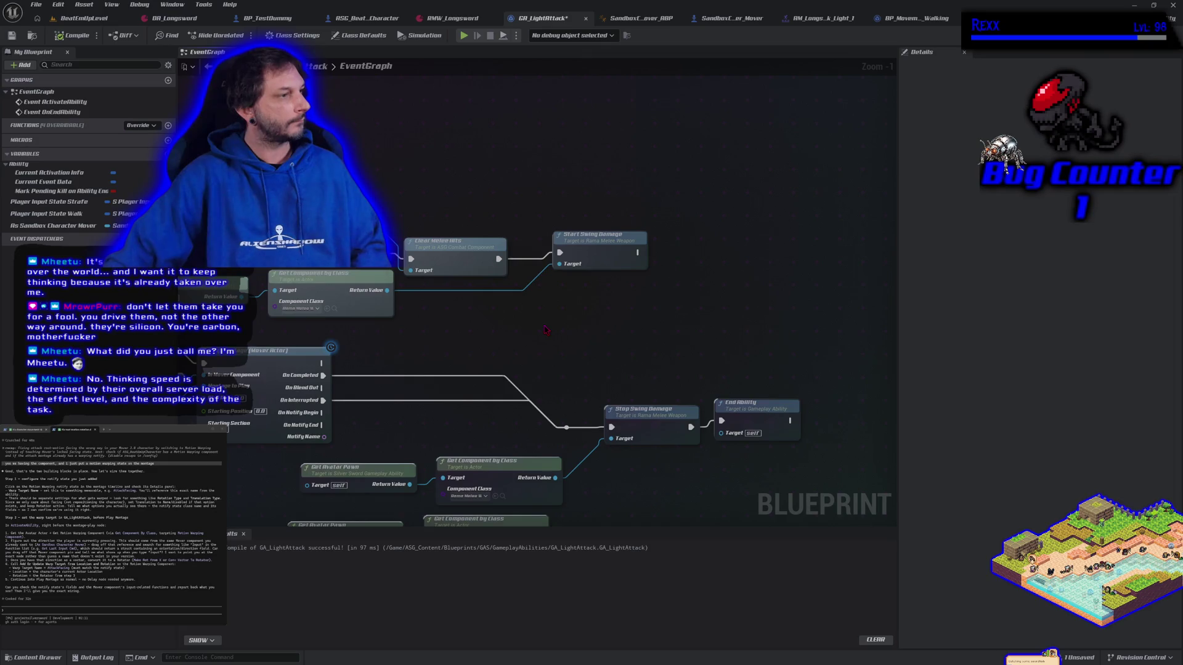
{"action": "left_click_drag", "start_coordinate": [285, 182], "coordinate": [511, 217]}
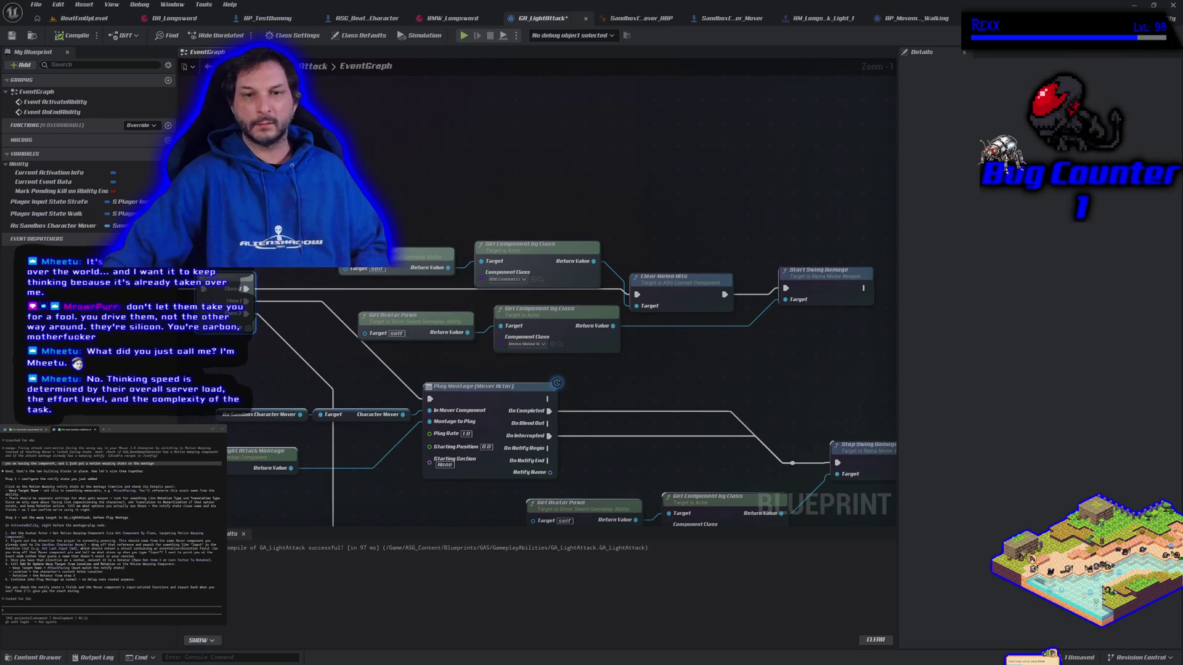
- Add a Get Avatar Actor From Actor Info node to the GA_LightAttack graph
{"action": "right_click", "coordinate": [343, 185]}
{"action": "type", "text": "get avatar"}
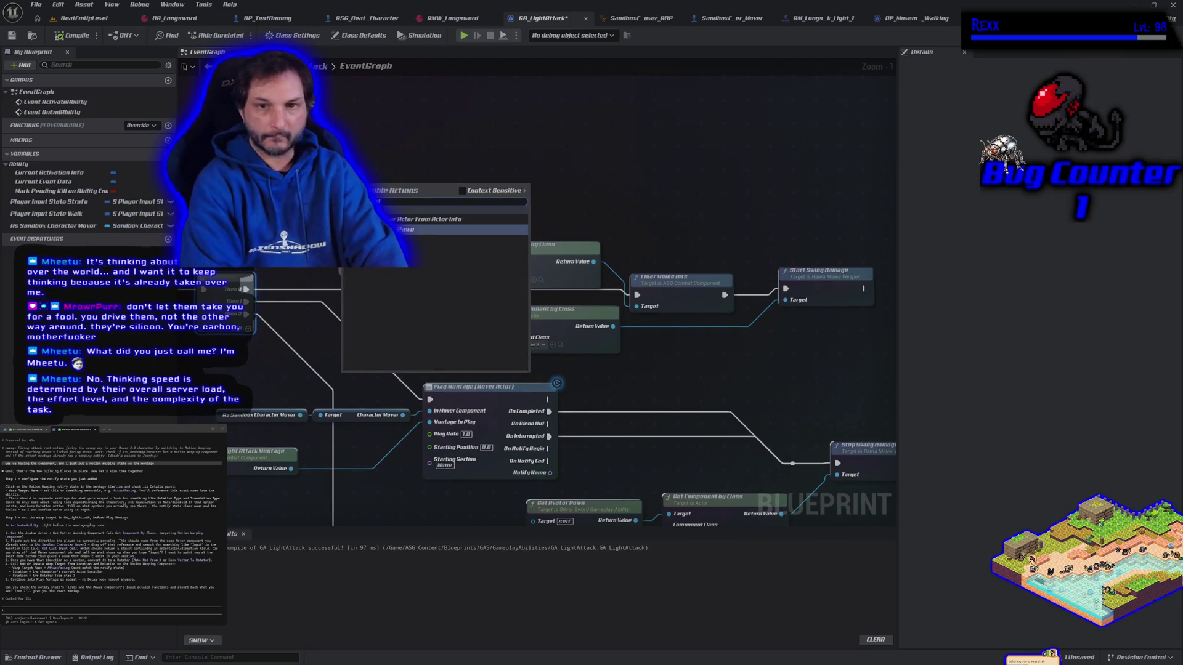
{"action": "key", "text": "Up"}
{"action": "key", "text": "Return"}
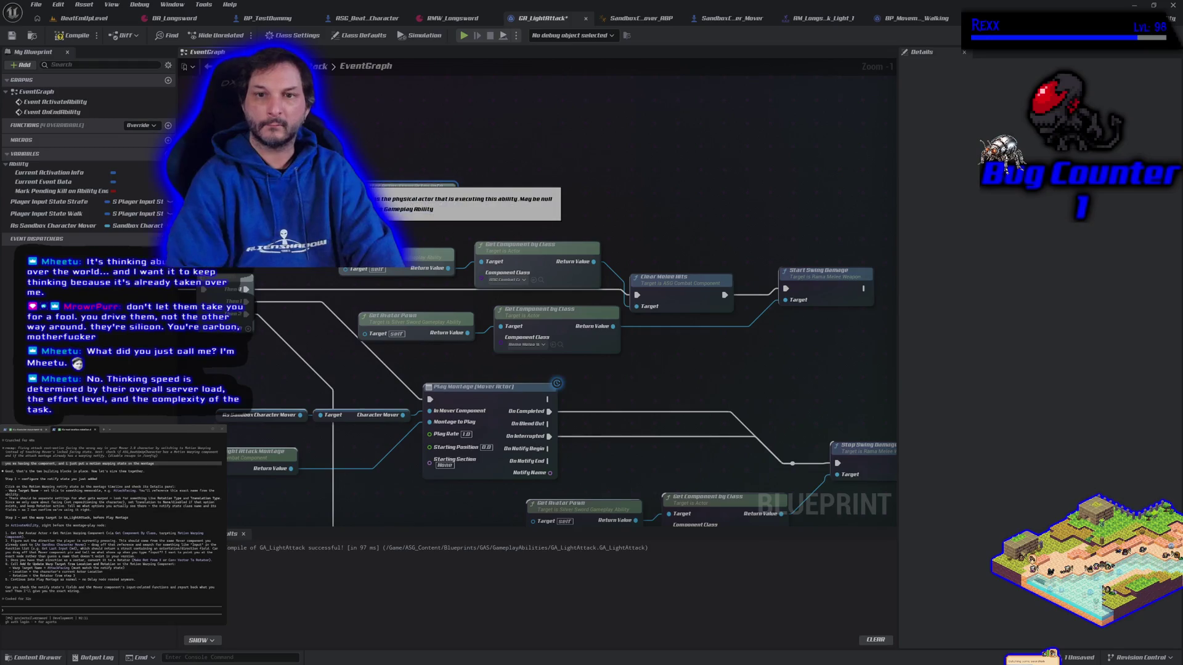
- Add a Motion Warping getter node from the avatar actor's Return Value
{"action": "left_click_drag", "start_coordinate": [449, 203], "coordinate": [487, 206]}
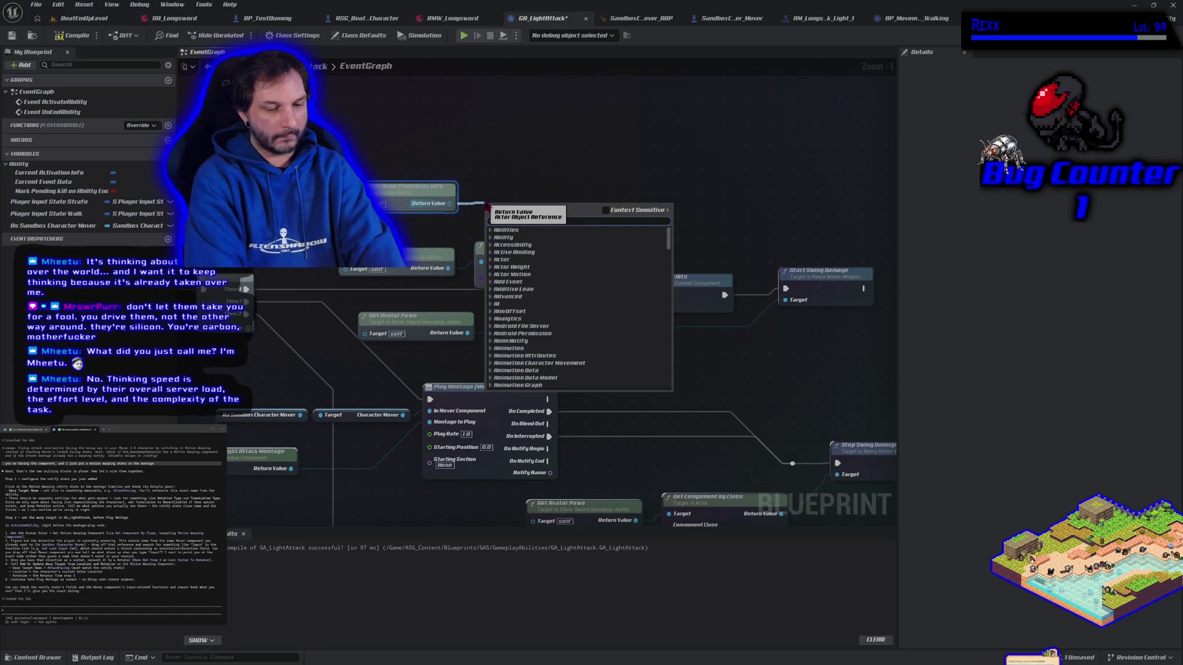
{"action": "type", "text": "get motion war"}
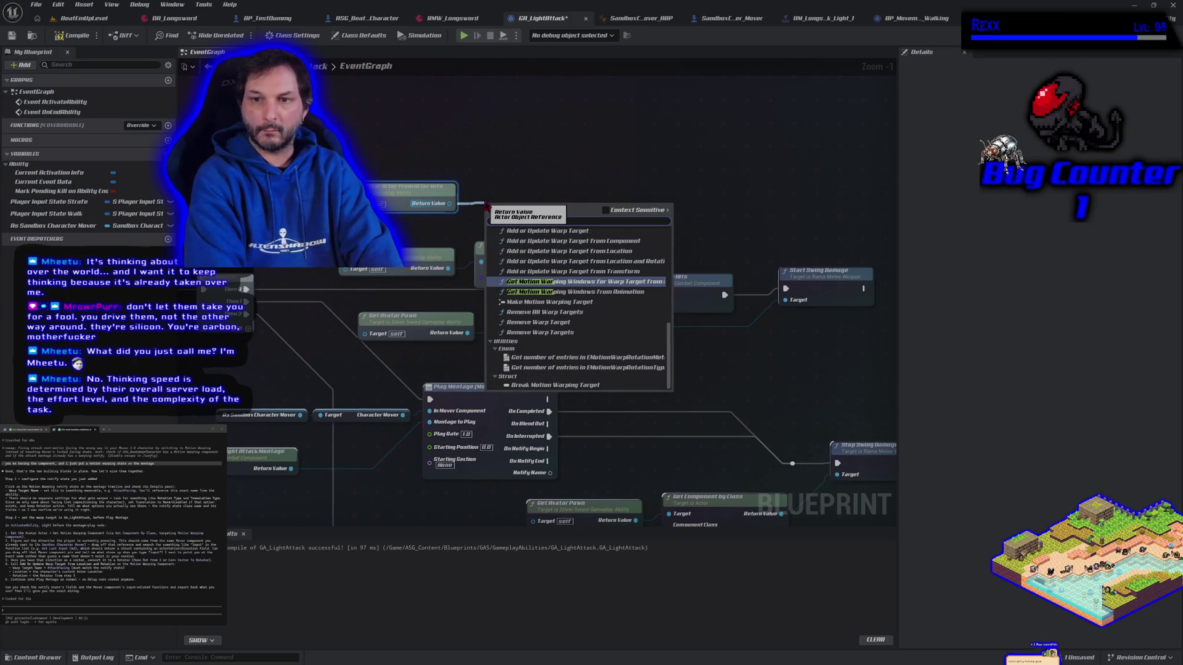
{"action": "type", "text": "ping"}
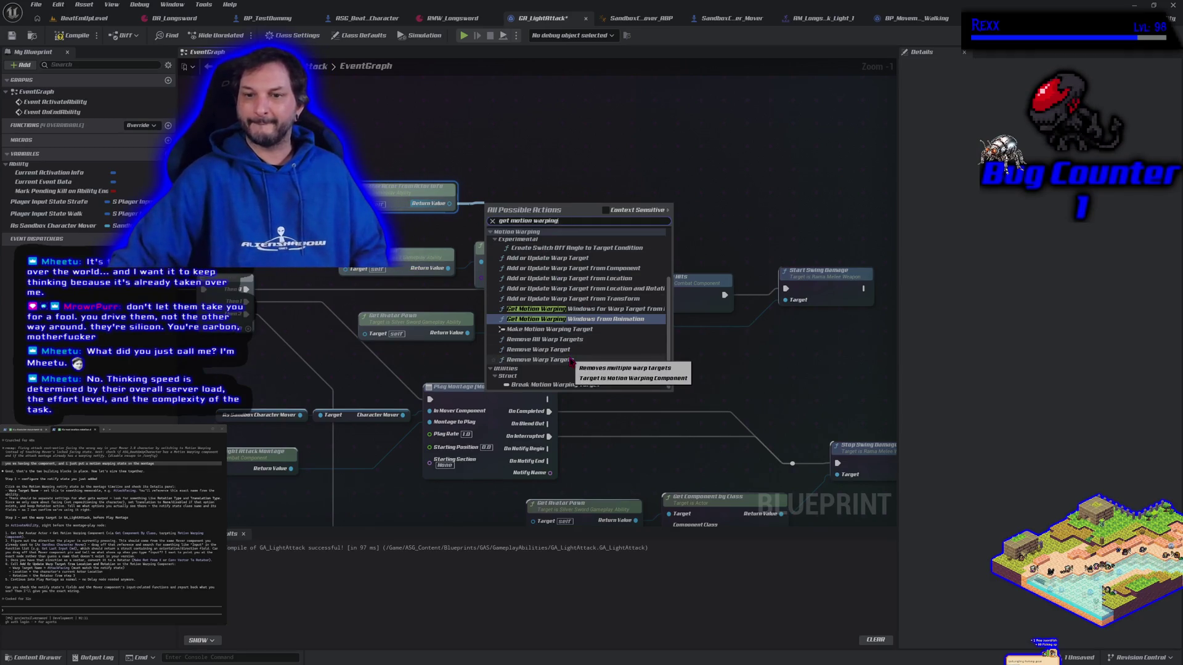
{"action": "scroll", "coordinate": [575, 361], "scroll_direction": "up", "scroll_amount": 2}
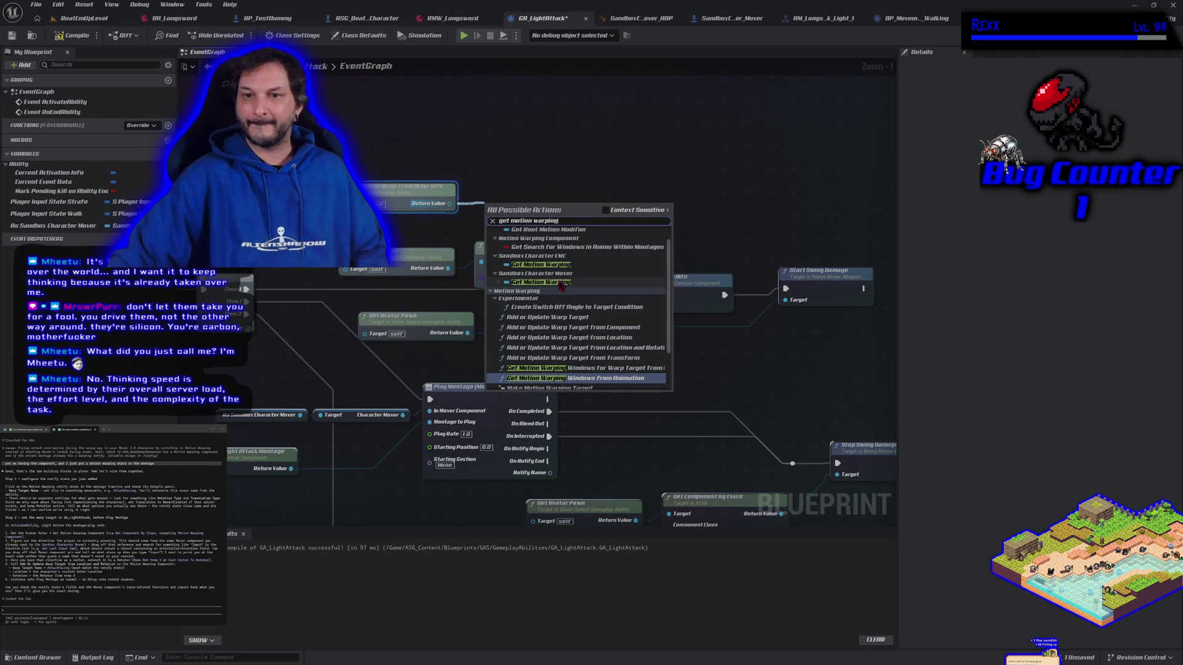
{"action": "left_click", "coordinate": [561, 283]}
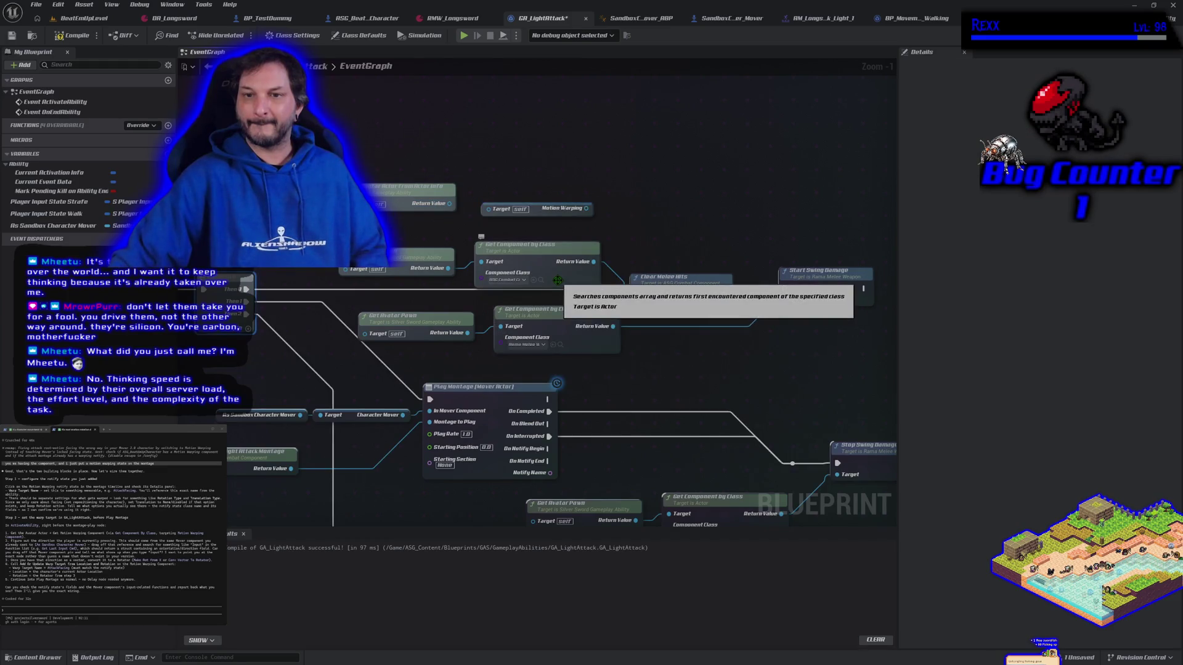
{"action": "left_click_drag", "start_coordinate": [451, 204], "coordinate": [493, 212]}
{"action": "key", "text": "Escape"}
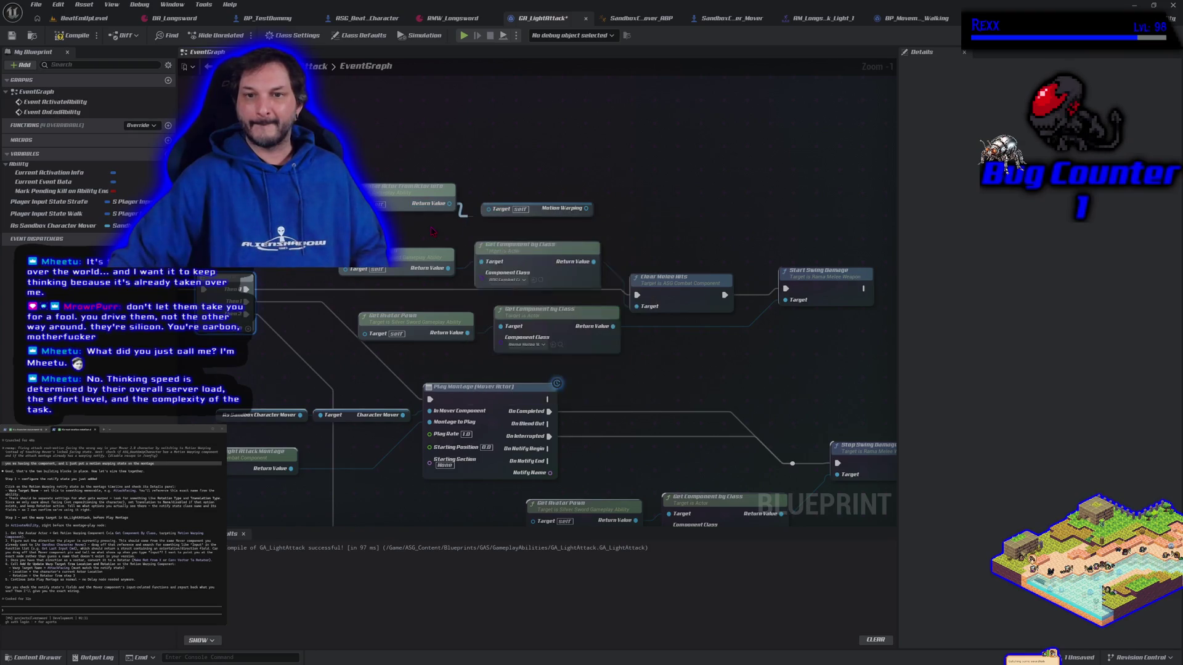
{"action": "left_click_drag", "start_coordinate": [448, 268], "coordinate": [459, 274]}
{"action": "left_click", "coordinate": [506, 280]}
{"action": "left_click", "coordinate": [496, 255]}
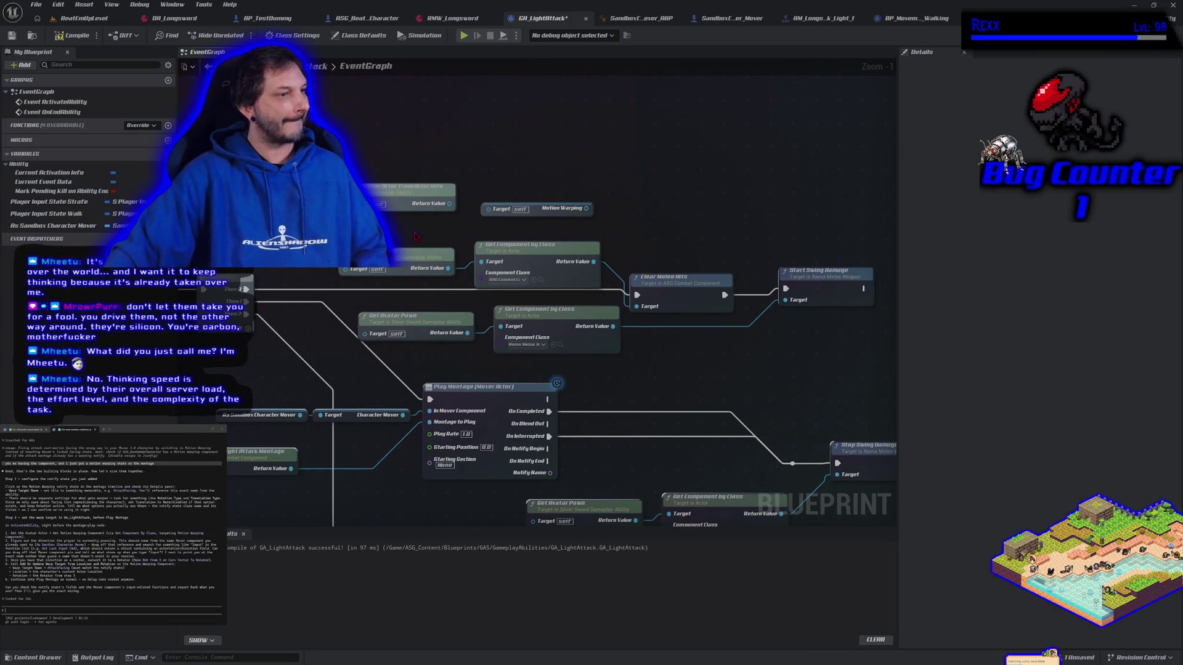
- Replace the Motion Warping getter with a Get Component by Class node wired to the avatar actor
{"action": "left_click", "coordinate": [499, 209]}
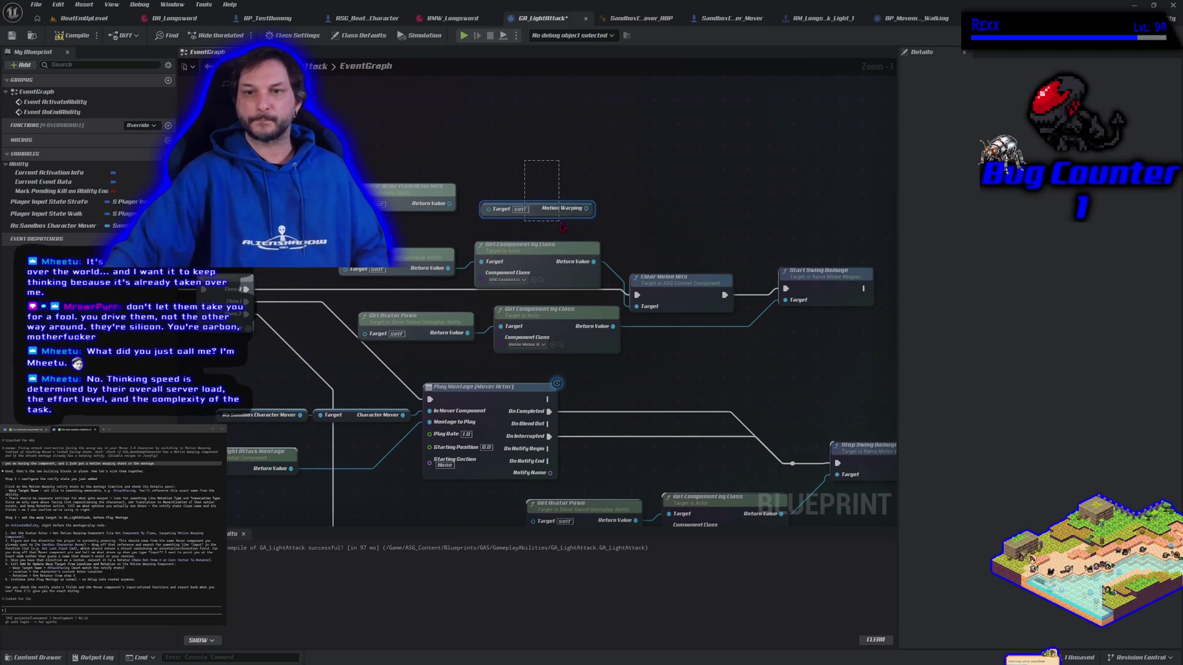
{"action": "key", "text": "Delete"}
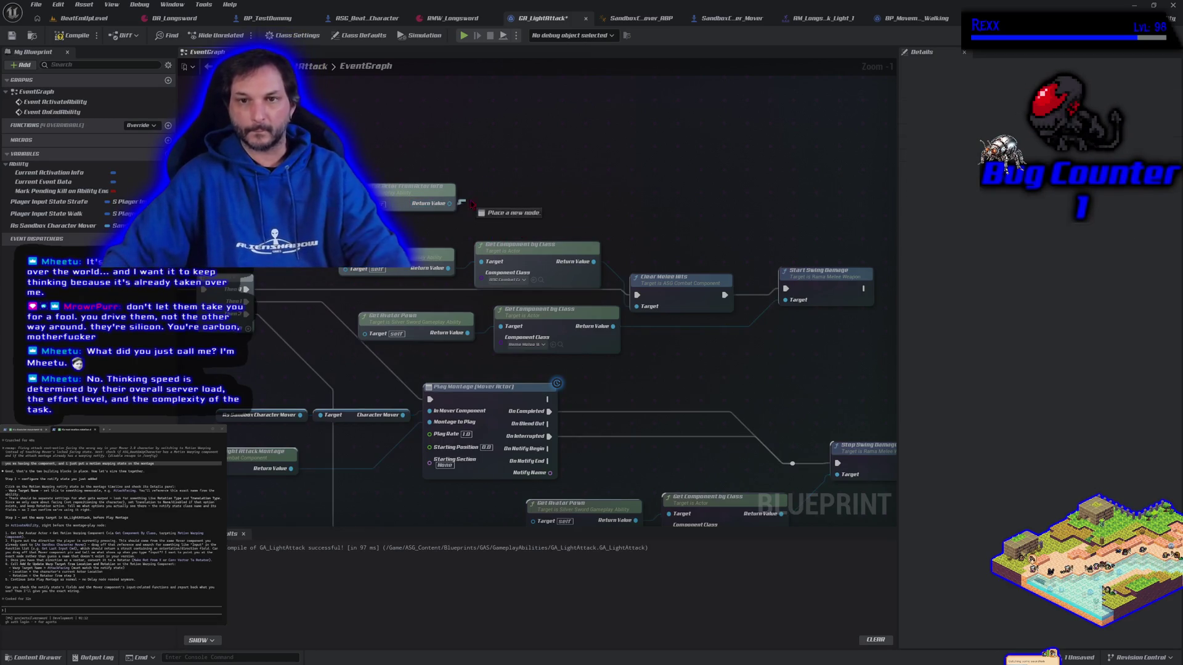
{"action": "left_click_drag", "start_coordinate": [449, 204], "coordinate": [476, 201]}
{"action": "type", "text": "get component"}
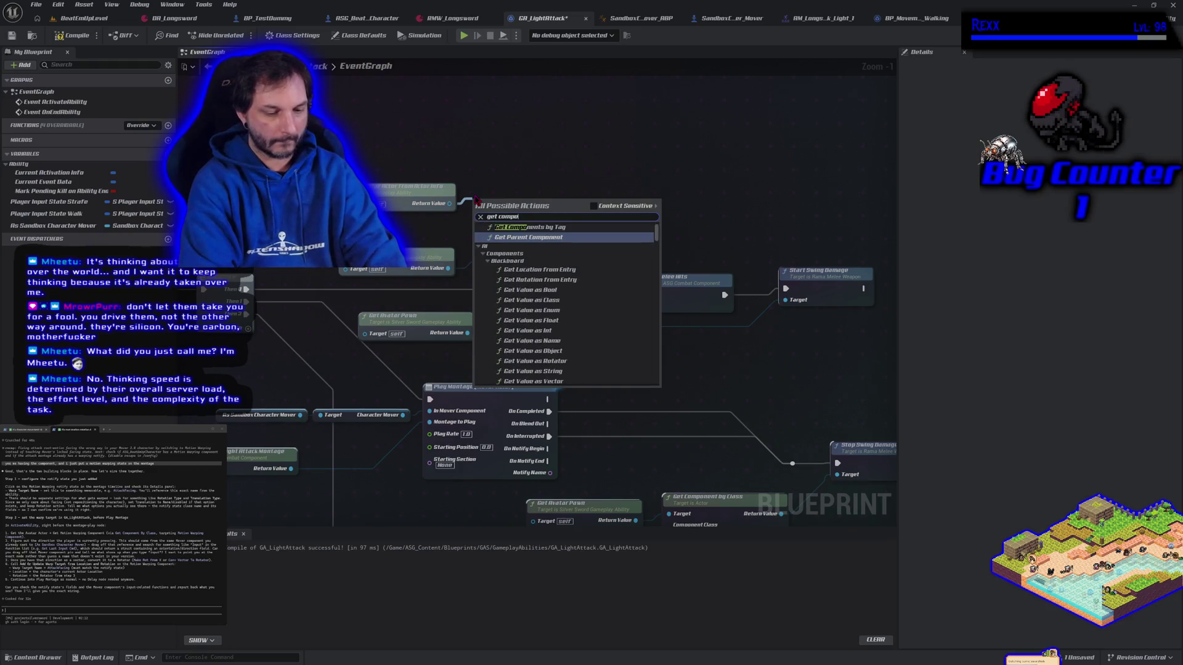
{"action": "key", "text": "BackSpace"}
{"action": "key", "text": "BackSpace"}
{"action": "type", "text": "nt by class"}
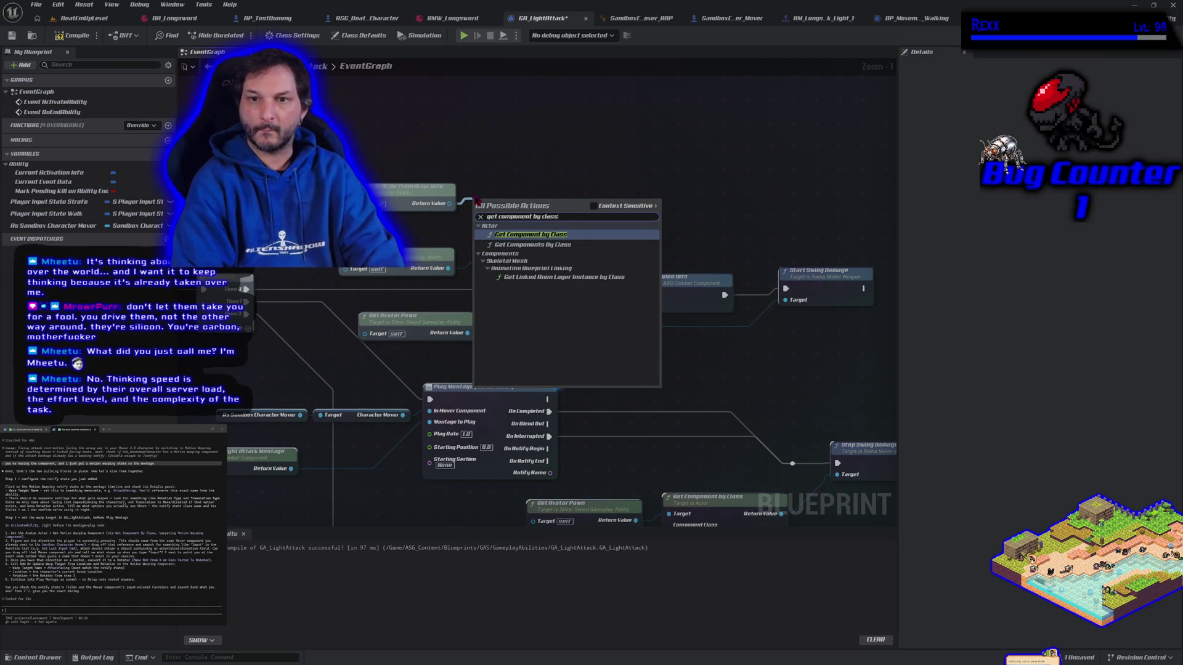
{"action": "key", "text": "Return"}
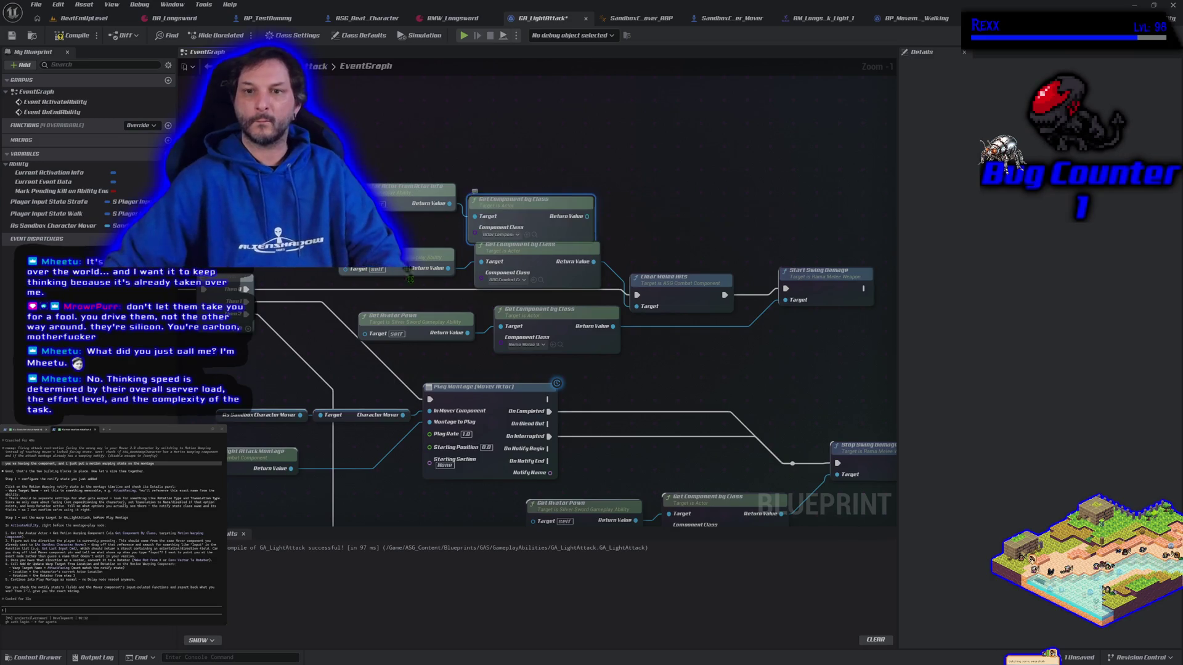
- Set the Component Class to MotionWarpingComponent and pan left to the Sandbox Character Mover cast
{"action": "left_click_drag", "start_coordinate": [485, 225], "coordinate": [505, 199]}
{"action": "left_click", "coordinate": [517, 210]}
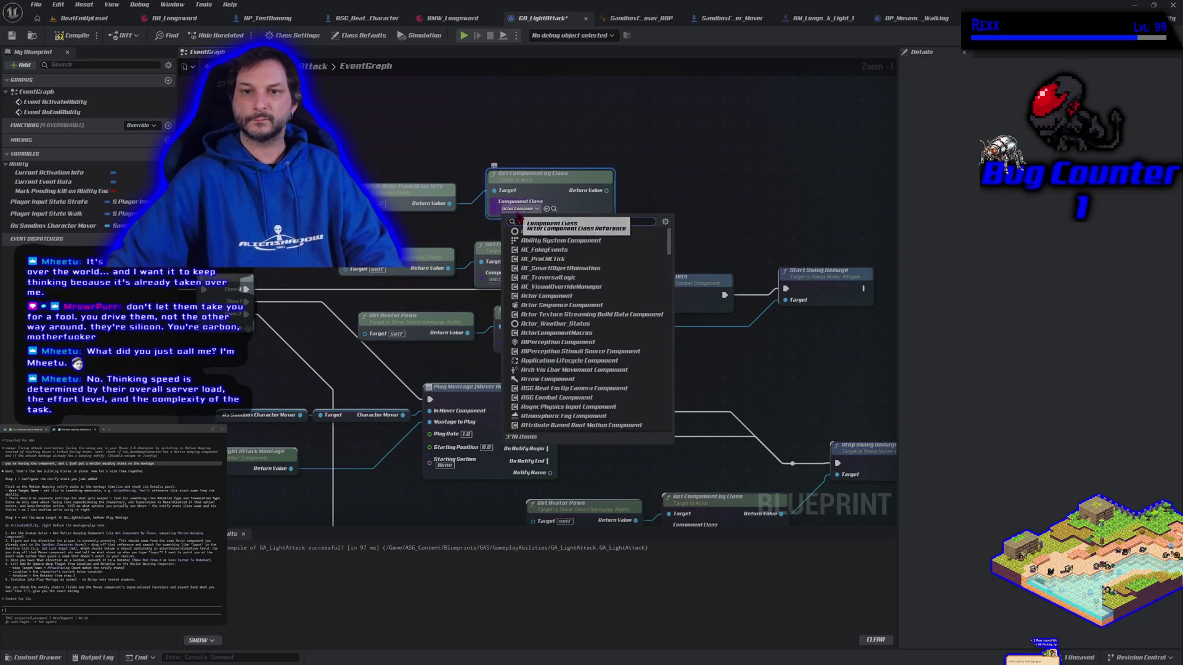
{"action": "type", "text": "motion wa"}
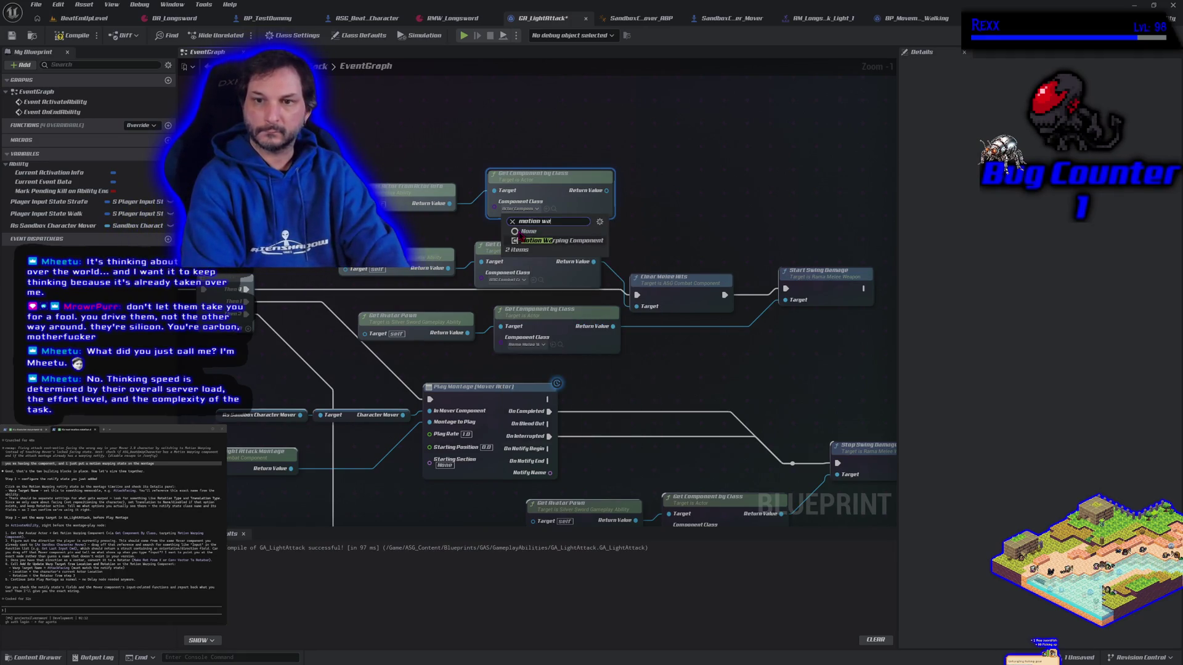
{"action": "left_click", "coordinate": [545, 241]}
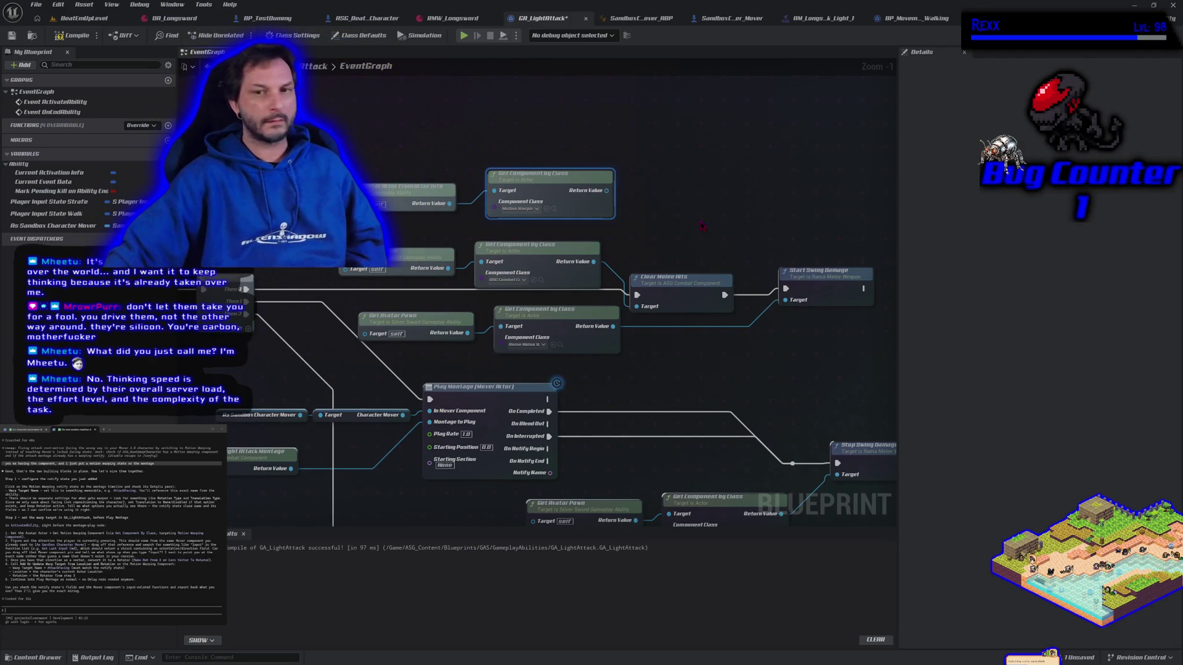
{"action": "mouse_move", "coordinate": [696, 210]}
{"action": "left_mouse_down"}
{"action": "mouse_move", "coordinate": [604, 248]}
{"action": "mouse_move", "coordinate": [729, 241]}
{"action": "mouse_move", "coordinate": [633, 252]}
{"action": "left_mouse_up"}
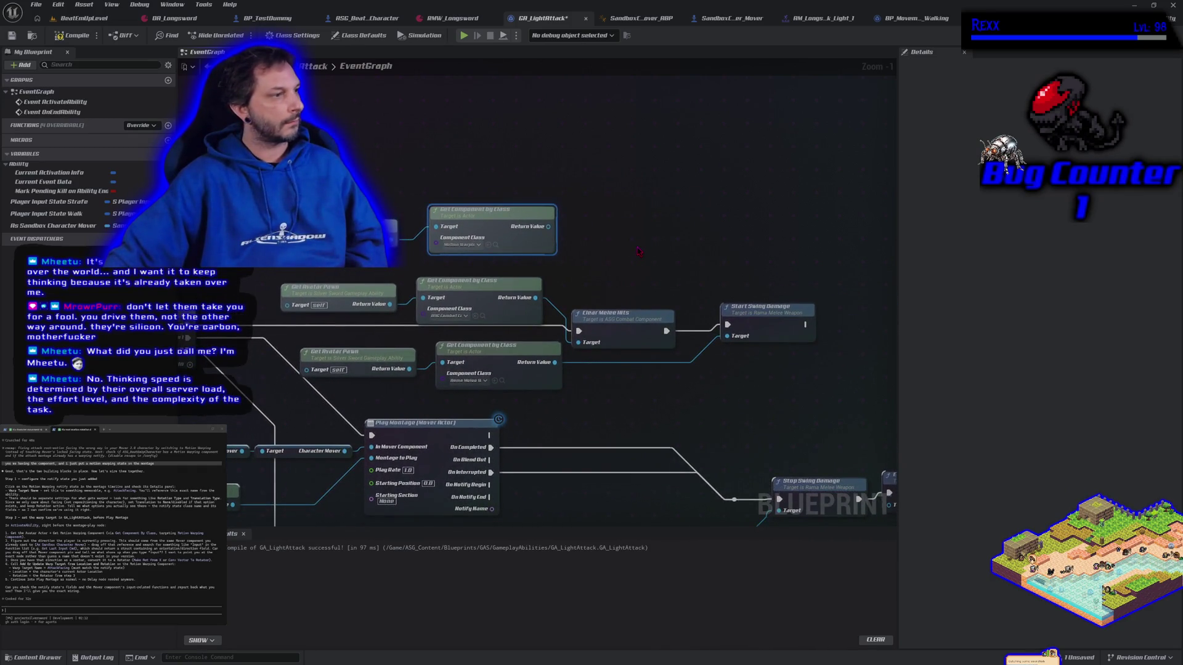
{"action": "left_click_drag", "start_coordinate": [501, 212], "coordinate": [708, 189]}
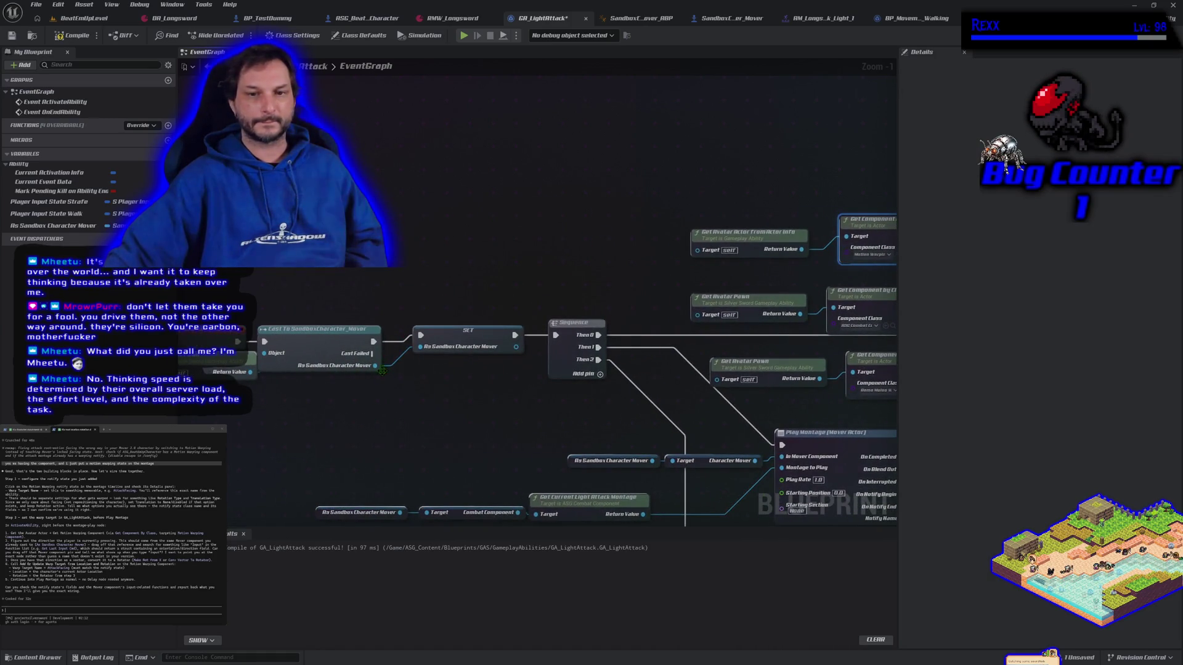
{"action": "left_click_drag", "start_coordinate": [380, 370], "coordinate": [383, 403]}
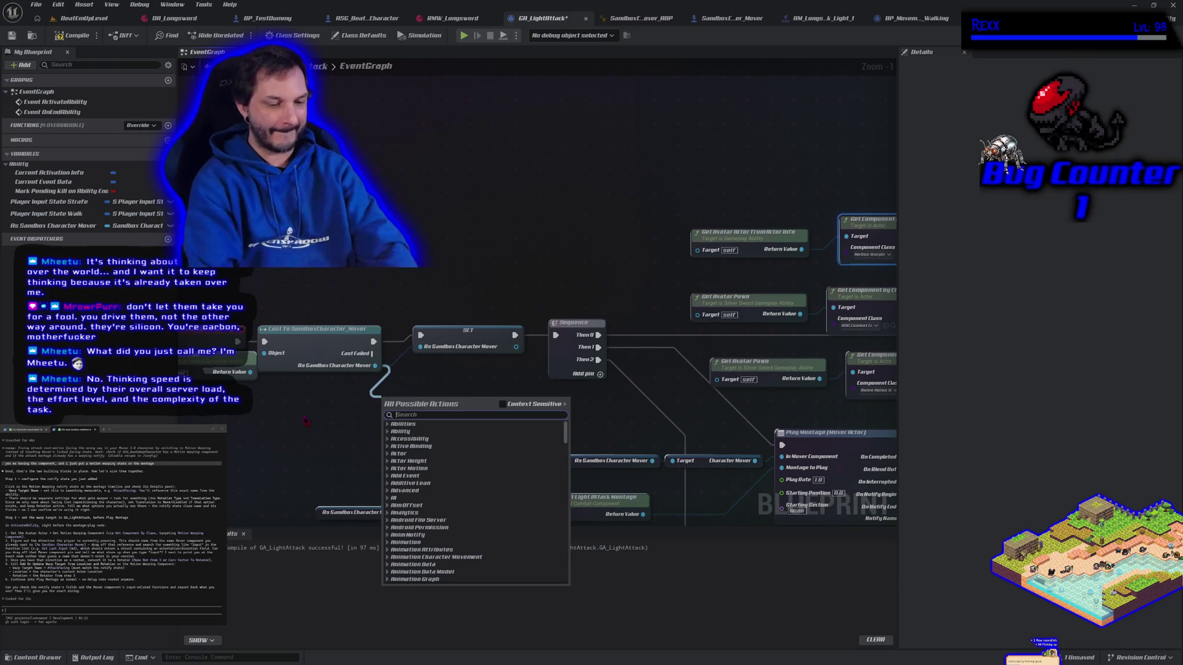
{"action": "type", "text": "input"}
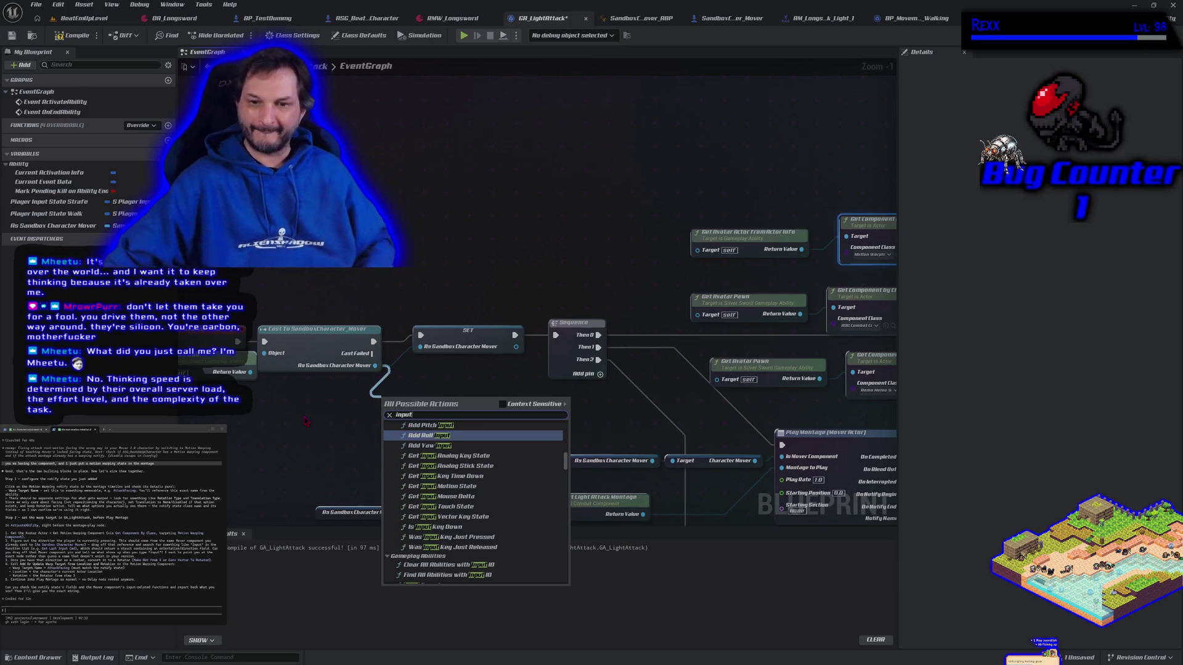
{"action": "scroll", "coordinate": [438, 484], "scroll_direction": "down", "scroll_amount": 10}
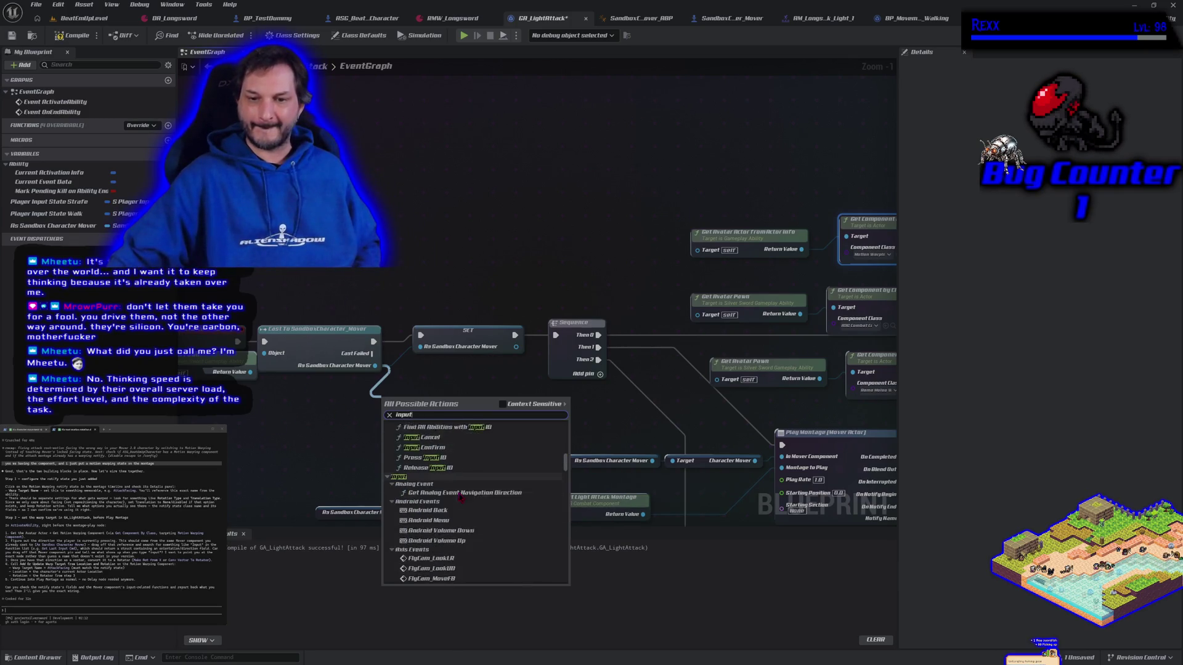
{"action": "scroll", "coordinate": [459, 497], "scroll_direction": "down", "scroll_amount": 5}
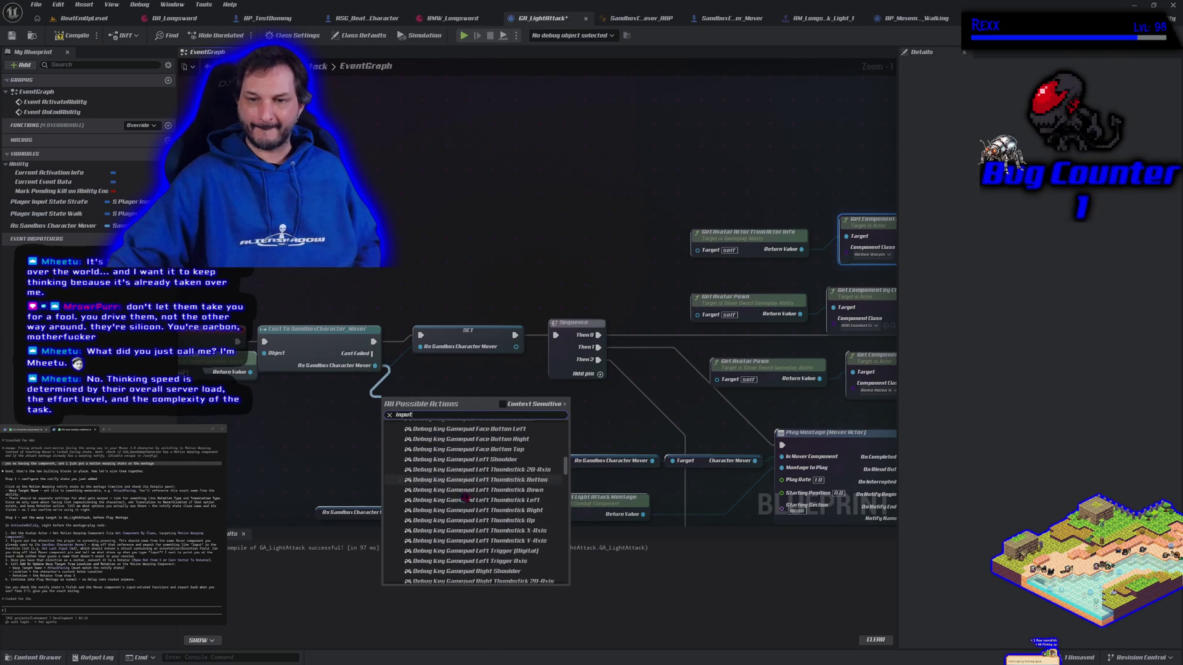
{"action": "left_click", "coordinate": [502, 406]}
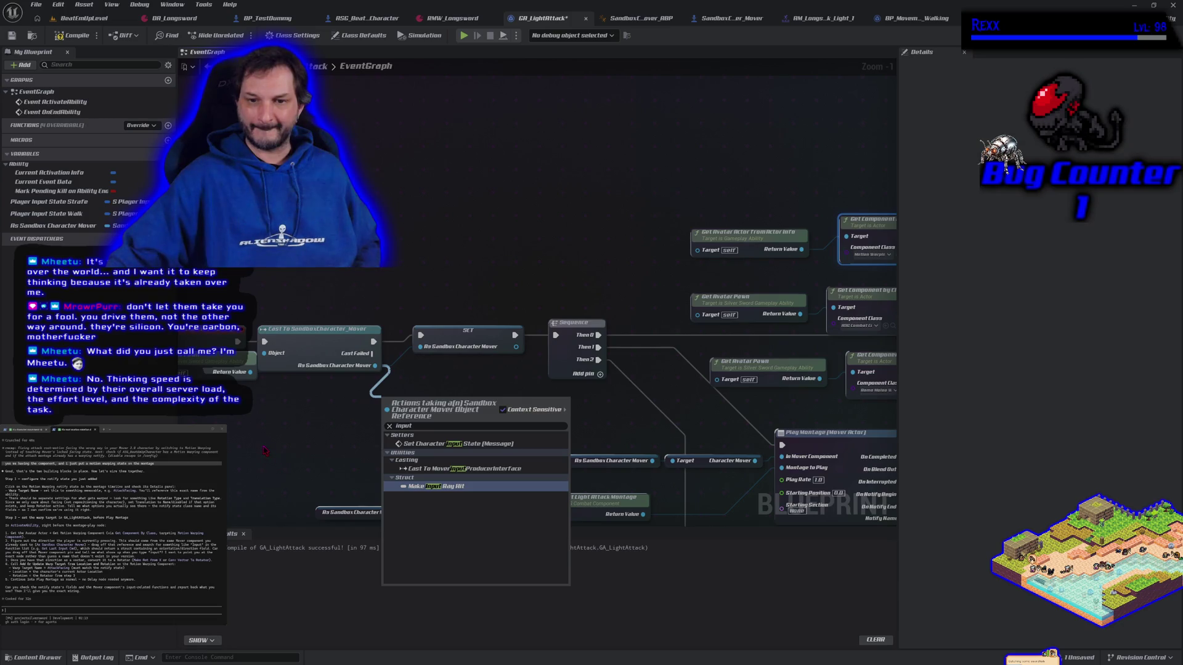
{"action": "left_click", "coordinate": [264, 450]}
{"action": "left_click", "coordinate": [263, 450]}
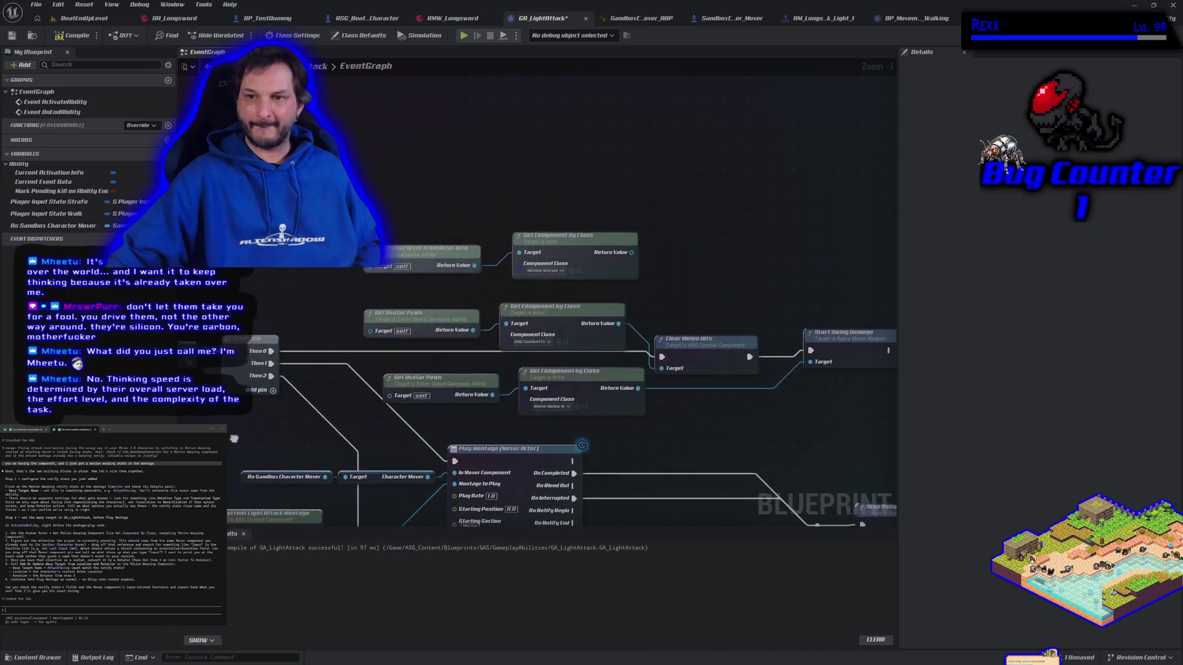
- Place an As Sandbox Character Mover getter and connect a Get Last Movement Input Vector node to it
{"action": "left_click_drag", "start_coordinate": [53, 226], "coordinate": [521, 179]}
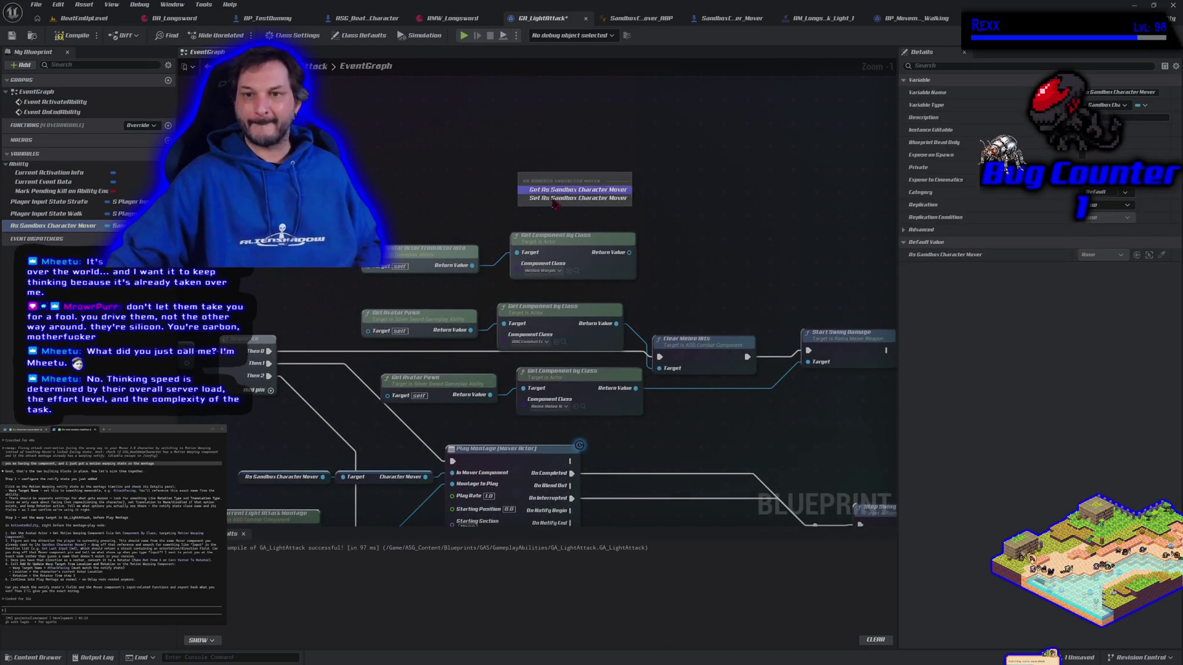
{"action": "left_click", "coordinate": [542, 186]}
{"action": "mouse_move", "coordinate": [600, 175]}
{"action": "left_mouse_down"}
{"action": "mouse_move", "coordinate": [626, 188]}
{"action": "mouse_move", "coordinate": [628, 206]}
{"action": "left_mouse_up"}
{"action": "type", "text": "move"}
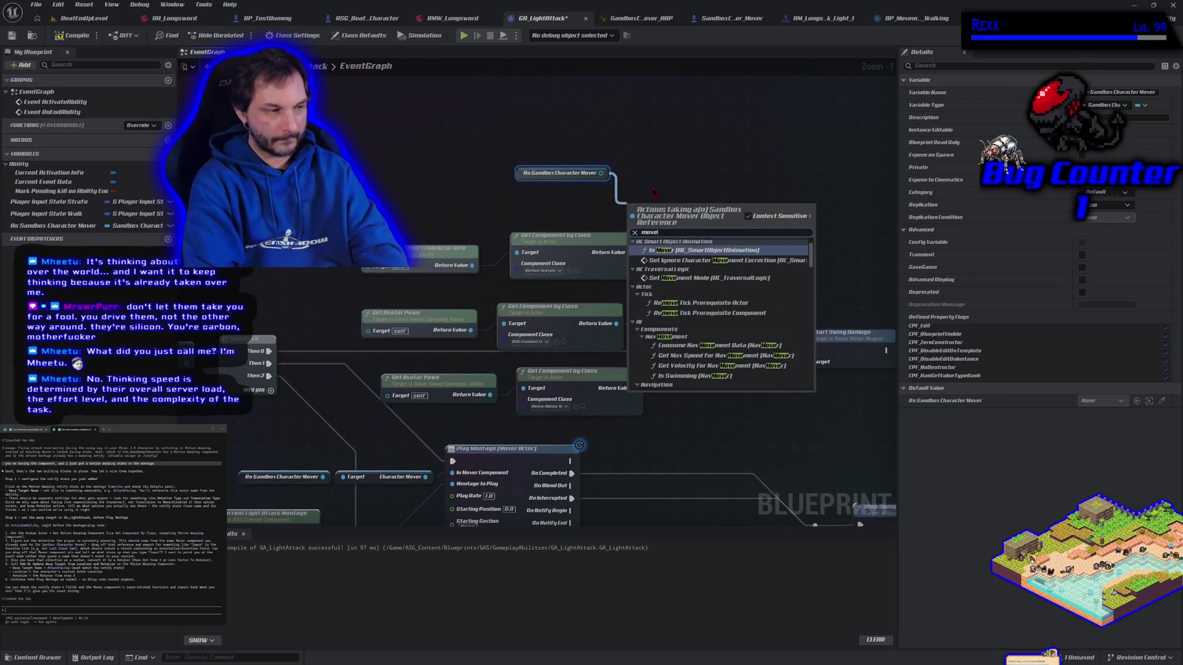
{"action": "type", "text": "ment"}
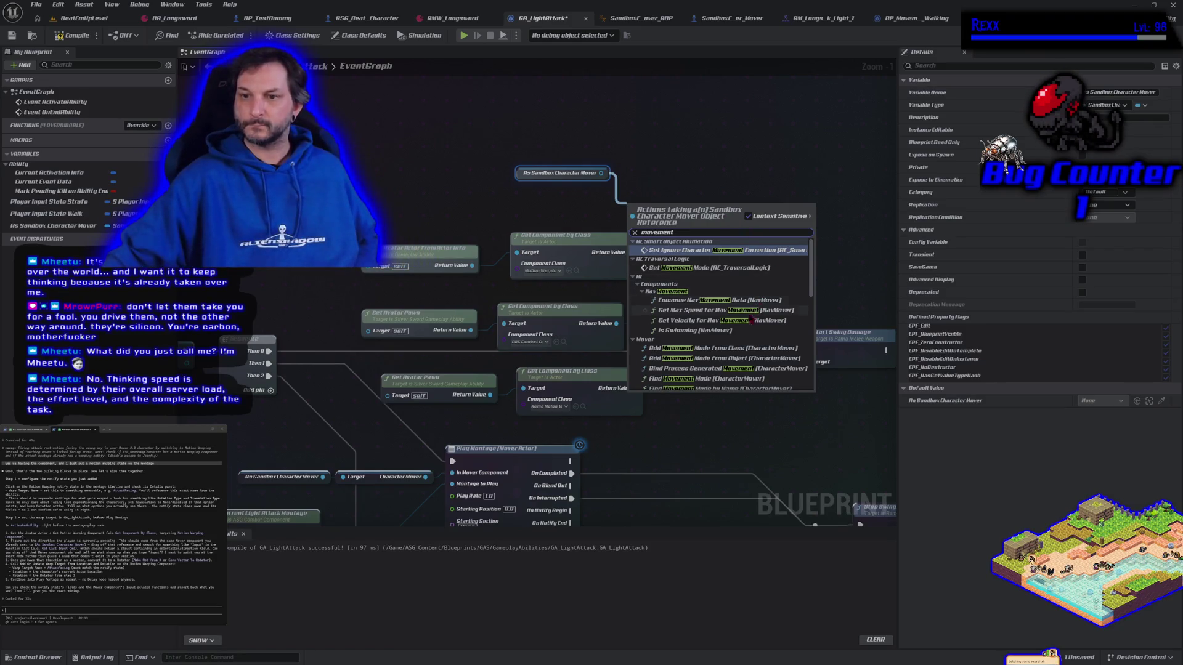
{"action": "scroll", "coordinate": [744, 330], "scroll_direction": "down", "scroll_amount": 3}
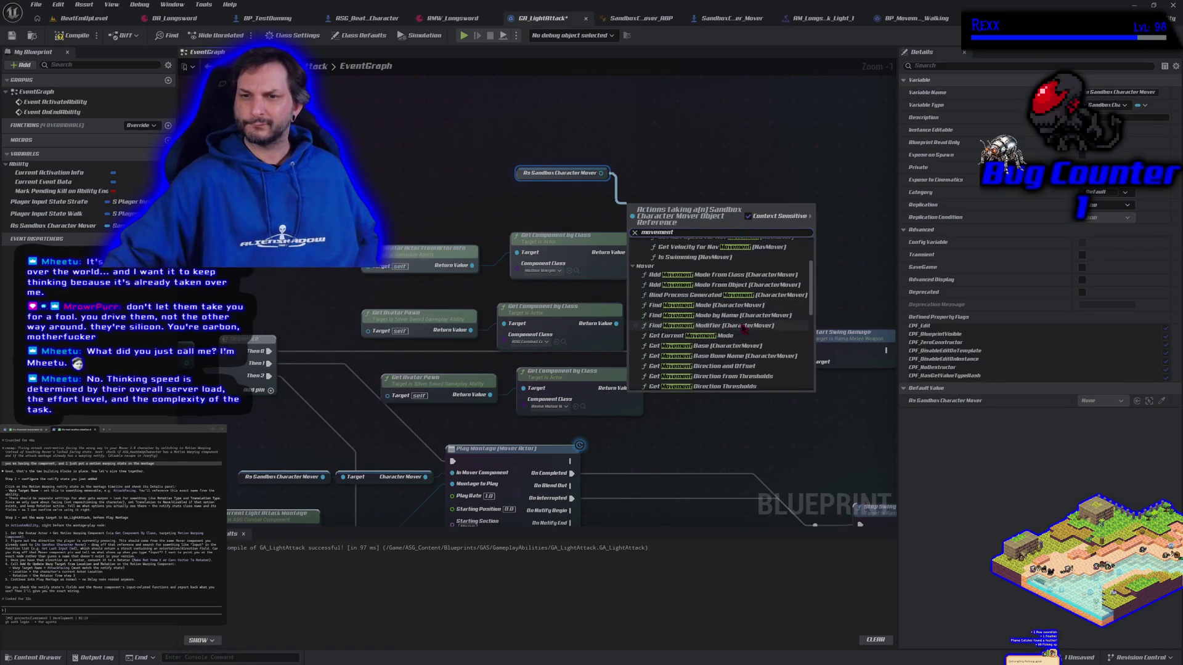
{"action": "scroll", "coordinate": [743, 330], "scroll_direction": "down", "scroll_amount": 2}
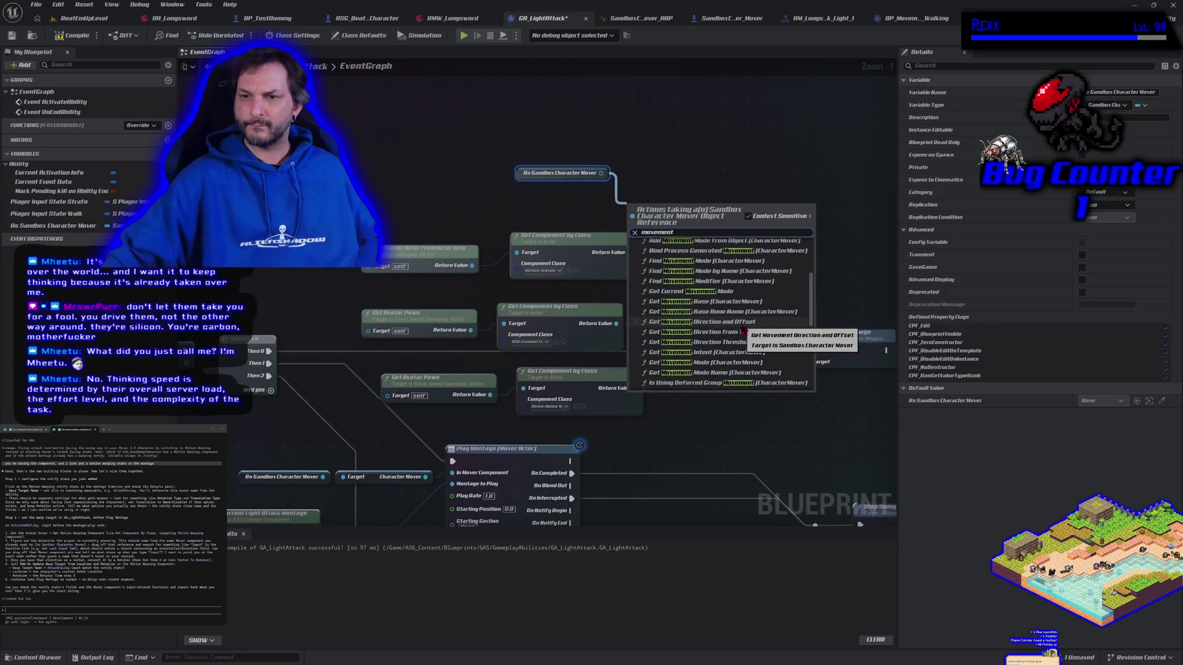
{"action": "scroll", "coordinate": [727, 336], "scroll_direction": "down", "scroll_amount": 1}
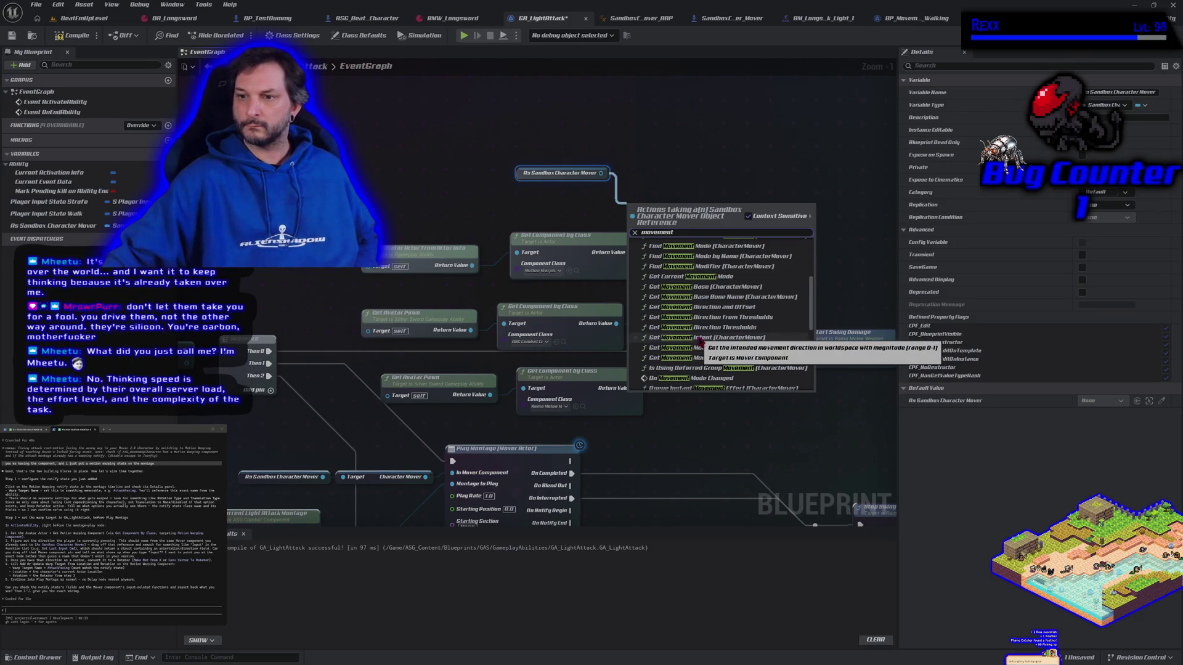
{"action": "scroll", "coordinate": [701, 342], "scroll_direction": "down", "scroll_amount": 5}
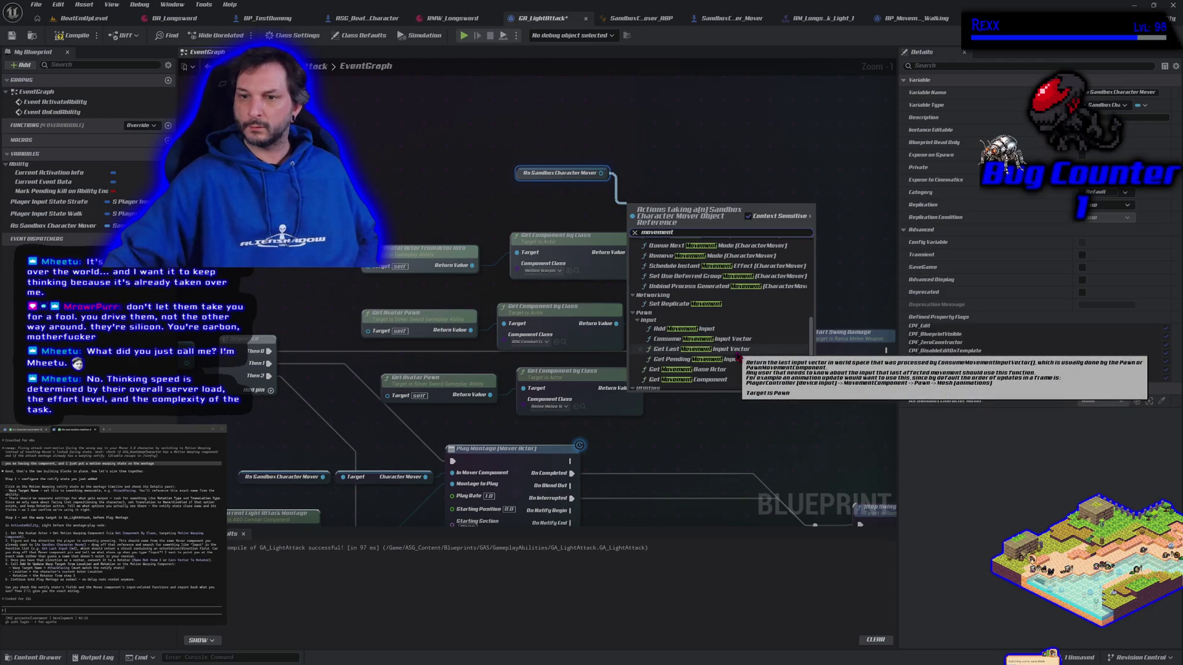
{"action": "scroll", "coordinate": [738, 357], "scroll_direction": "down", "scroll_amount": 3}
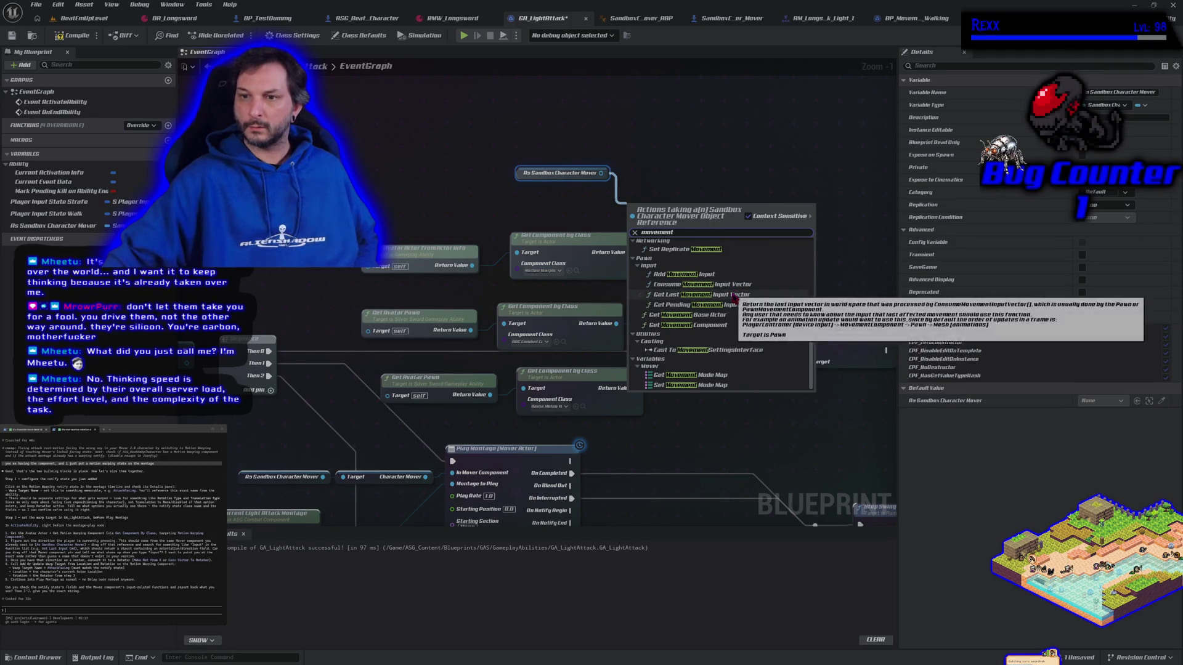
{"action": "left_click", "coordinate": [729, 295]}
{"action": "left_click_drag", "start_coordinate": [730, 297], "coordinate": [606, 315]}
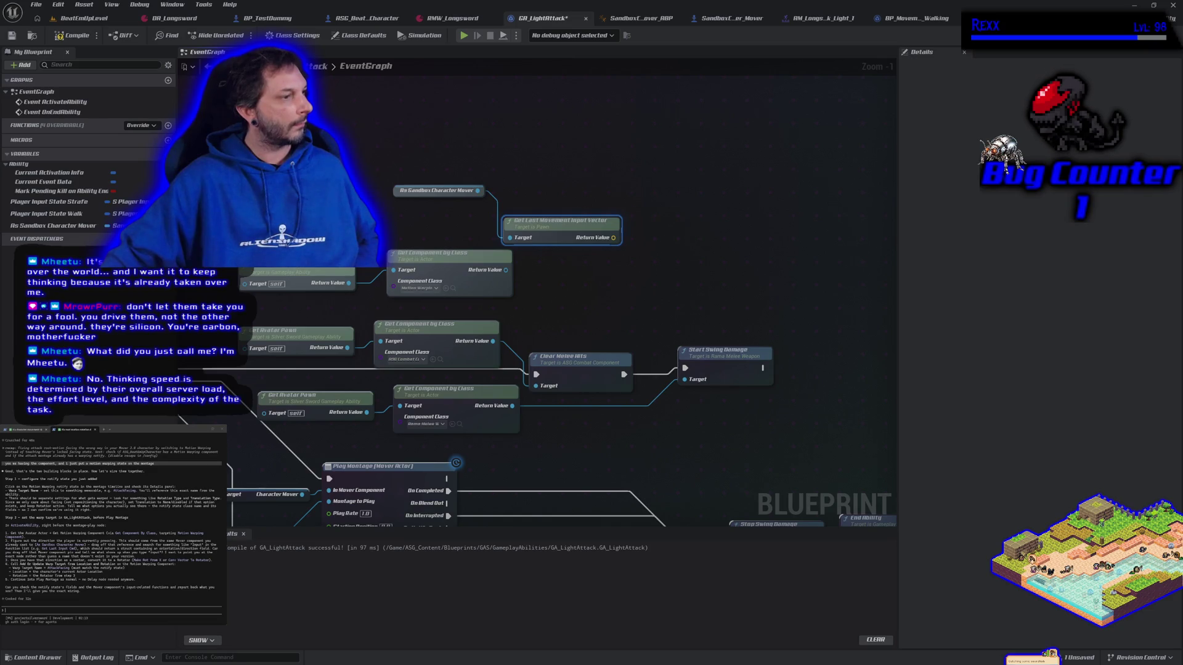
- Ask the agent 'get last movement input?', then tell the other conversation Epic Games is installed to C
{"action": "type", "text": "get last movement input"}
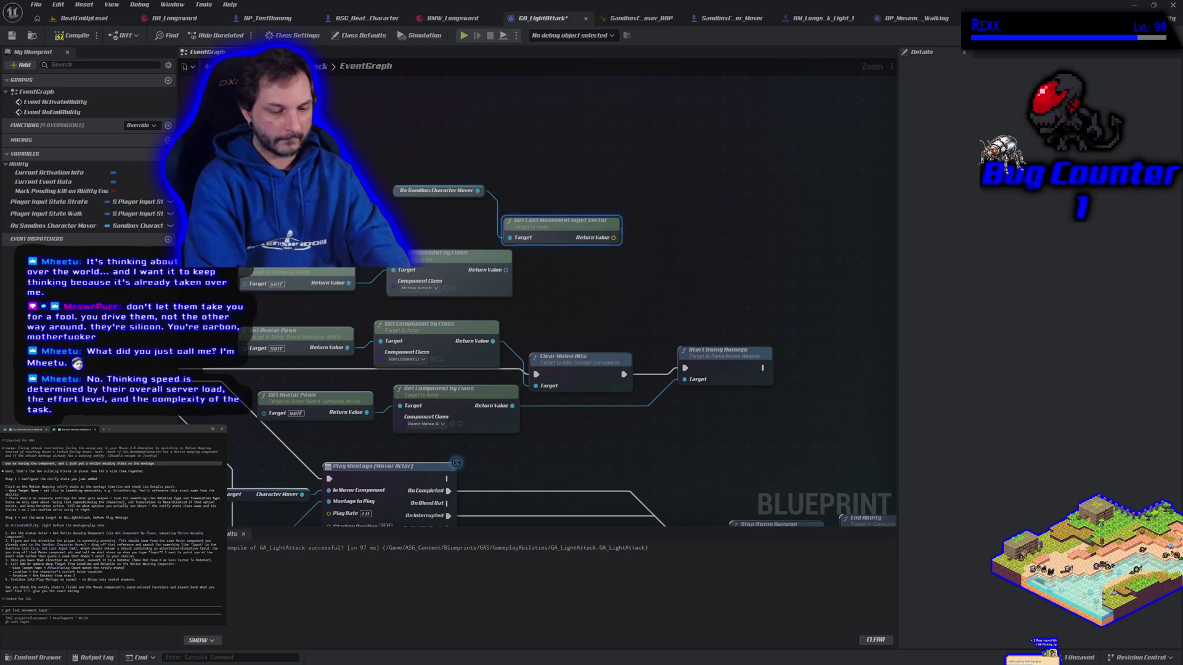
{"action": "type", "text": "?"}
{"action": "key", "text": "Return"}
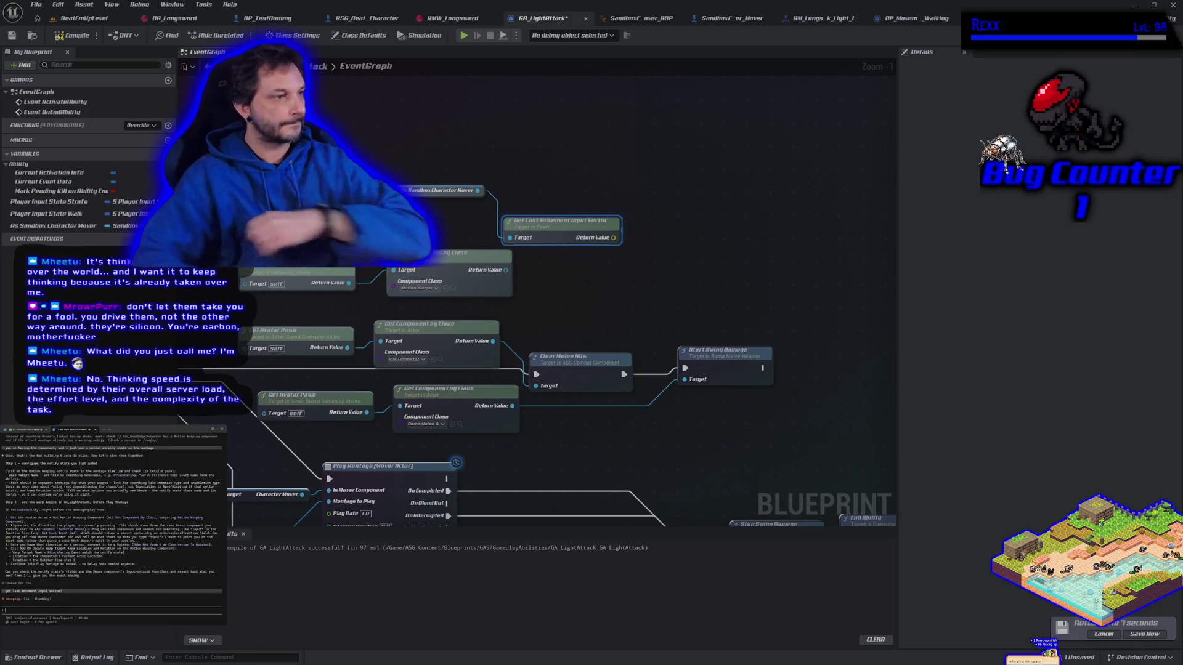
{"action": "key", "text": "ctrl+Tab"}
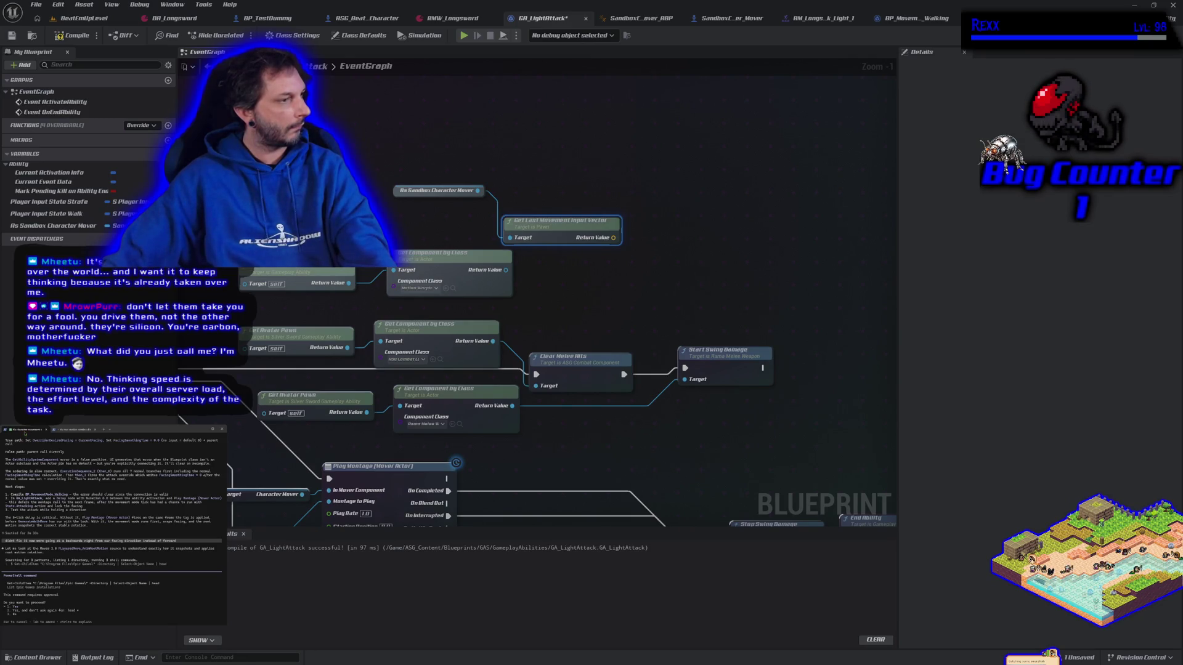
{"action": "key", "text": "Escape"}
{"action": "type", "text": "my epic games is installed to "}
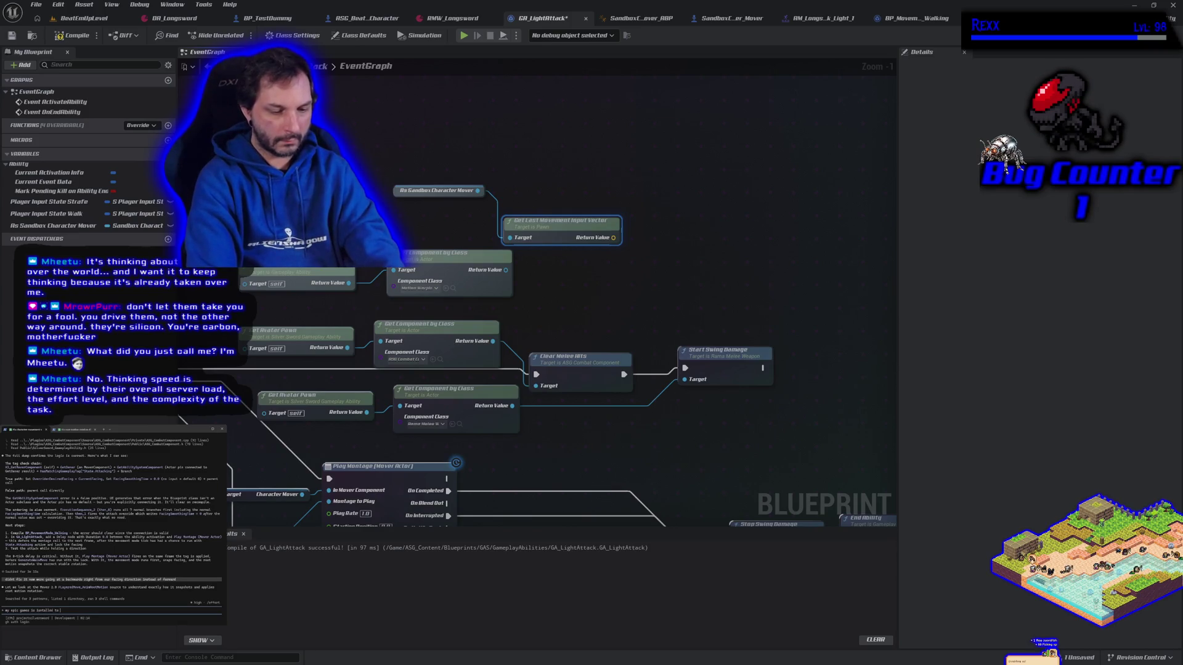
{"action": "type", "text": "C:"}
{"action": "key", "text": "Return"}
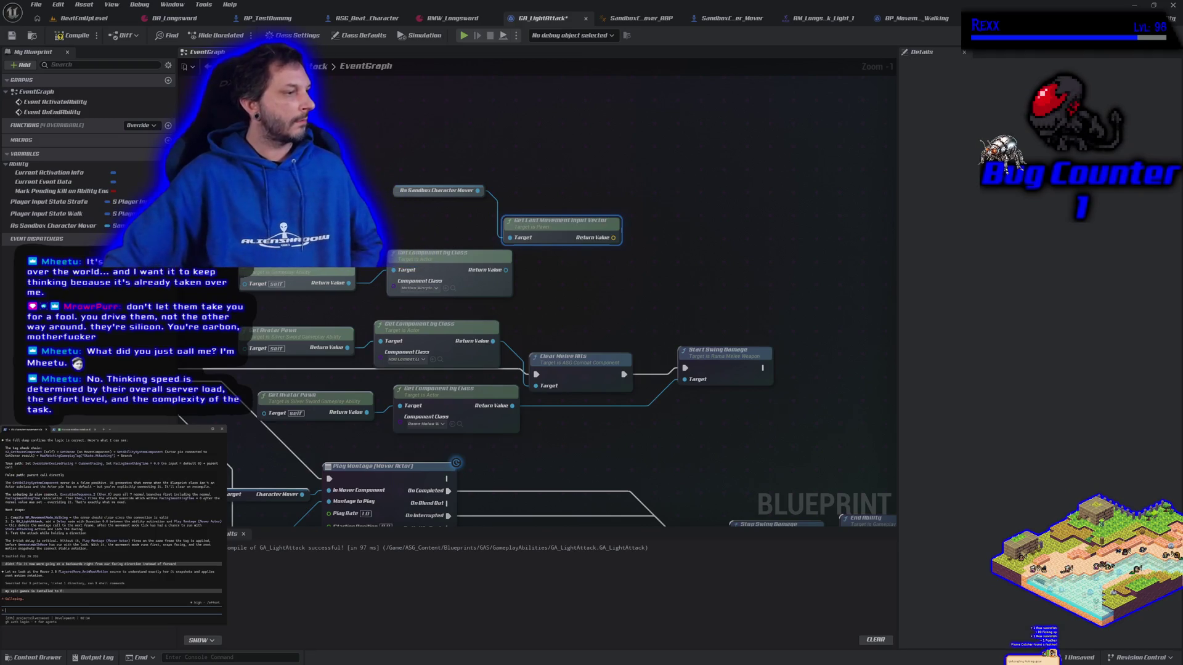
- Return to the first agent conversation and approve its pending command
{"action": "left_click", "coordinate": [74, 430]}
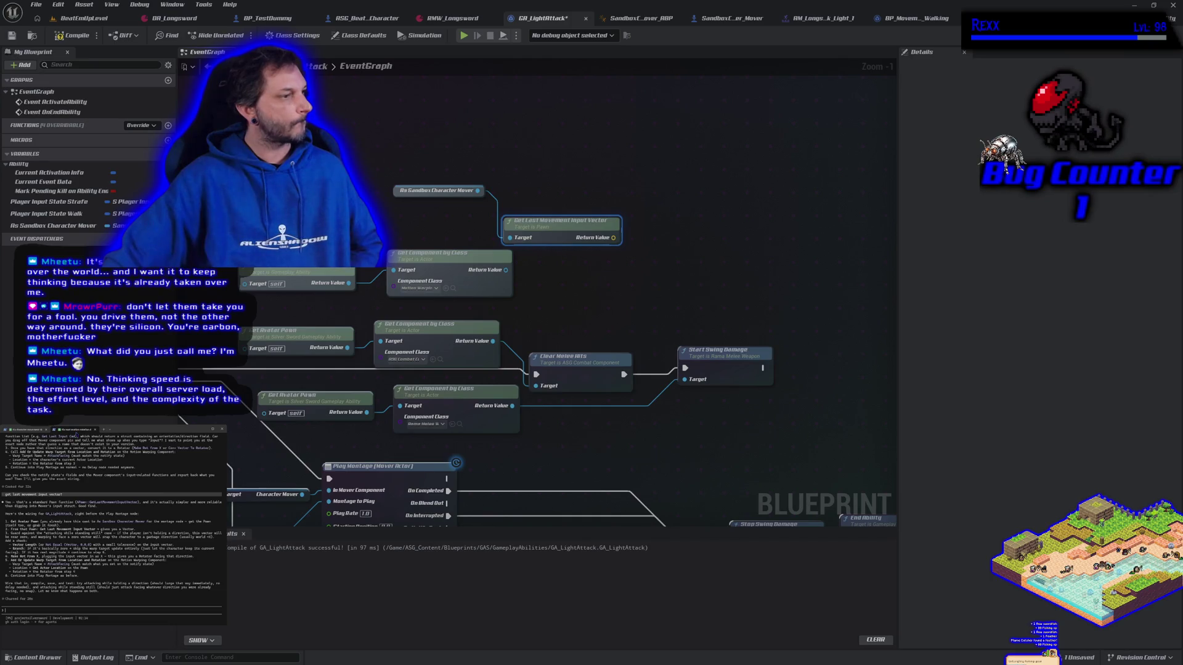
{"action": "left_click", "coordinate": [24, 429]}
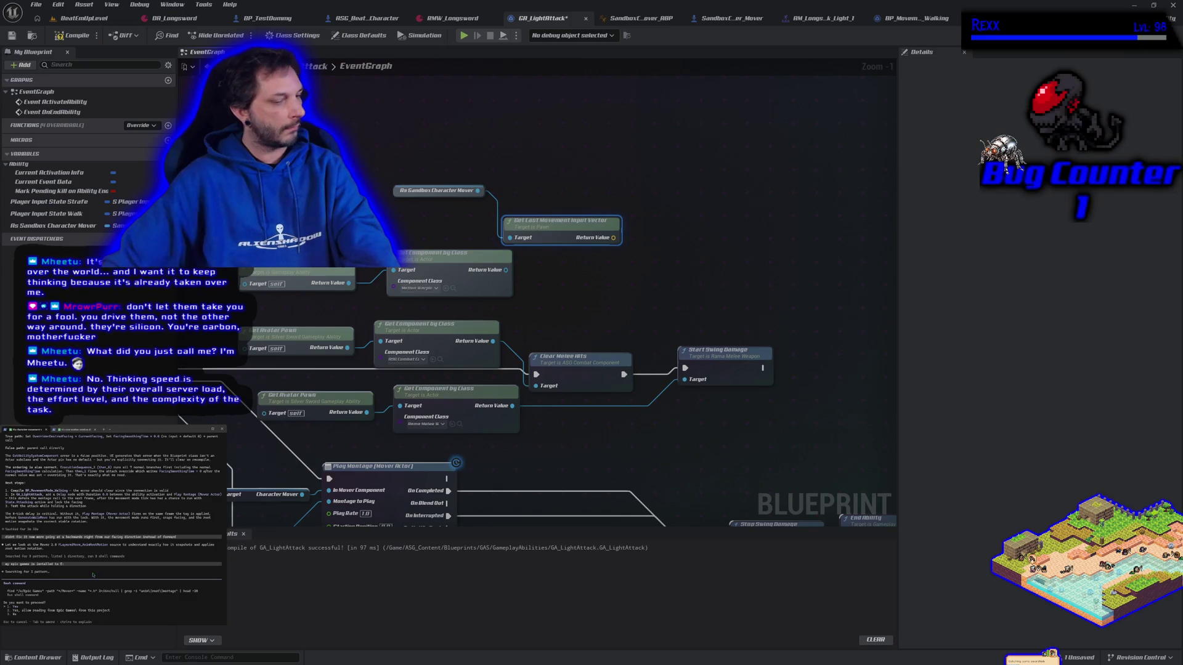
{"action": "key", "text": "Return"}
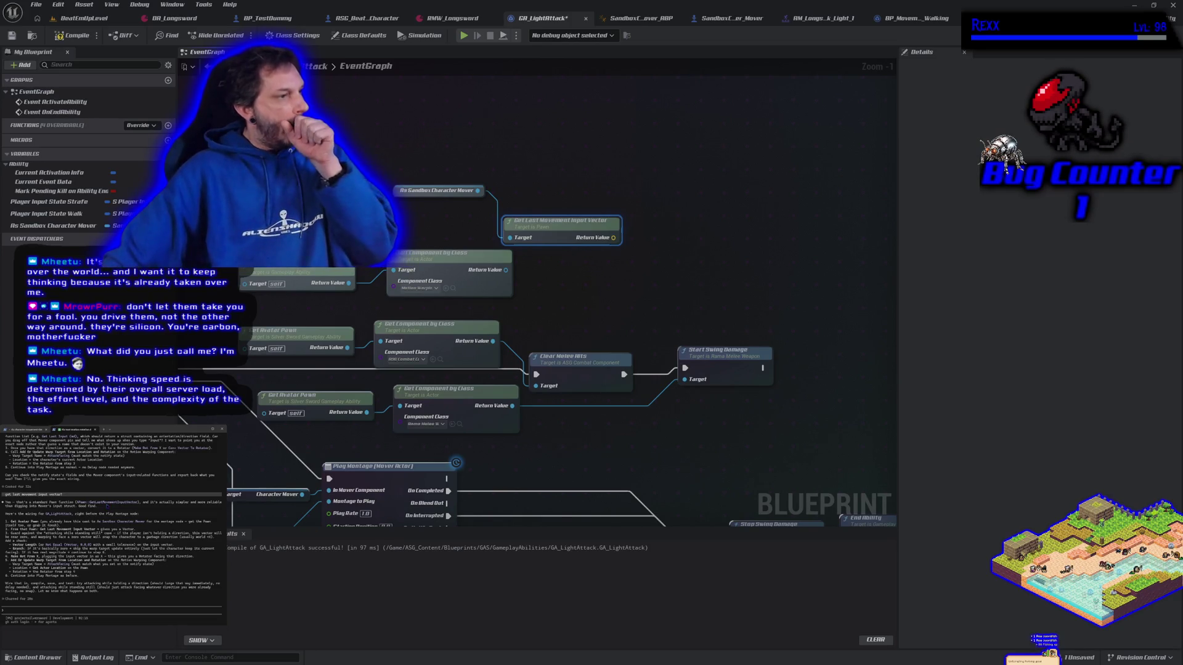
{"action": "scroll", "coordinate": [111, 517], "scroll_direction": "up", "scroll_amount": 2}
{"action": "scroll", "coordinate": [111, 518], "scroll_direction": "down", "scroll_amount": 2}
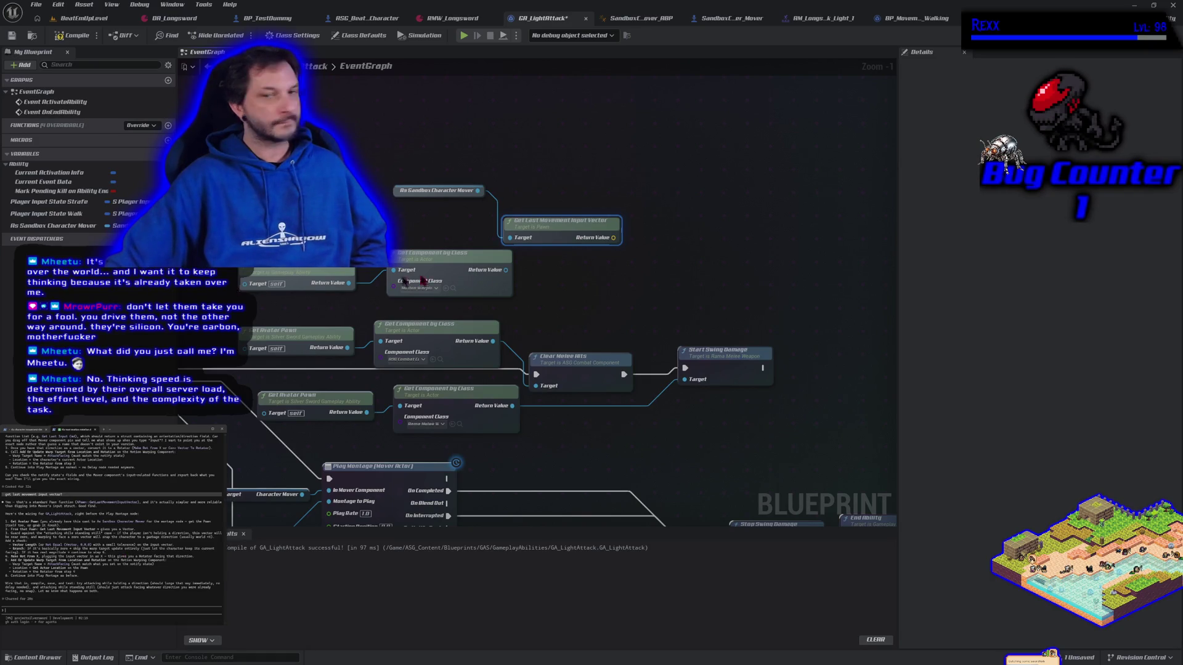
- Remove the mistaken Not Equal Exactly node added from the Return Value
{"action": "left_click_drag", "start_coordinate": [613, 237], "coordinate": [649, 246]}
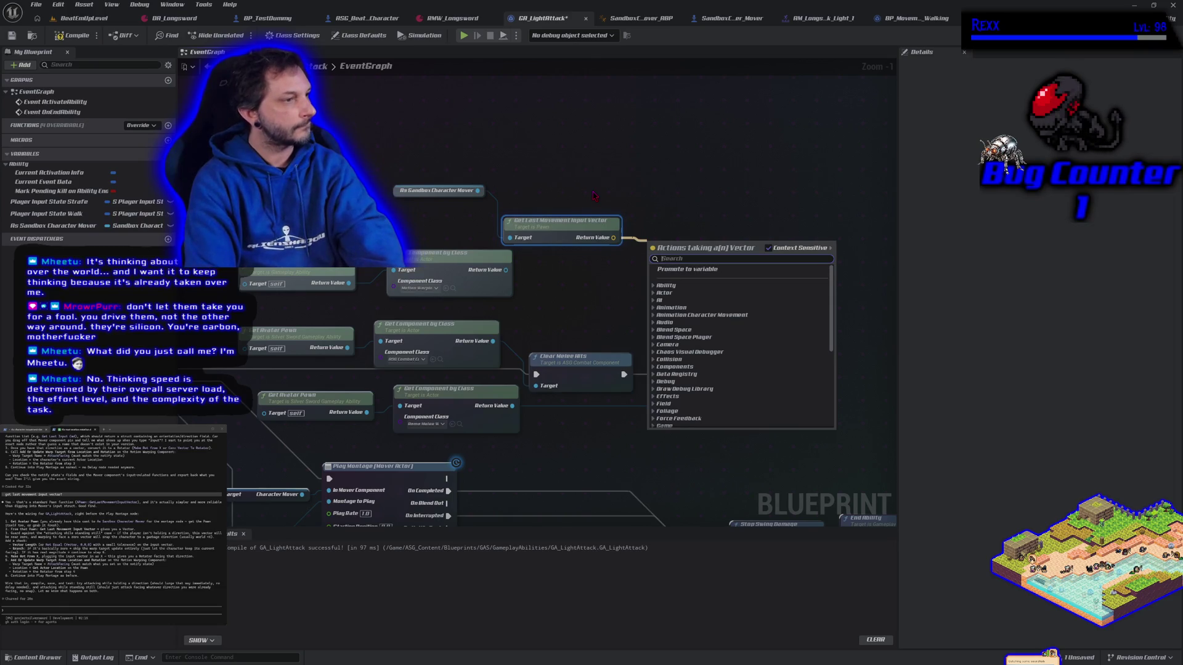
{"action": "type", "text": "not eq"}
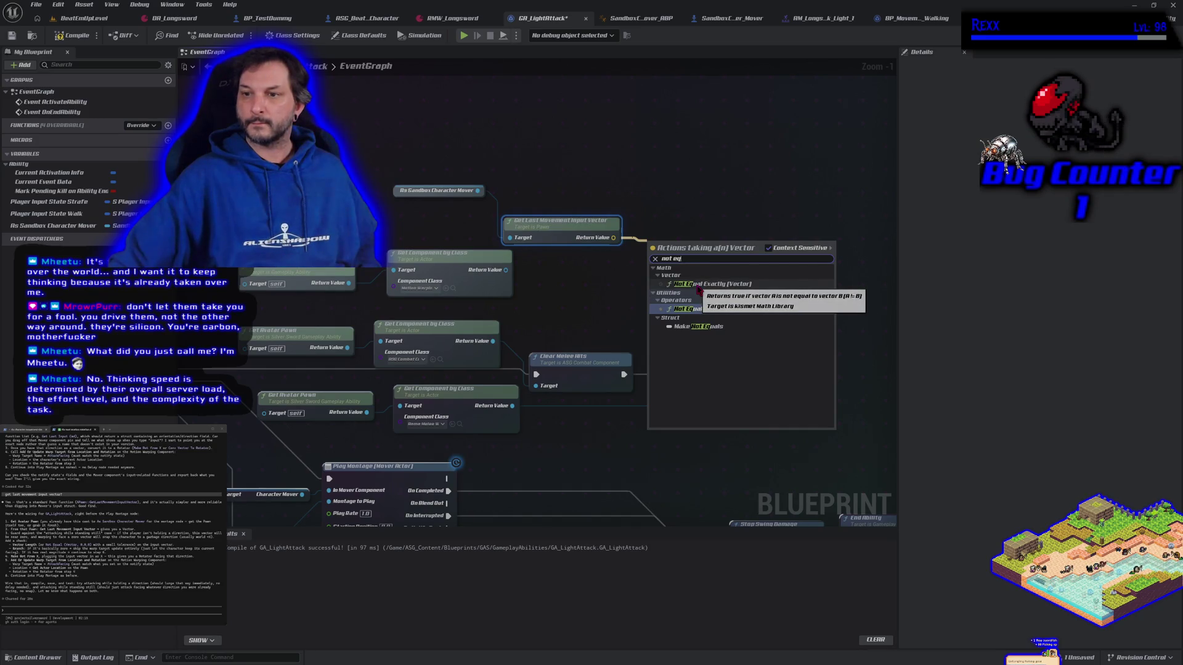
{"action": "left_click", "coordinate": [699, 285]}
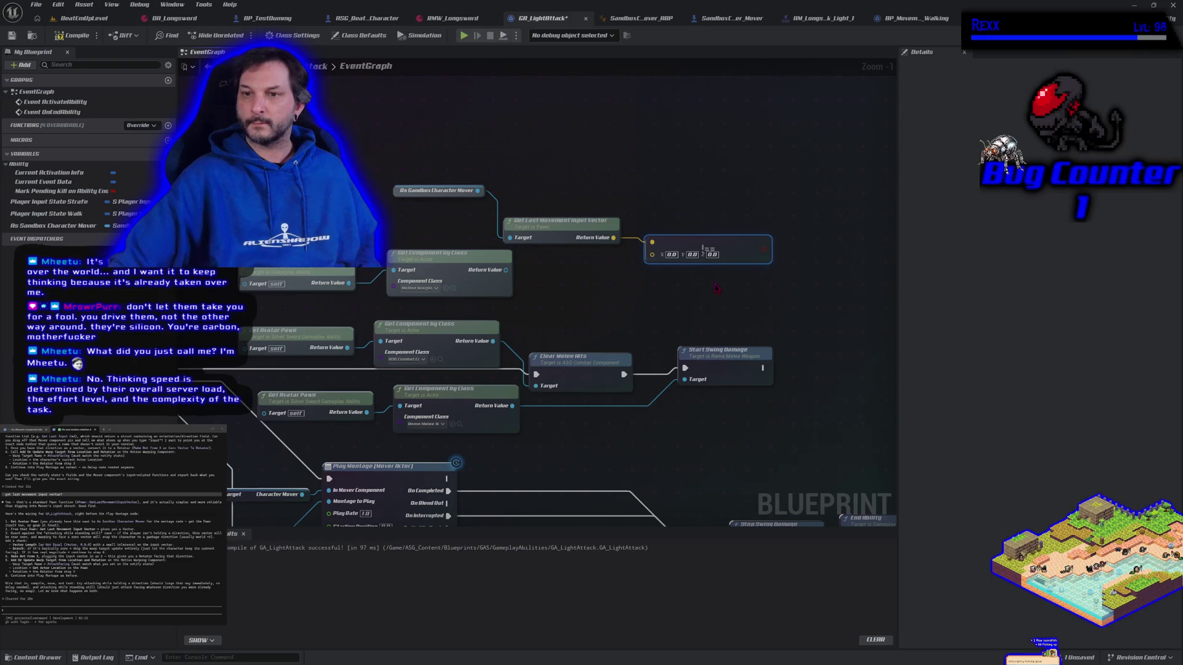
{"action": "key", "text": "Delete"}
- Feed Return Value into a vector Not Equal (!=) node and nudge it right
{"action": "left_click_drag", "start_coordinate": [613, 240], "coordinate": [641, 240]}
{"action": "type", "text": "not"}
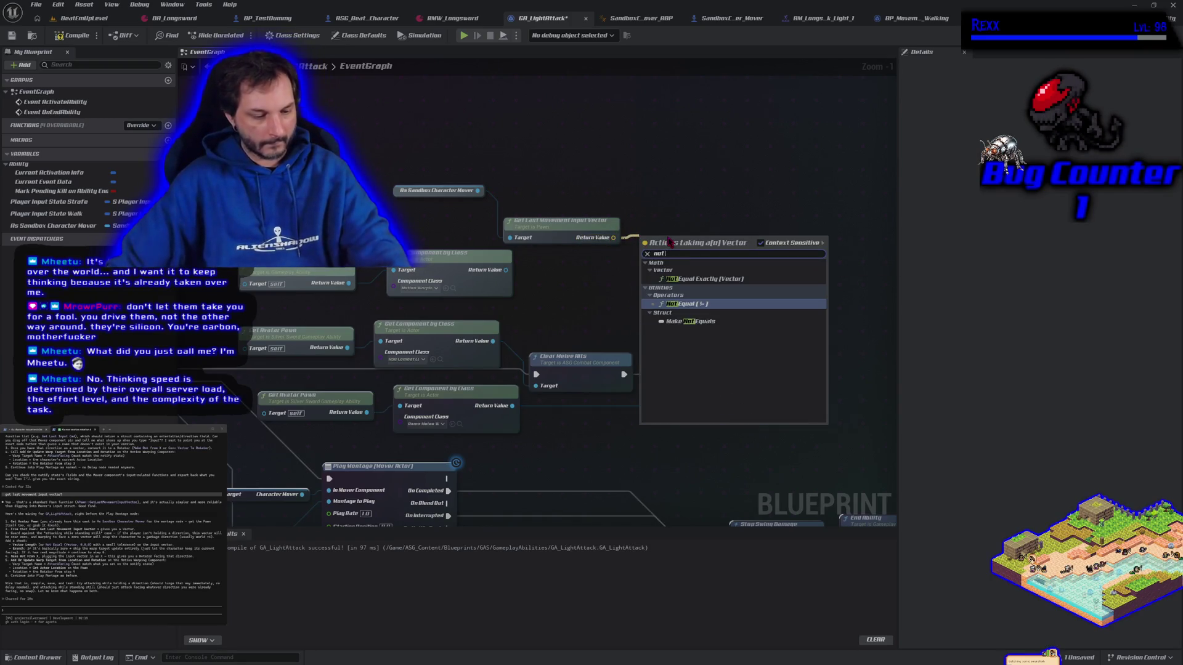
{"action": "type", "text": " eq"}
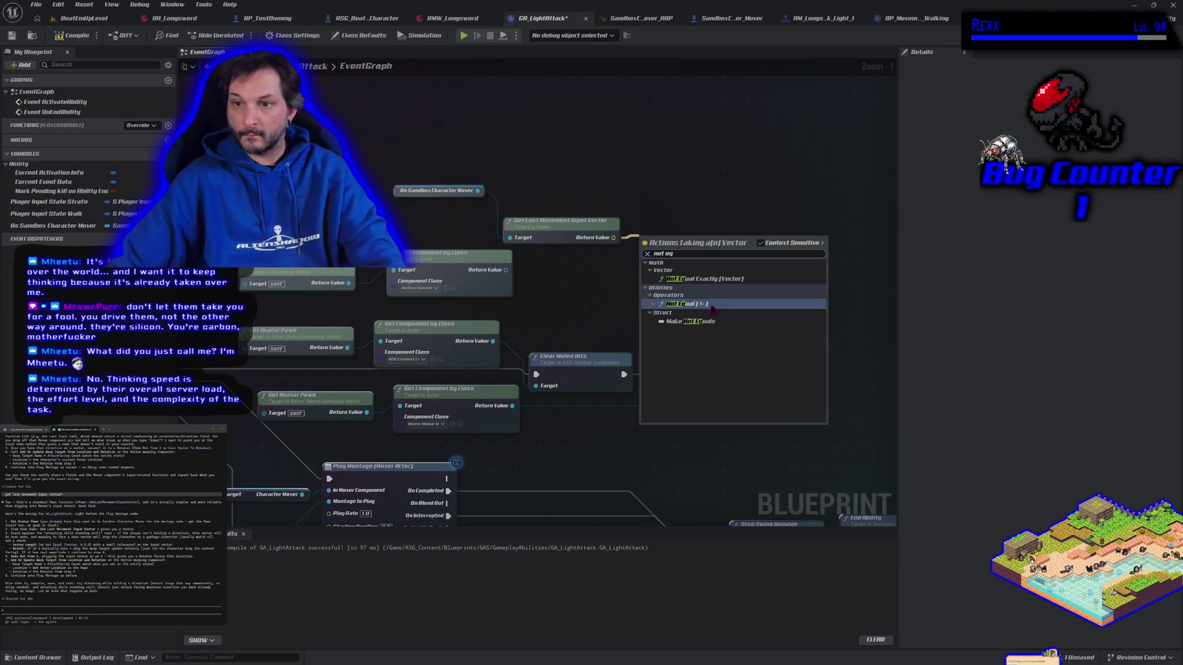
{"action": "left_click", "coordinate": [713, 304]}
{"action": "left_click_drag", "start_coordinate": [697, 278], "coordinate": [729, 277]}
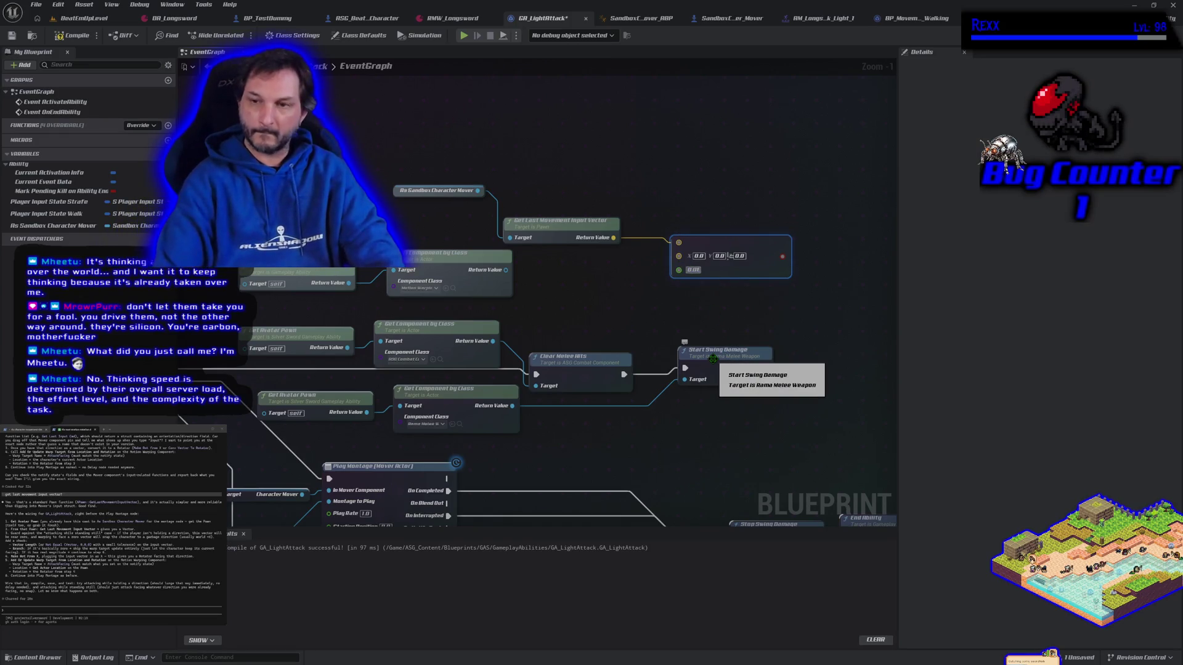
{"action": "left_click", "coordinate": [648, 323]}
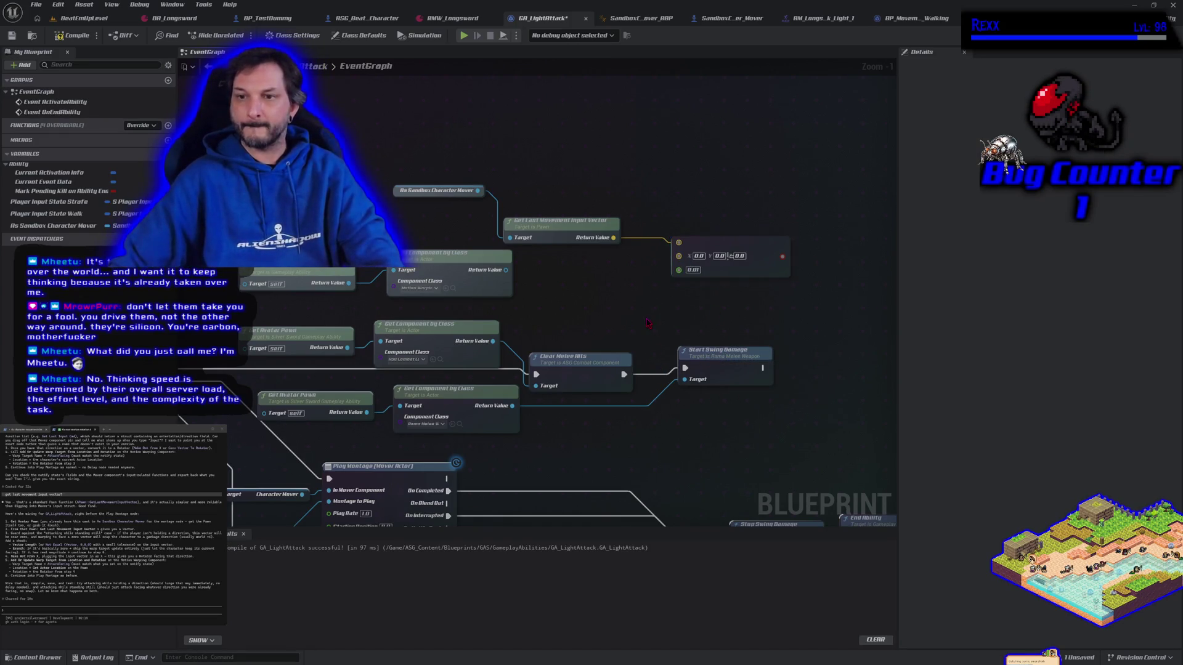
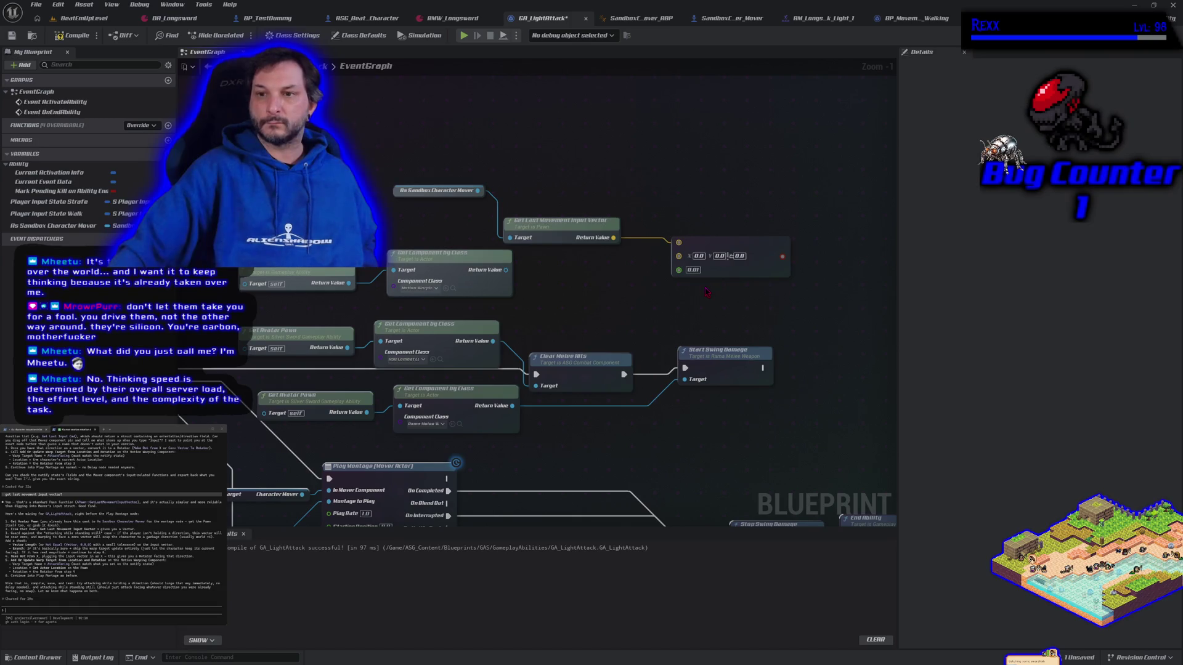
- Add a Branch node driven by the movement-input comparison result
{"action": "left_click_drag", "start_coordinate": [708, 292], "coordinate": [613, 288]}
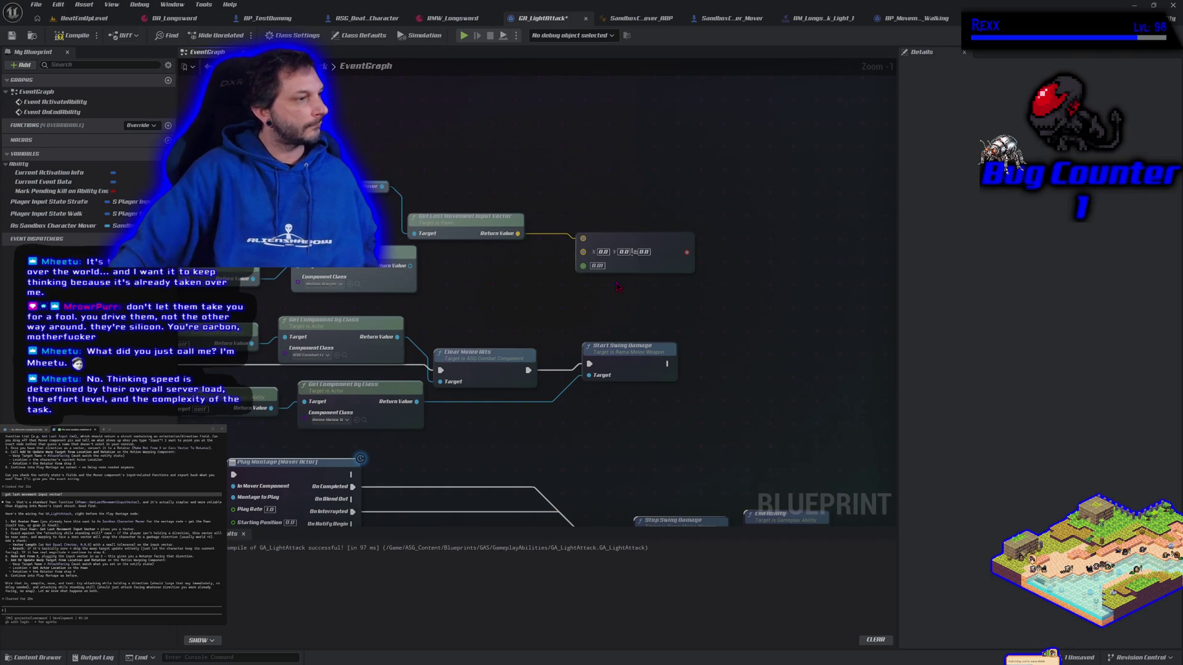
{"action": "left_click", "coordinate": [750, 251]}
{"action": "mouse_move", "coordinate": [687, 252]}
{"action": "left_mouse_down"}
{"action": "mouse_move", "coordinate": [753, 276]}
{"action": "mouse_move", "coordinate": [739, 274]}
{"action": "mouse_move", "coordinate": [764, 246]}
{"action": "mouse_move", "coordinate": [745, 230]}
{"action": "left_mouse_up"}
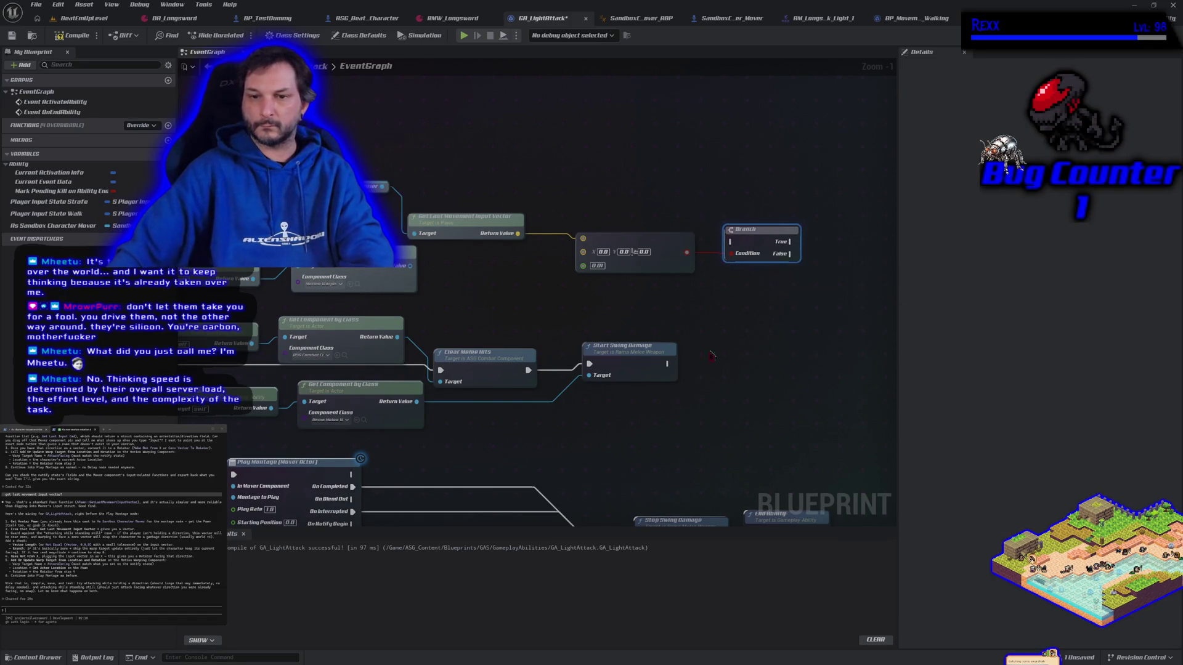
- Line up the four movement-check nodes and move them together up and left
{"action": "left_click_drag", "start_coordinate": [502, 263], "coordinate": [562, 266]}
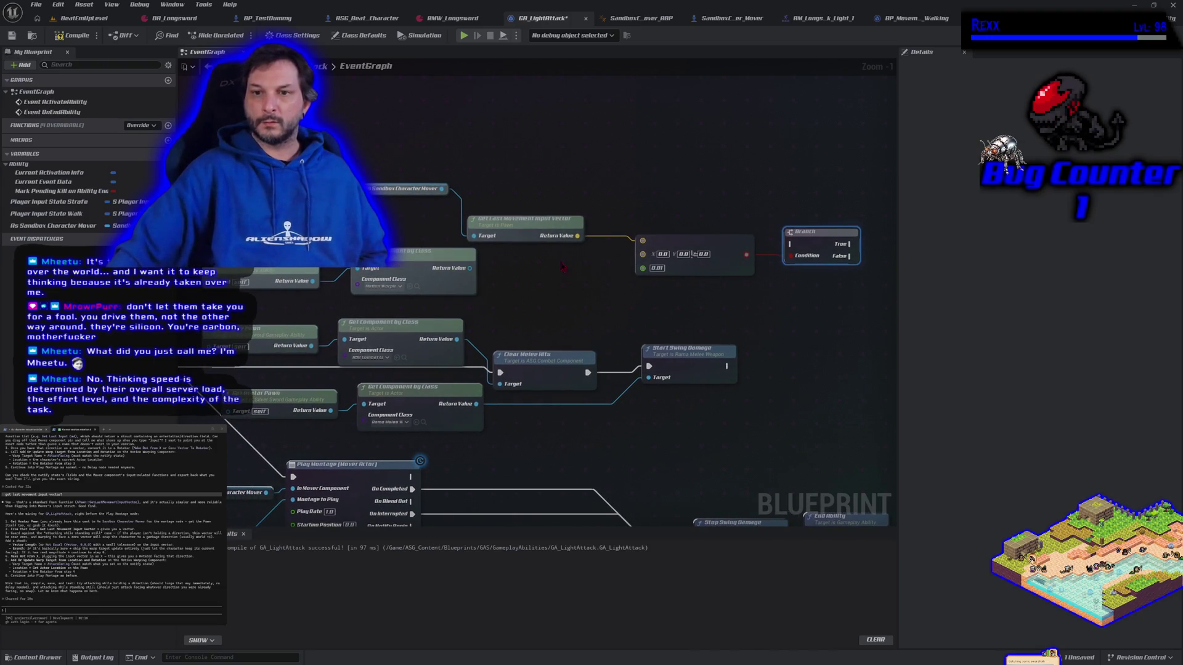
{"action": "left_click_drag", "start_coordinate": [524, 220], "coordinate": [555, 220]}
{"action": "left_click_drag", "start_coordinate": [428, 188], "coordinate": [465, 227]}
{"action": "mouse_move", "coordinate": [449, 172]}
{"action": "left_mouse_down"}
{"action": "mouse_move", "coordinate": [739, 237]}
{"action": "mouse_move", "coordinate": [795, 238]}
{"action": "left_mouse_up"}
{"action": "mouse_move", "coordinate": [702, 241]}
{"action": "left_mouse_down"}
{"action": "mouse_move", "coordinate": [669, 189]}
{"action": "mouse_move", "coordinate": [590, 145]}
{"action": "mouse_move", "coordinate": [542, 284]}
{"action": "mouse_move", "coordinate": [548, 399]}
{"action": "left_mouse_up"}
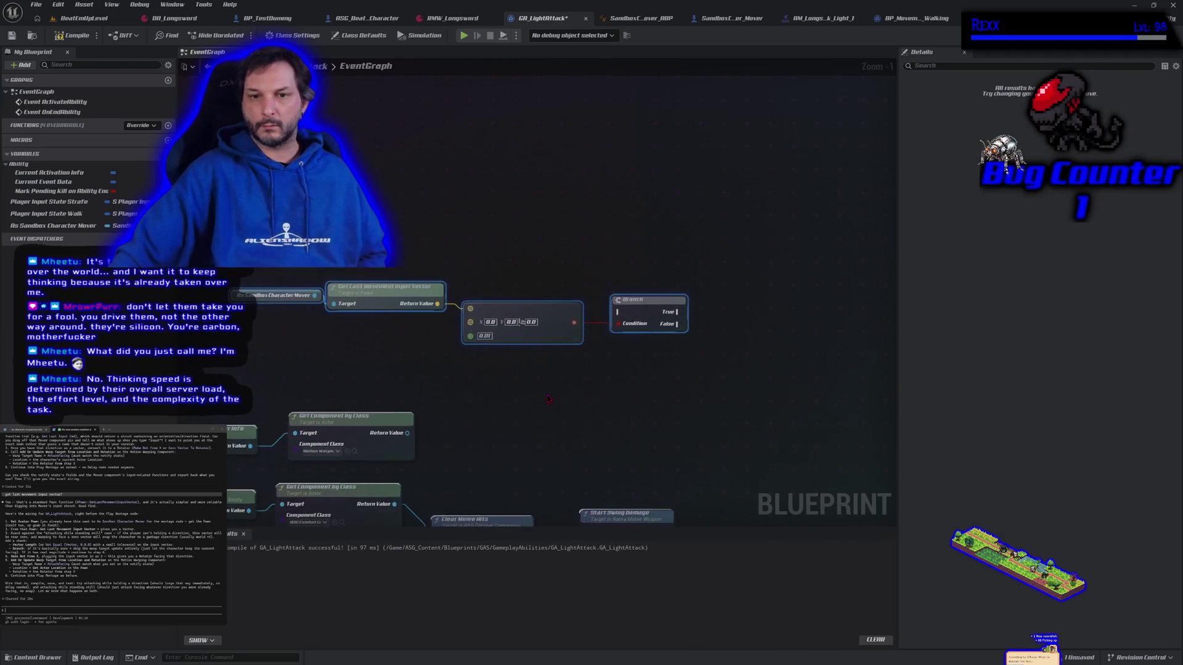
- Frame the movement-check nodes and raise the Branch above the comparison node
{"action": "scroll", "coordinate": [508, 305], "scroll_direction": "up", "scroll_amount": 1}
{"action": "left_click_drag", "start_coordinate": [508, 305], "coordinate": [632, 270]}
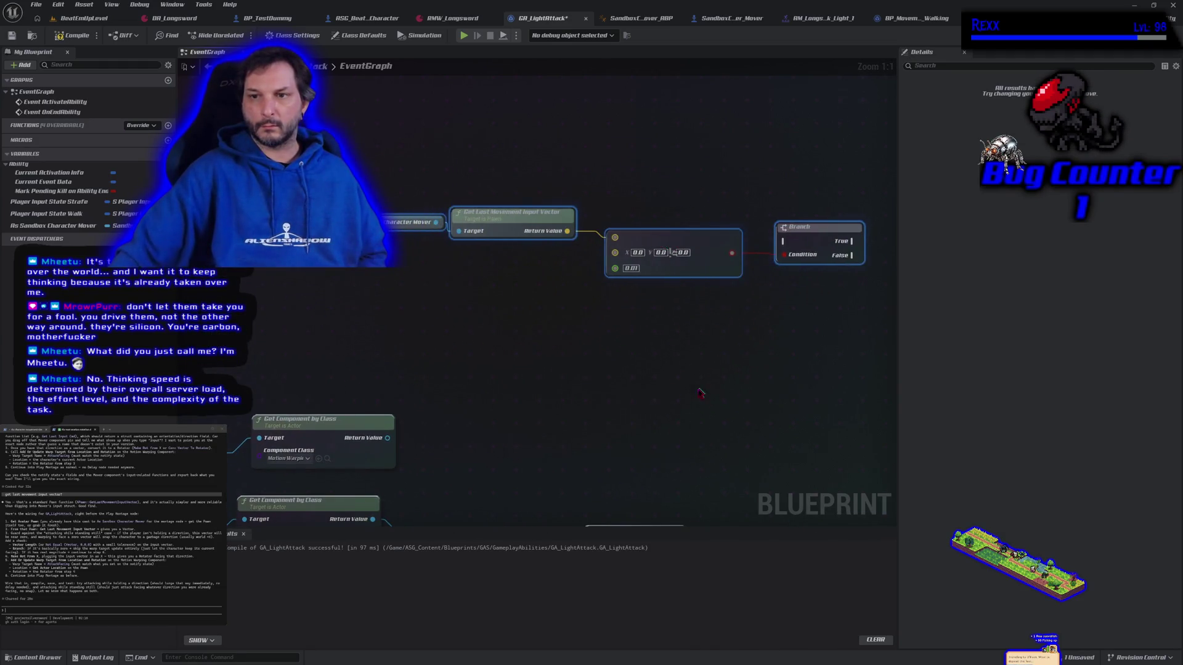
{"action": "left_click_drag", "start_coordinate": [700, 393], "coordinate": [470, 471]}
{"action": "mouse_move", "coordinate": [416, 322]}
{"action": "left_mouse_down"}
{"action": "mouse_move", "coordinate": [534, 337]}
{"action": "mouse_move", "coordinate": [526, 330]}
{"action": "left_mouse_up"}
{"action": "left_click", "coordinate": [695, 337]}
{"action": "left_click_drag", "start_coordinate": [695, 336], "coordinate": [695, 284]}
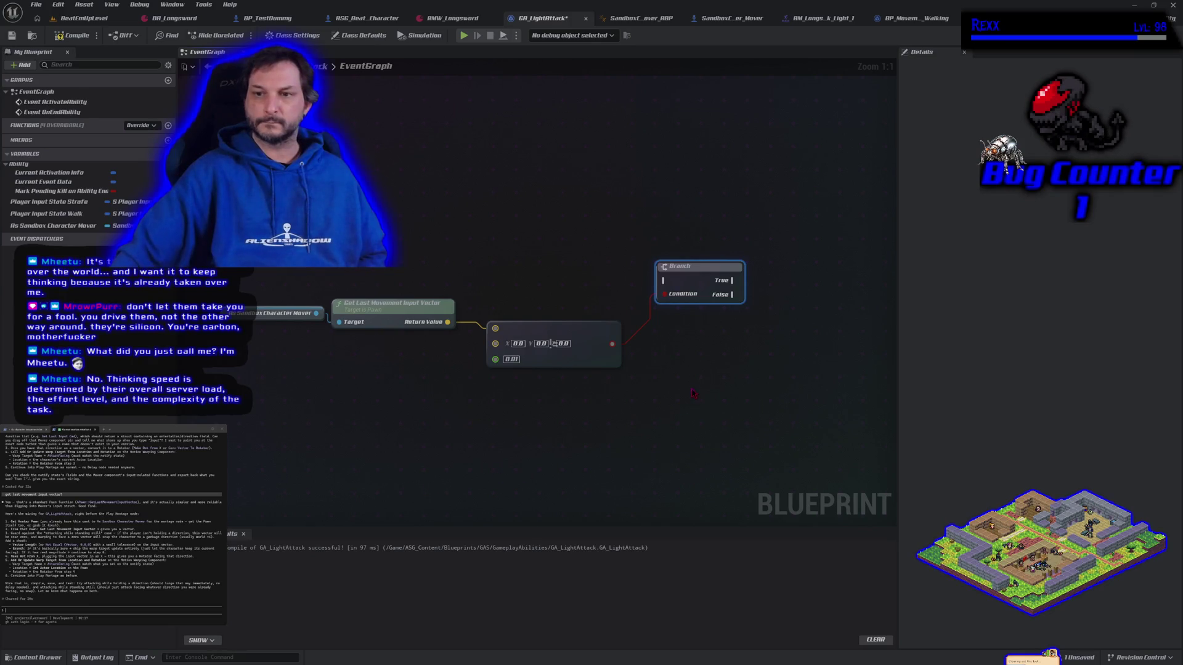
{"action": "left_click_drag", "start_coordinate": [686, 388], "coordinate": [687, 410]}
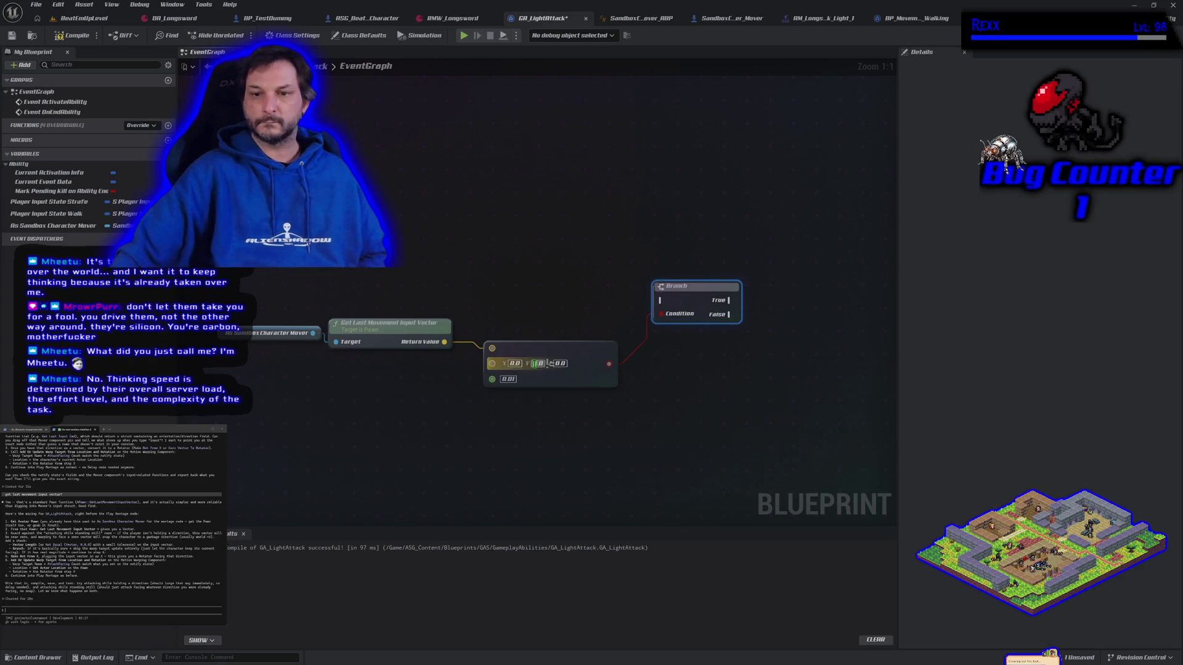
{"action": "mouse_move", "coordinate": [444, 341]}
{"action": "left_mouse_down"}
{"action": "mouse_move", "coordinate": [468, 333]}
{"action": "mouse_move", "coordinate": [473, 297]}
{"action": "left_mouse_up"}
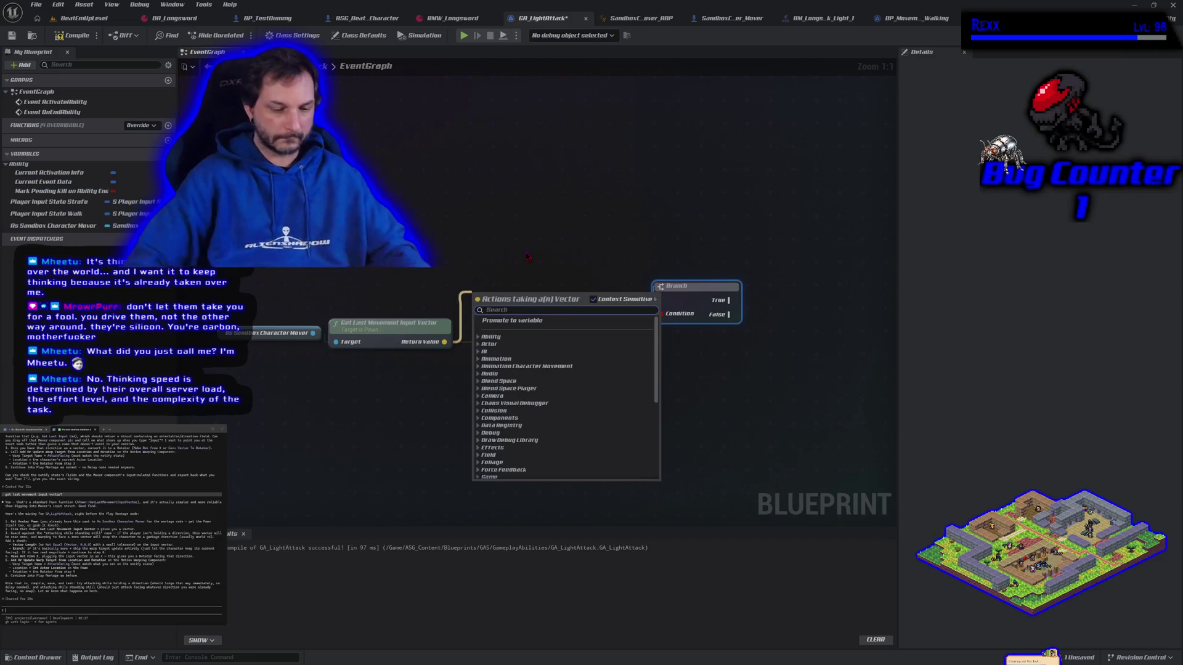
- Feed the last movement input vector into a Make Rot From X node below the comparison
{"action": "type", "text": "make rot from"}
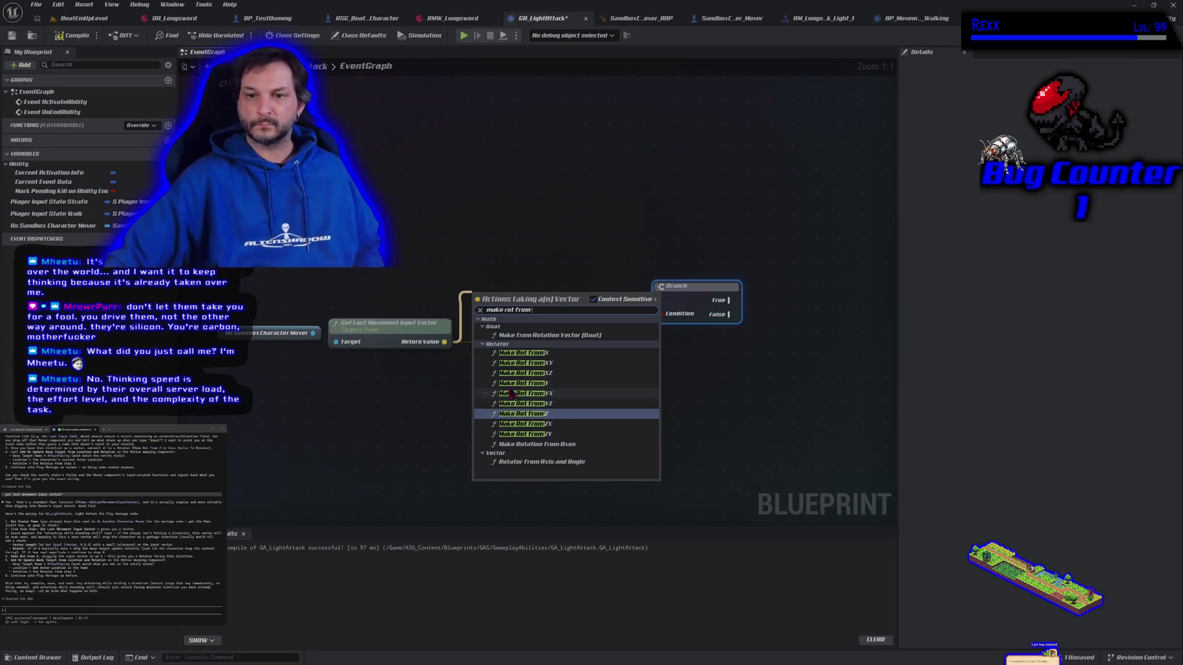
{"action": "left_click", "coordinate": [512, 353]}
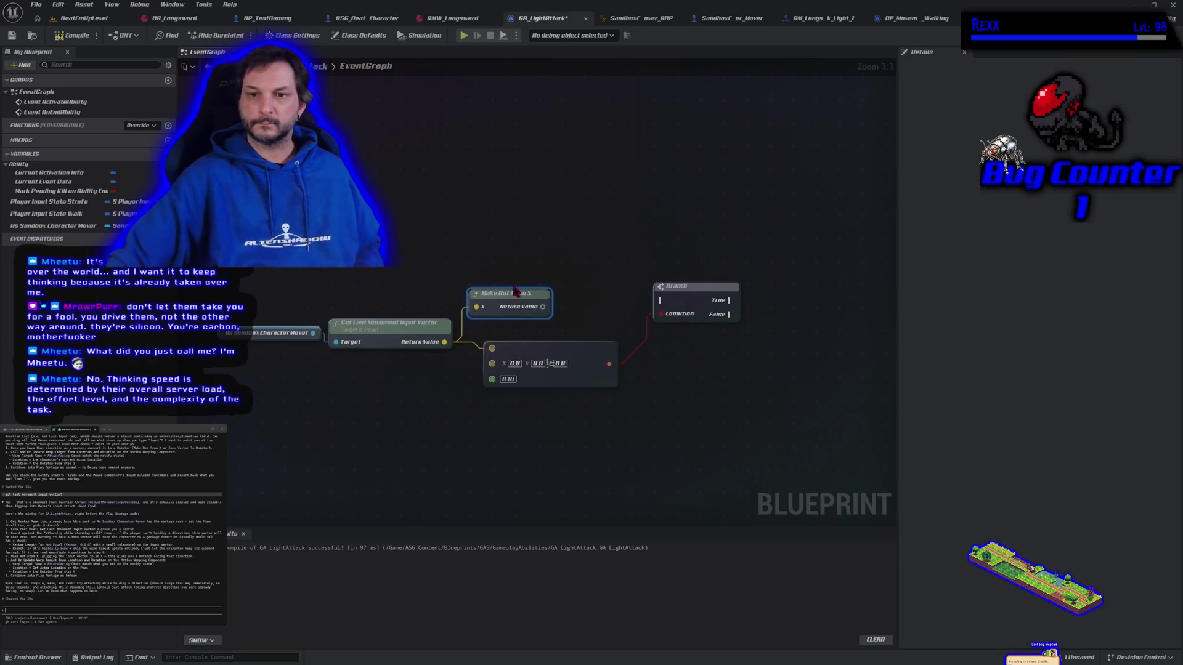
{"action": "mouse_move", "coordinate": [493, 297]}
{"action": "left_mouse_down"}
{"action": "mouse_move", "coordinate": [565, 243]}
{"action": "mouse_move", "coordinate": [681, 236]}
{"action": "mouse_move", "coordinate": [616, 428]}
{"action": "mouse_move", "coordinate": [502, 439]}
{"action": "left_mouse_up"}
- Add a reroute point on the vector wire and align Make Rot From X beside it
{"action": "left_click", "coordinate": [472, 420]}
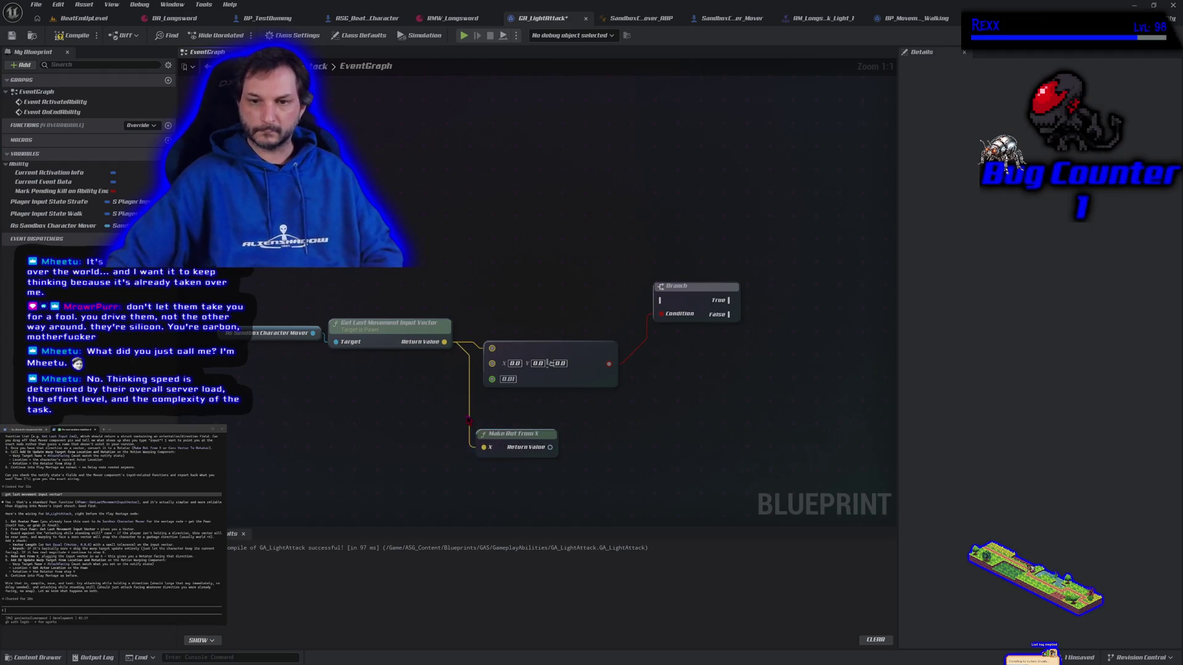
{"action": "double_click", "coordinate": [472, 419]}
{"action": "mouse_move", "coordinate": [499, 434]}
{"action": "left_mouse_down"}
{"action": "mouse_move", "coordinate": [623, 396]}
{"action": "mouse_move", "coordinate": [699, 397]}
{"action": "left_mouse_up"}
{"action": "left_click", "coordinate": [462, 410]}
{"action": "left_click_drag", "start_coordinate": [462, 410], "coordinate": [476, 411]}
{"action": "mouse_move", "coordinate": [712, 396]}
{"action": "left_mouse_down"}
{"action": "mouse_move", "coordinate": [552, 470]}
{"action": "mouse_move", "coordinate": [675, 454]}
{"action": "left_mouse_up"}
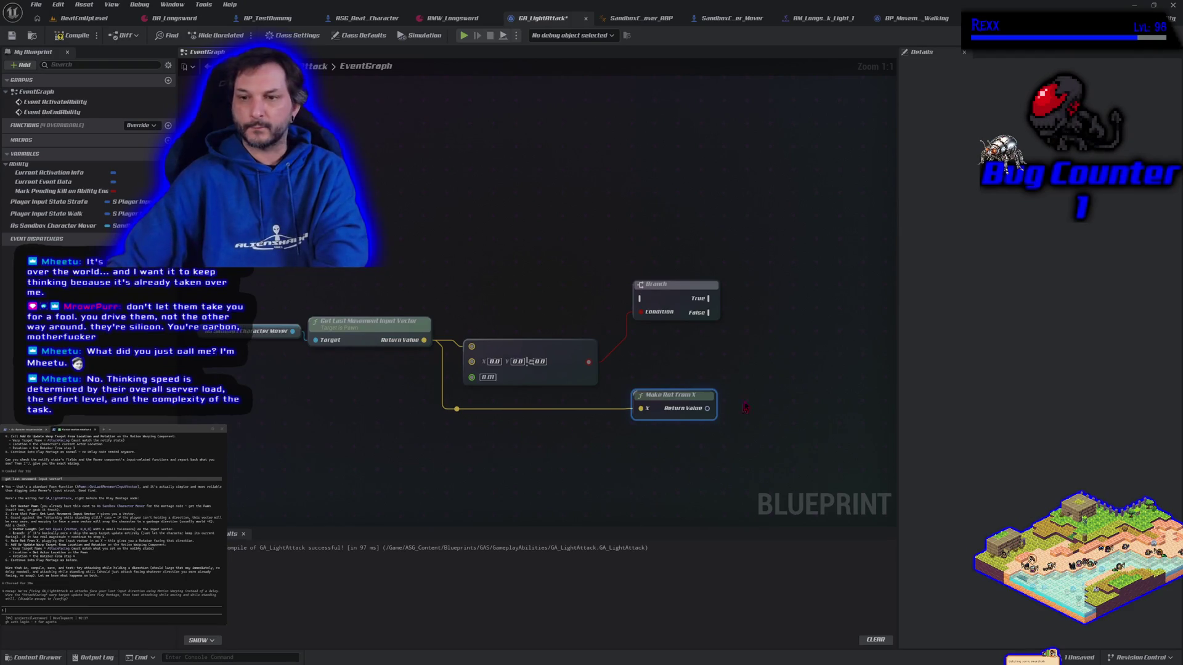
{"action": "right_click", "coordinate": [747, 380]}
- Remove the unwanted Get Motion Warping Windows node added from the 'warp target' search
{"action": "type", "text": "warp"}
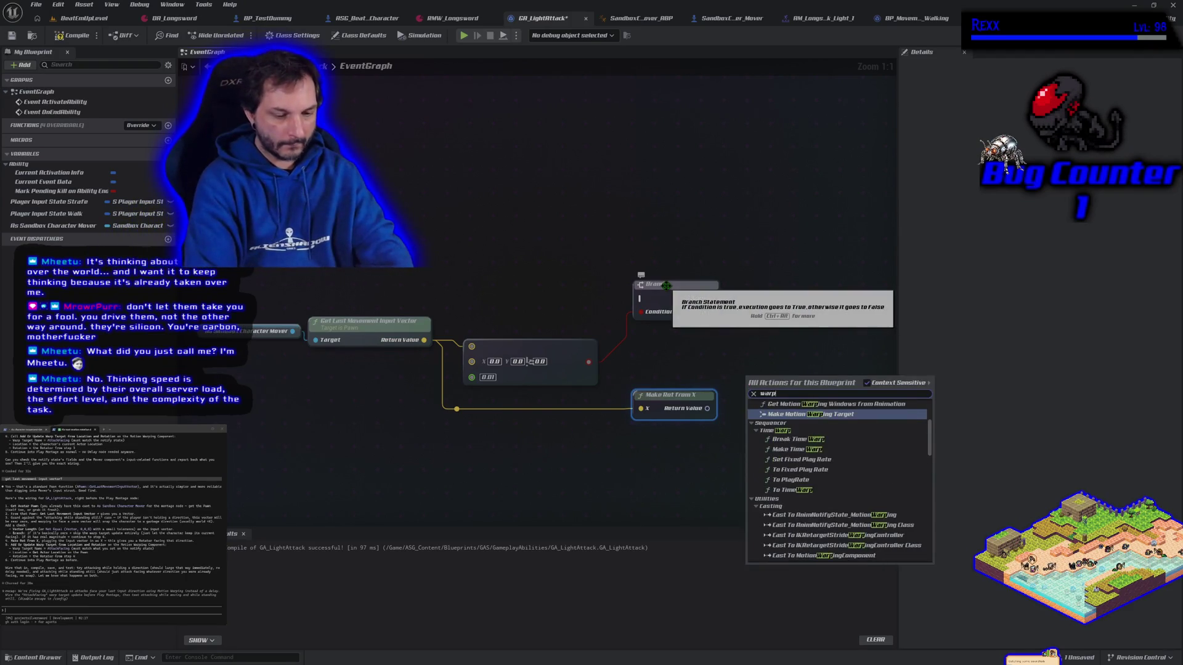
{"action": "type", "text": " target"}
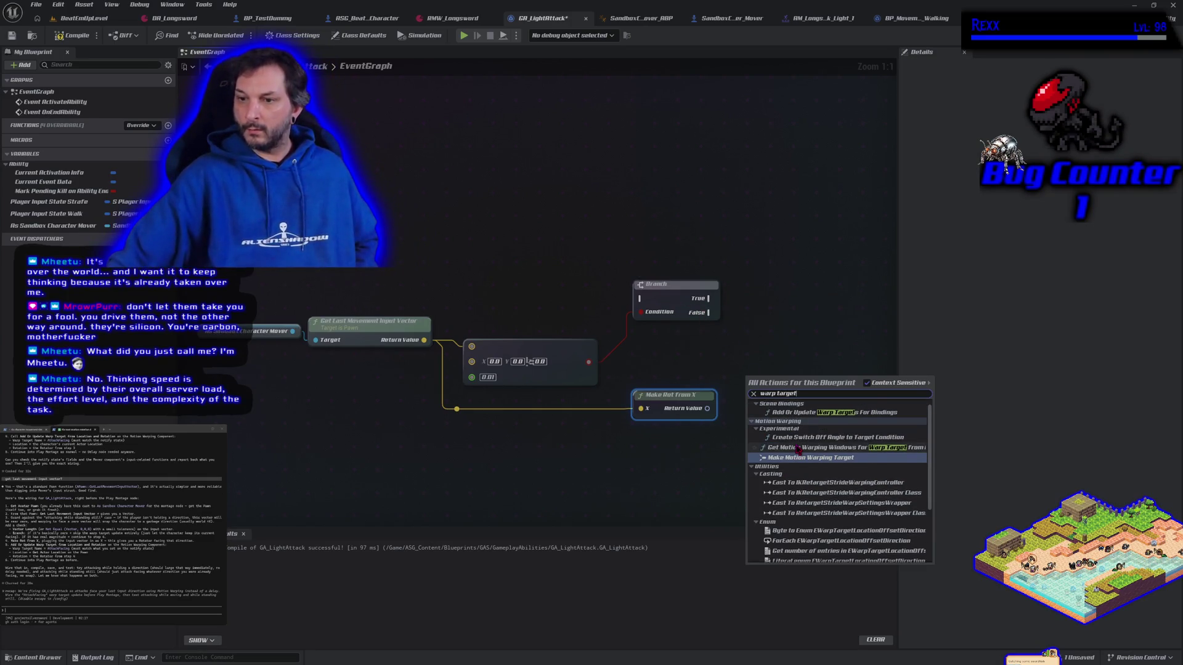
{"action": "scroll", "coordinate": [844, 459], "scroll_direction": "down", "scroll_amount": 3}
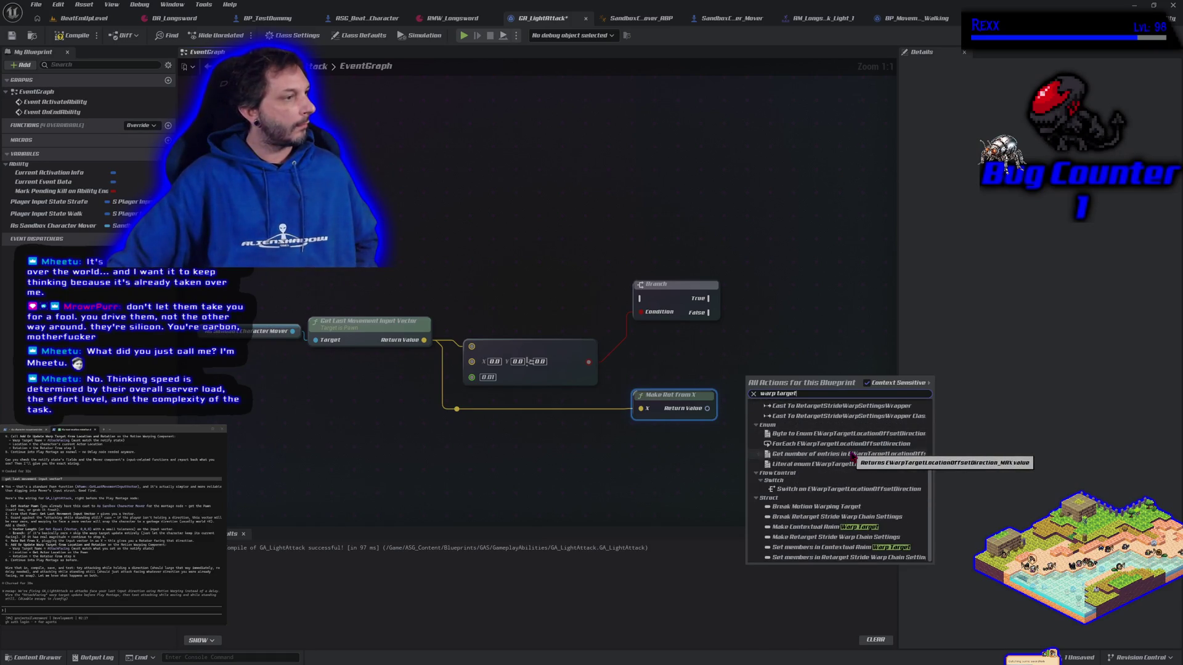
{"action": "scroll", "coordinate": [853, 456], "scroll_direction": "up", "scroll_amount": 3}
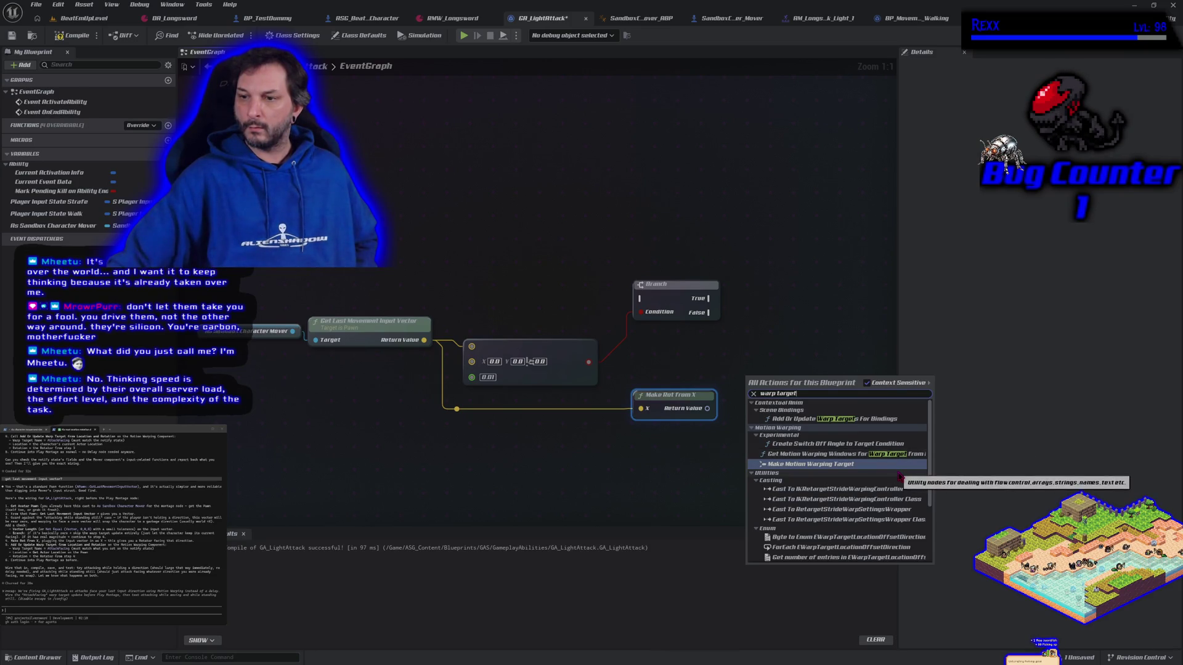
{"action": "left_click", "coordinate": [887, 457]}
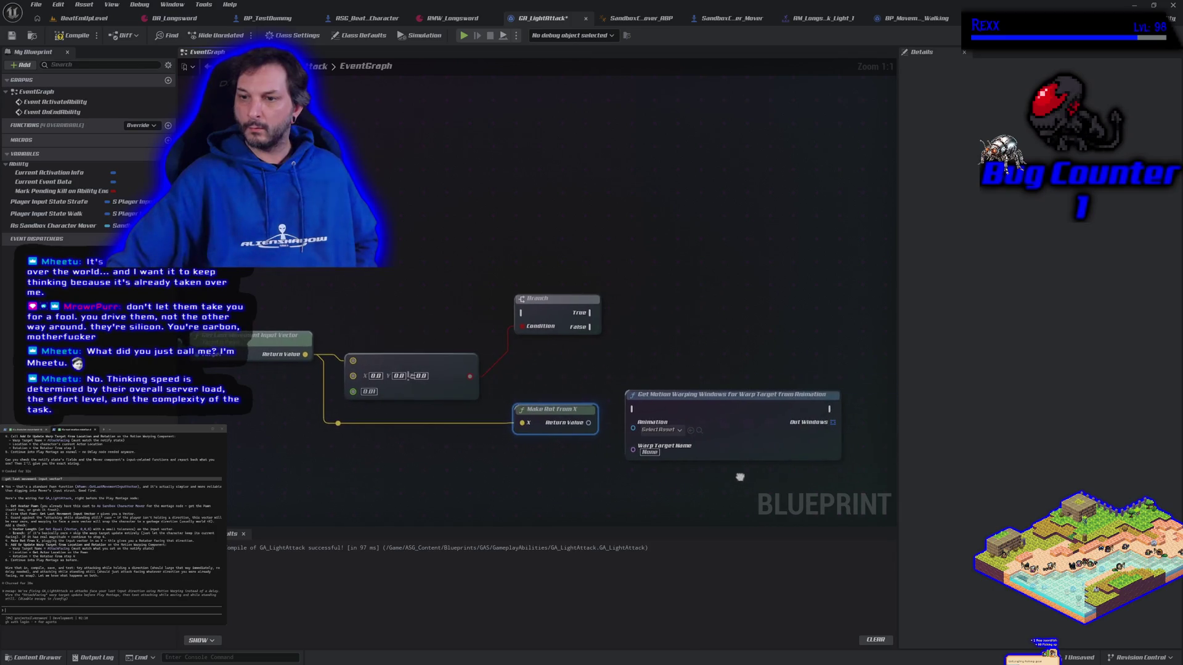
{"action": "left_click", "coordinate": [737, 454]}
{"action": "key", "text": "Delete"}
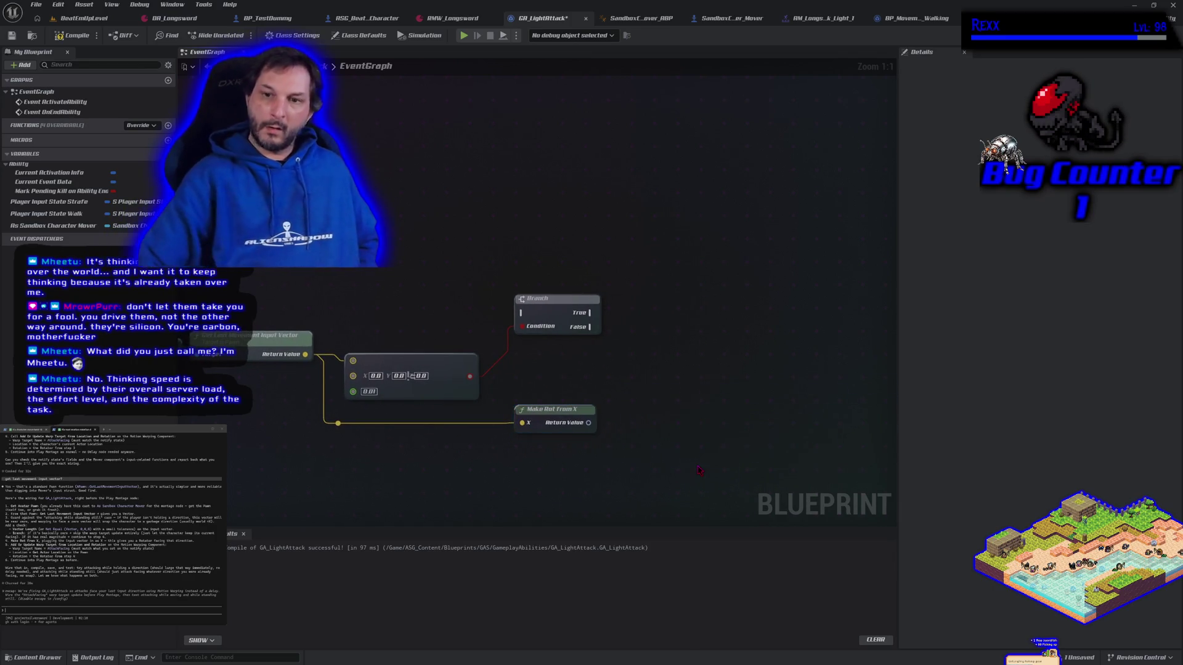
- Add a Make Motion Warping Target node from a 'get motion warp' search
{"action": "right_click", "coordinate": [669, 282]}
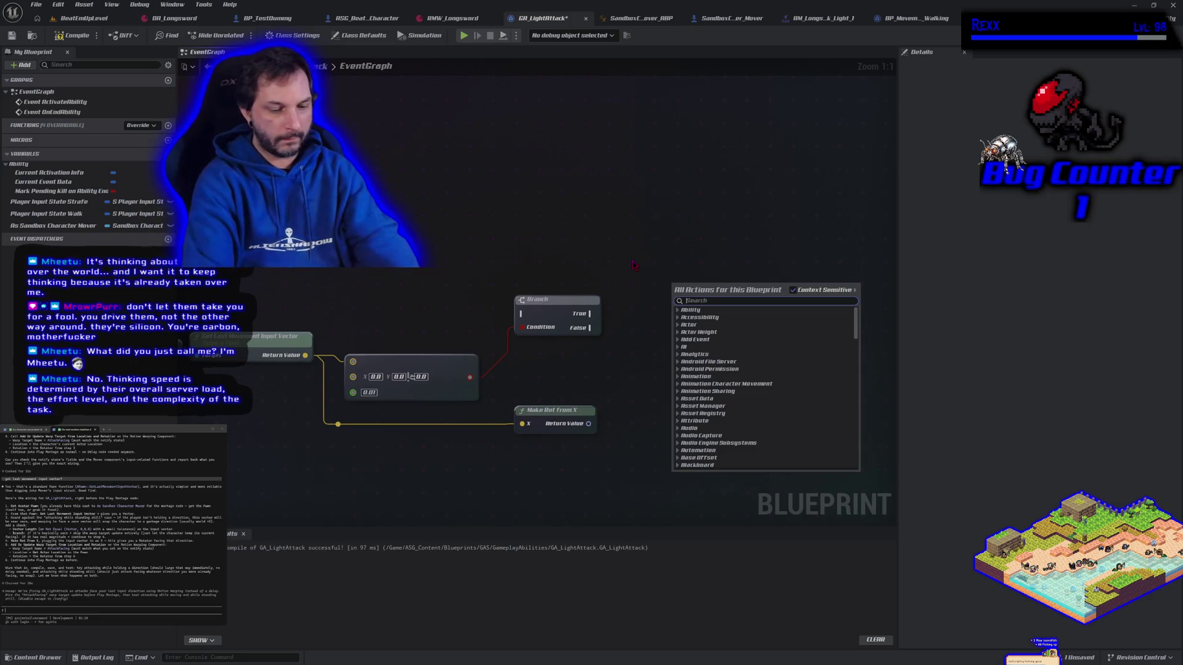
{"action": "type", "text": "get motion"}
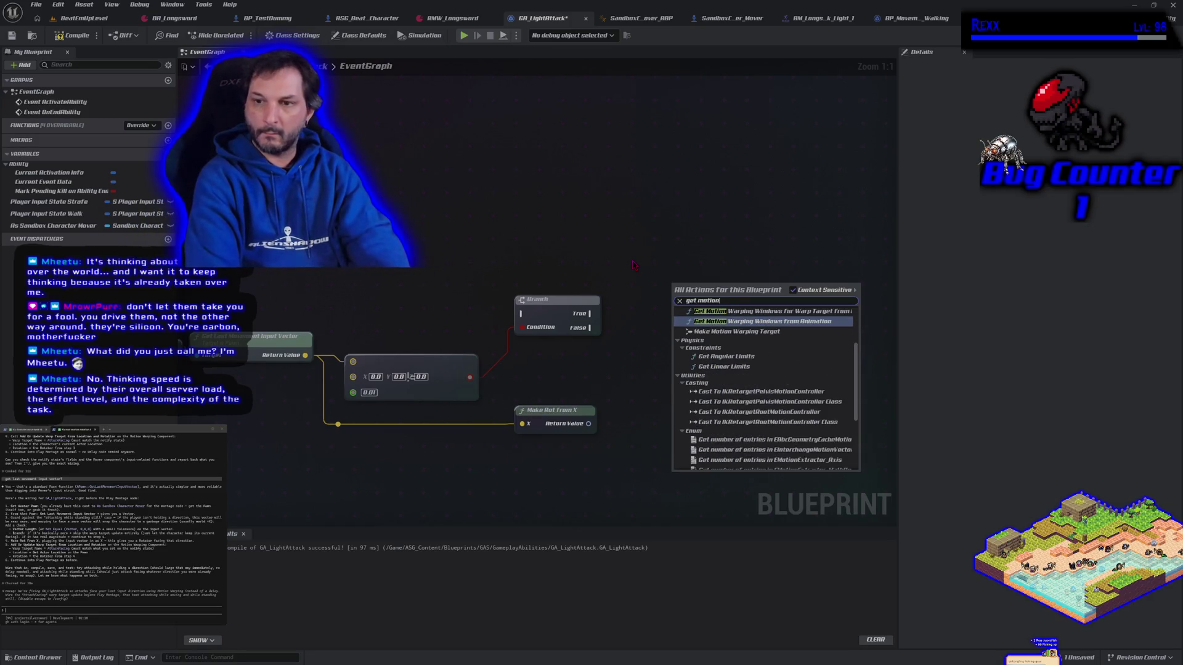
{"action": "type", "text": " warp"}
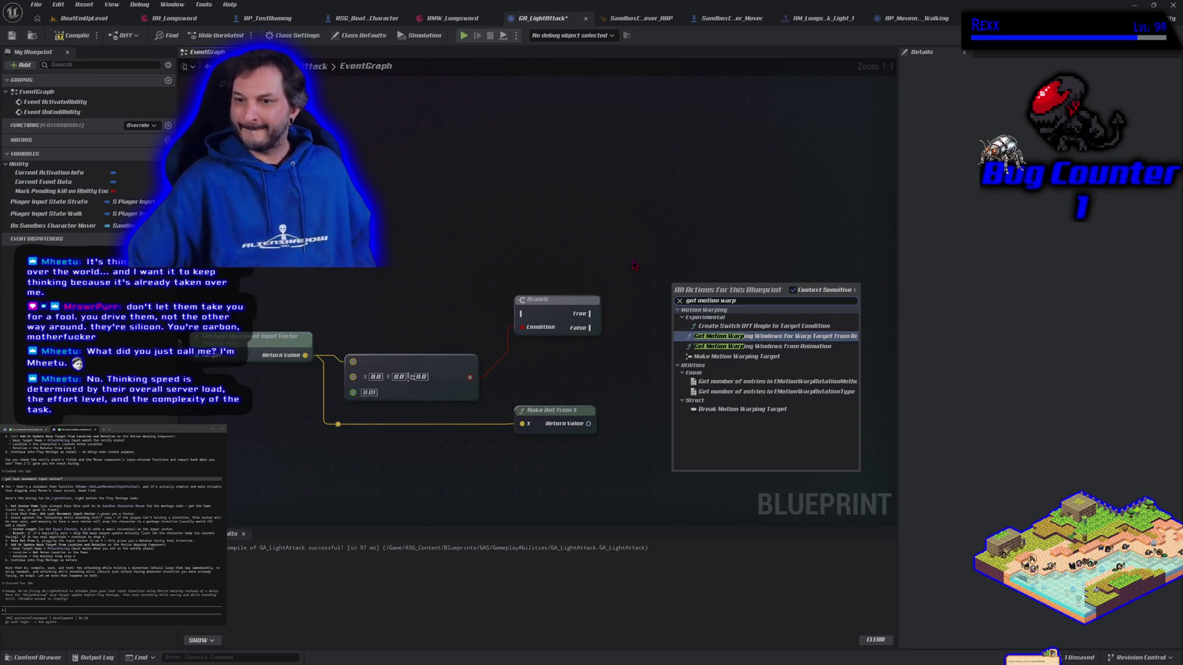
{"action": "left_click", "coordinate": [736, 356]}
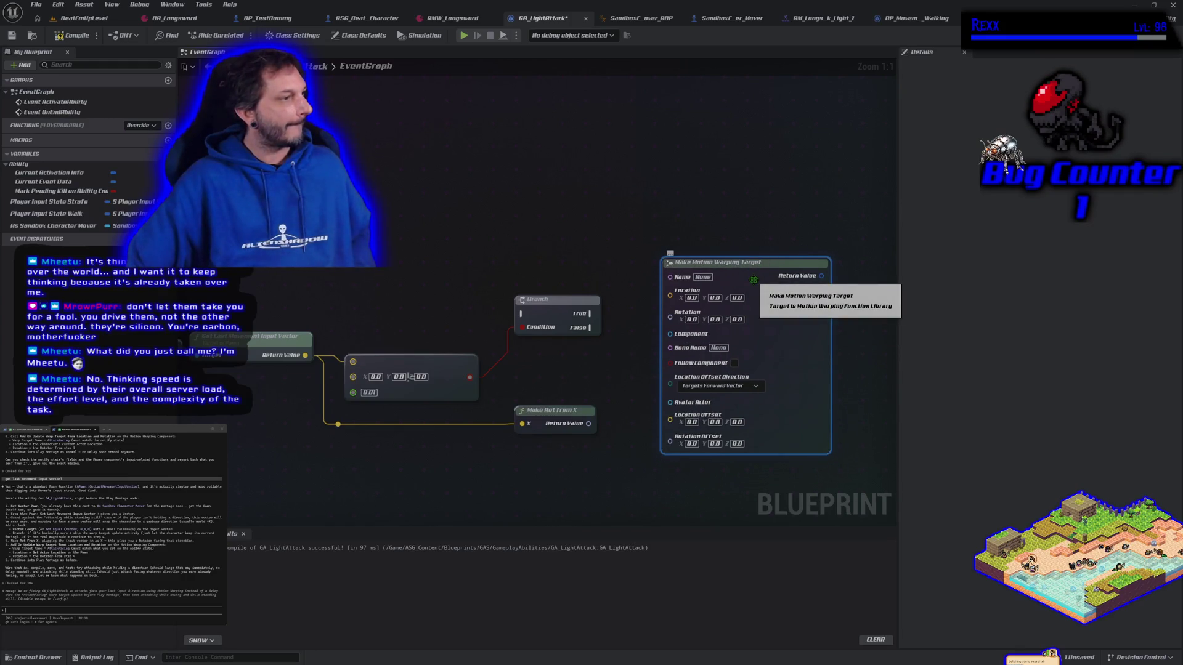
- Remove the Add Or Update Warp Targets For Bindings node added by mistake, and reframe the graph
{"action": "right_click", "coordinate": [533, 167]}
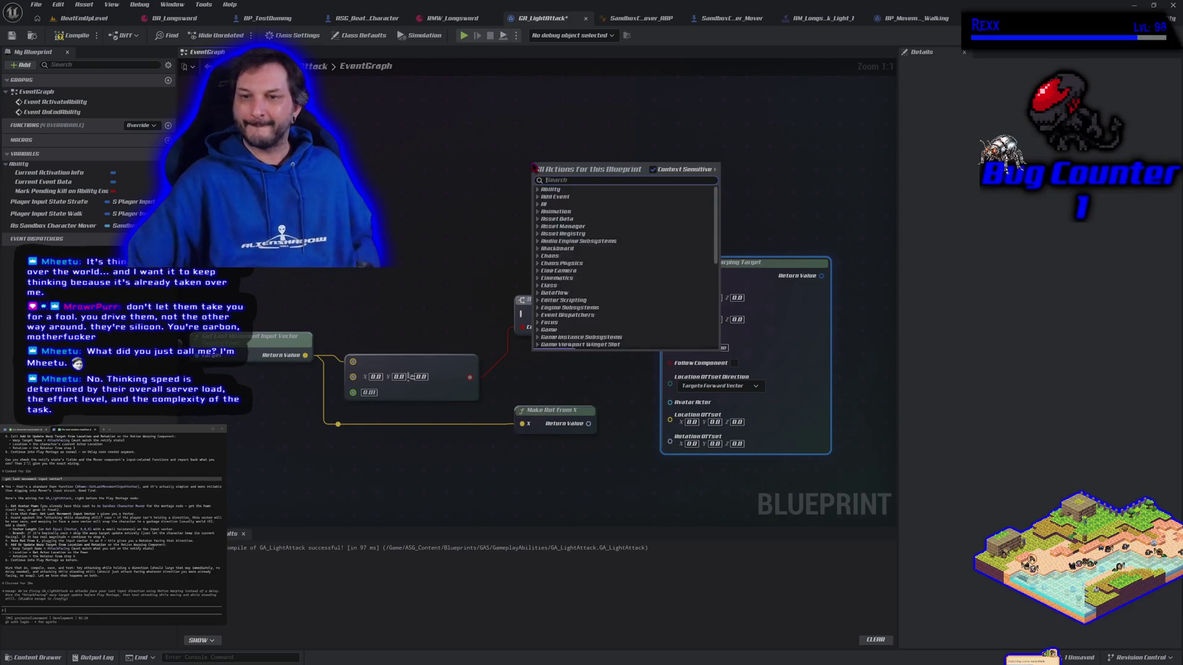
{"action": "type", "text": "add or update"}
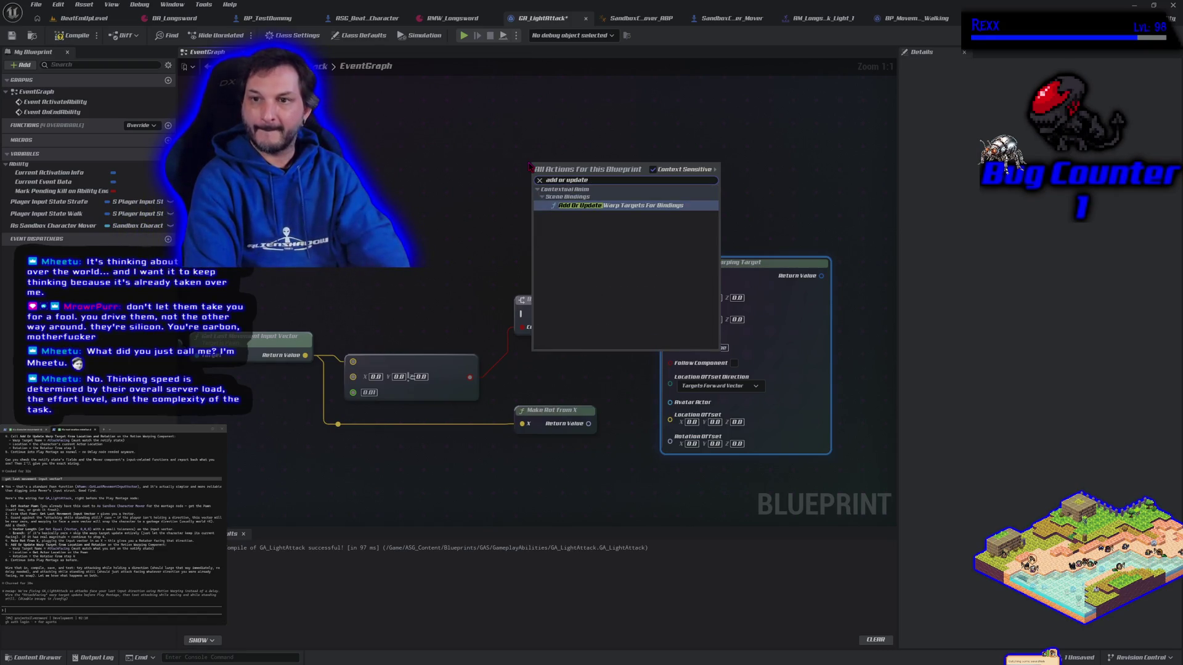
{"action": "key", "text": "Return"}
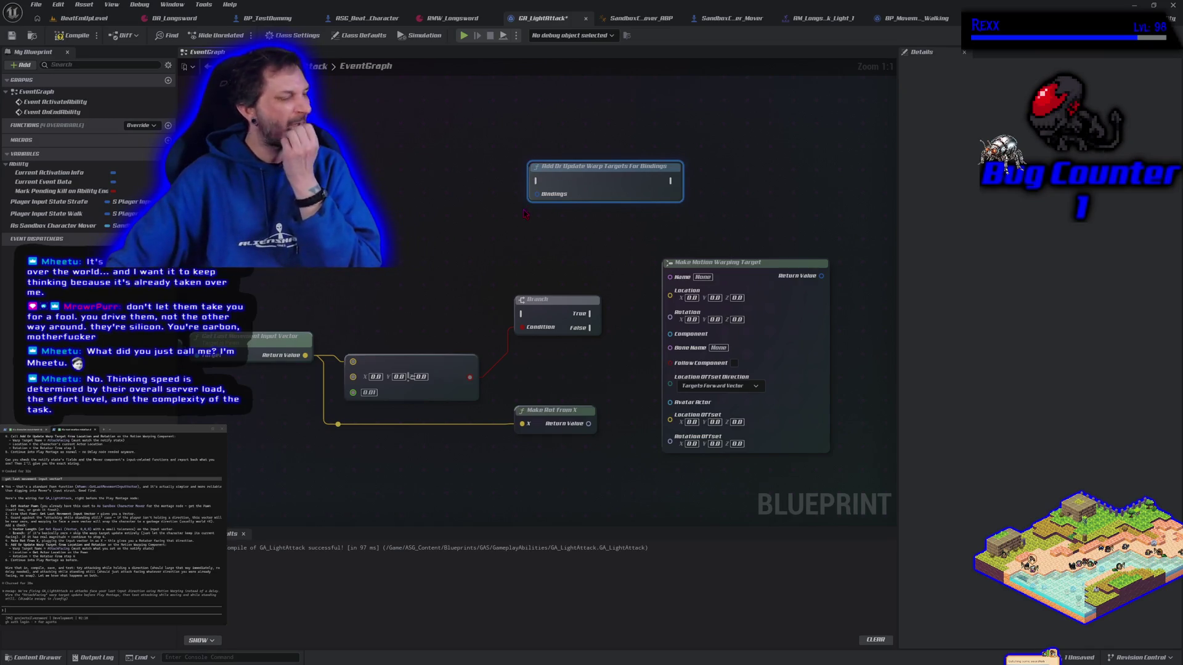
{"action": "key", "text": "Delete"}
{"action": "mouse_move", "coordinate": [342, 270]}
{"action": "left_mouse_down"}
{"action": "mouse_move", "coordinate": [521, 262]}
{"action": "mouse_move", "coordinate": [489, 257]}
{"action": "mouse_move", "coordinate": [858, 193]}
{"action": "mouse_move", "coordinate": [581, 187]}
{"action": "mouse_move", "coordinate": [326, 302]}
{"action": "left_mouse_up"}
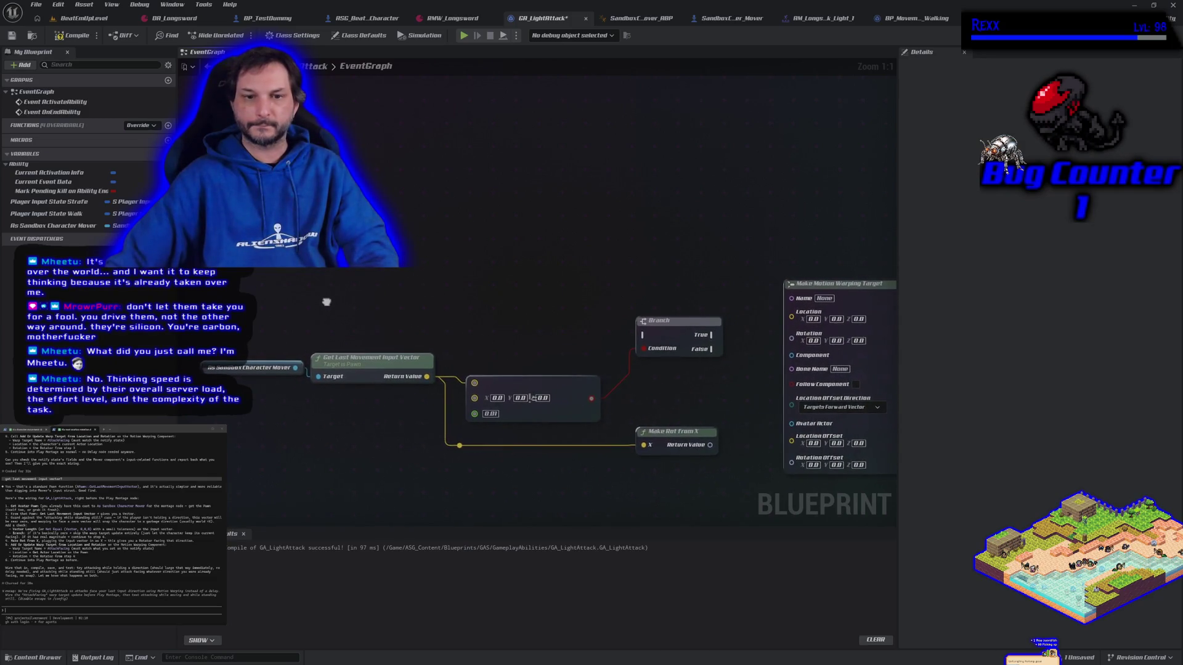
{"action": "left_click_drag", "start_coordinate": [295, 368], "coordinate": [290, 328]}
- Move the Get Avatar Actor and Get Component by Class nodes beside the Branch logic
{"action": "left_click", "coordinate": [304, 269]}
{"action": "mouse_move", "coordinate": [304, 269]}
{"action": "left_mouse_down"}
{"action": "mouse_move", "coordinate": [427, 396]}
{"action": "mouse_move", "coordinate": [259, 234]}
{"action": "left_mouse_up"}
{"action": "mouse_move", "coordinate": [554, 308]}
{"action": "left_mouse_down"}
{"action": "mouse_move", "coordinate": [388, 324]}
{"action": "mouse_move", "coordinate": [232, 400]}
{"action": "left_mouse_up"}
{"action": "left_click_drag", "start_coordinate": [747, 34], "coordinate": [673, 81]}
{"action": "mouse_move", "coordinate": [253, 301]}
{"action": "left_mouse_down"}
{"action": "mouse_move", "coordinate": [379, 361]}
{"action": "mouse_move", "coordinate": [554, 275]}
{"action": "mouse_move", "coordinate": [777, 274]}
{"action": "left_mouse_up"}
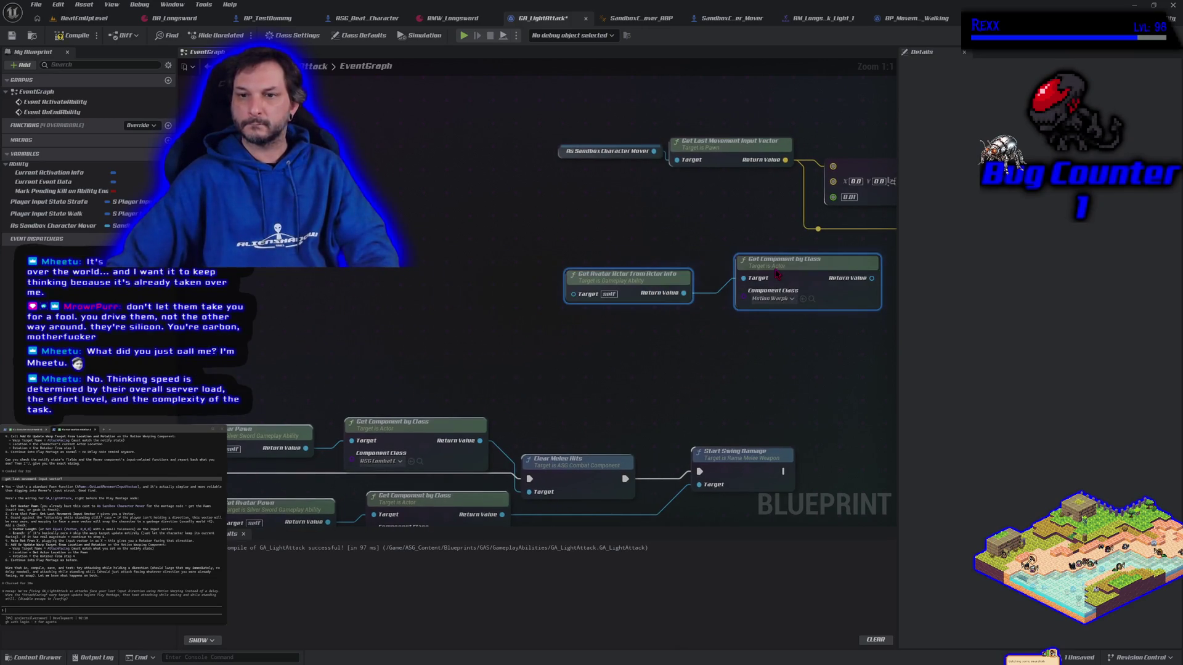
{"action": "left_click_drag", "start_coordinate": [791, 371], "coordinate": [448, 403]}
{"action": "left_click_drag", "start_coordinate": [455, 310], "coordinate": [493, 308]}
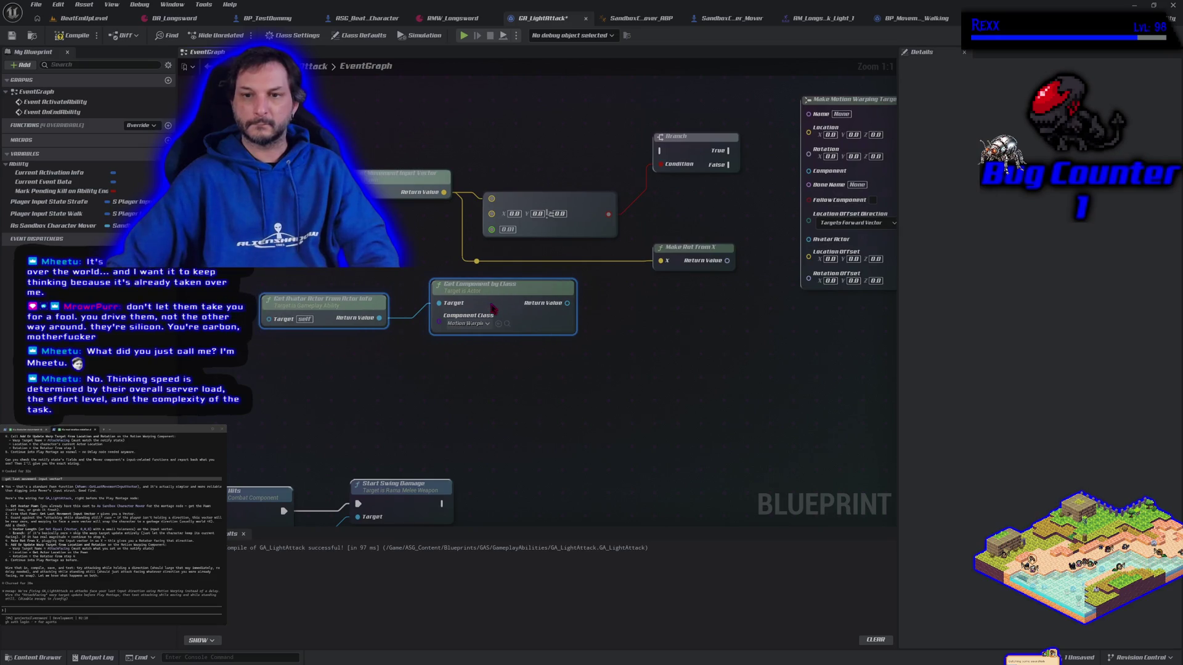
- List the motion warping component's actions filtered by 'add or upd'
{"action": "left_click_drag", "start_coordinate": [583, 420], "coordinate": [541, 457]}
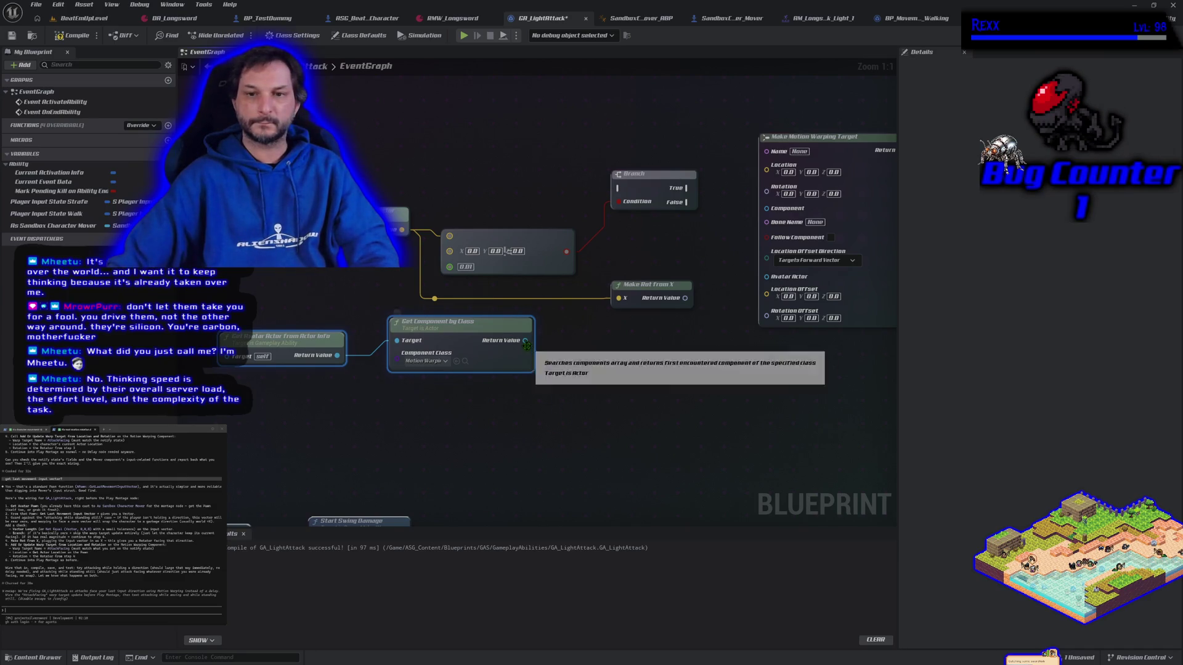
{"action": "left_click_drag", "start_coordinate": [525, 340], "coordinate": [547, 374]}
{"action": "type", "text": "add or update"}
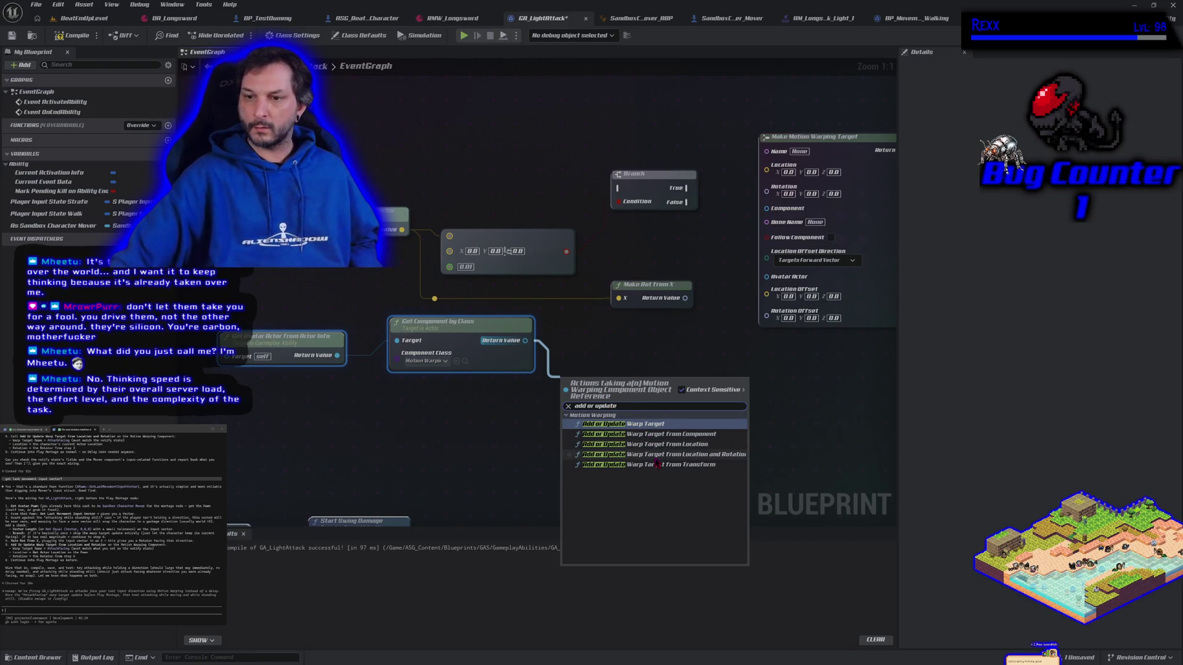
- Replace Make Motion Warping Target with Add or Update Warp Target from Location and Rotation, and rearrange the nodes
{"action": "left_click", "coordinate": [717, 454]}
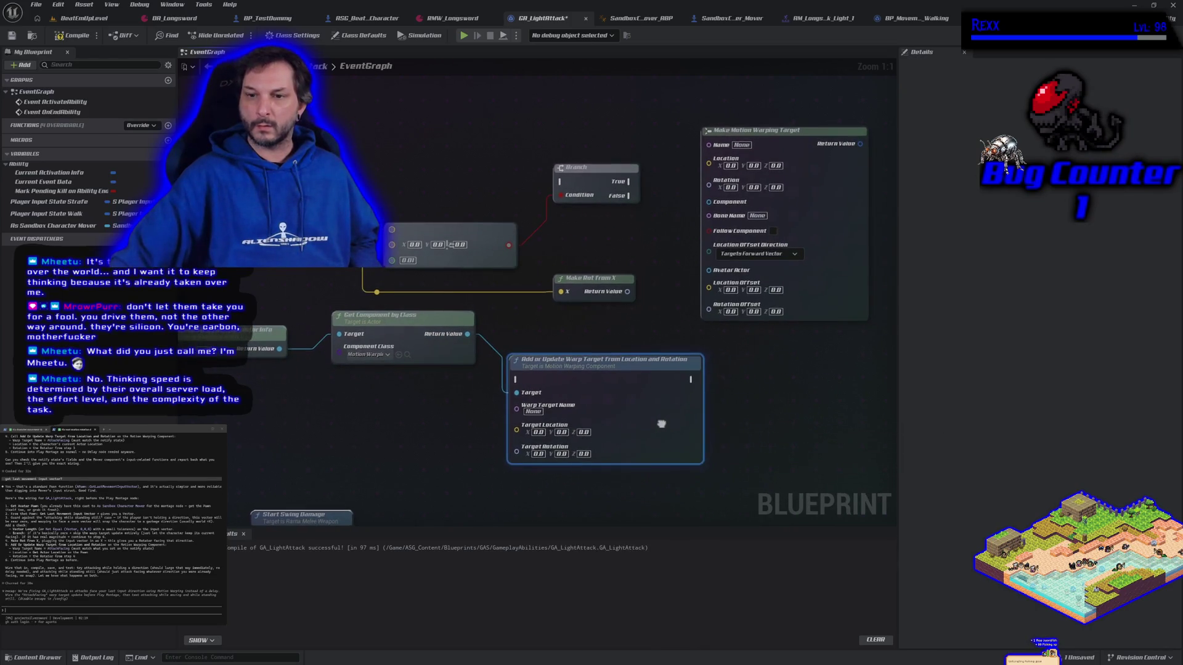
{"action": "left_click_drag", "start_coordinate": [661, 423], "coordinate": [559, 427]}
{"action": "left_click", "coordinate": [734, 252]}
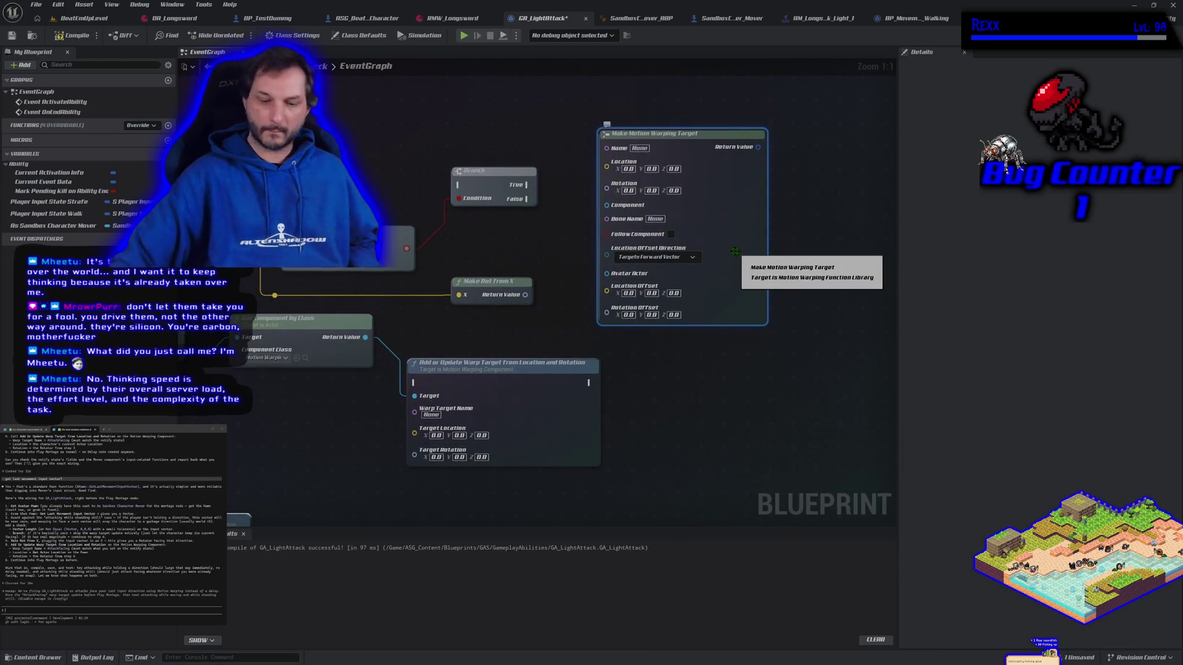
{"action": "key", "text": "Delete"}
{"action": "mouse_move", "coordinate": [545, 374]}
{"action": "left_mouse_down"}
{"action": "mouse_move", "coordinate": [772, 213]}
{"action": "mouse_move", "coordinate": [773, 165]}
{"action": "left_mouse_up"}
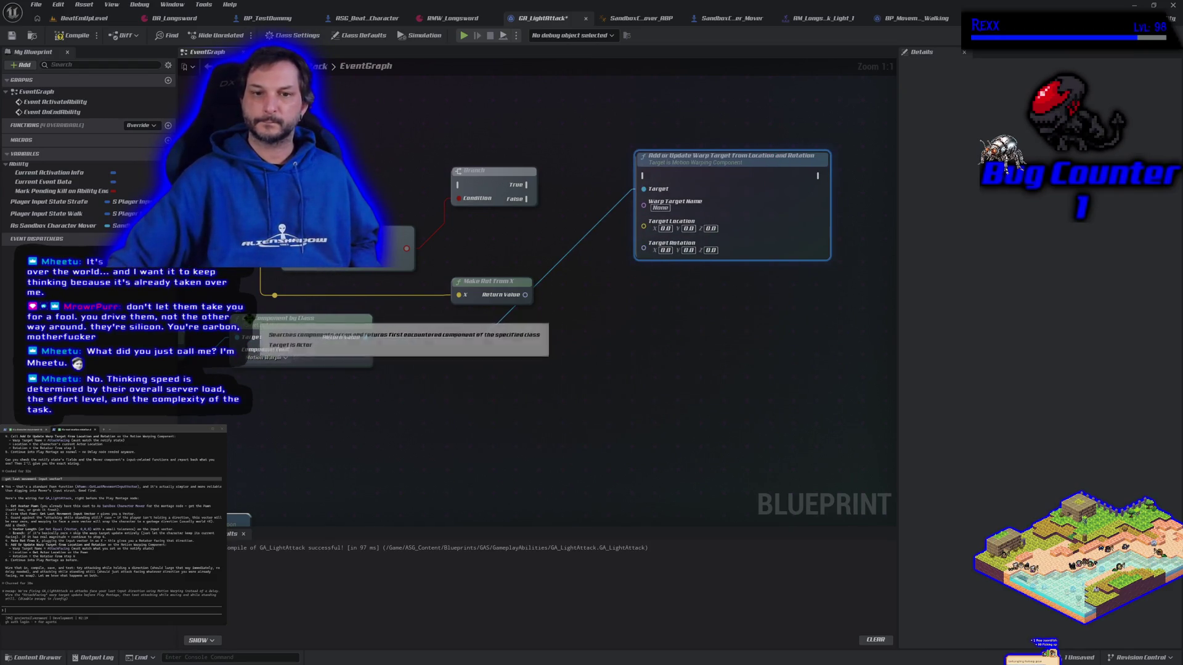
{"action": "mouse_move", "coordinate": [248, 319]}
{"action": "left_mouse_down"}
{"action": "mouse_move", "coordinate": [405, 118]}
{"action": "mouse_move", "coordinate": [414, 123]}
{"action": "left_mouse_up"}
{"action": "left_click_drag", "start_coordinate": [363, 400], "coordinate": [588, 420]}
{"action": "mouse_move", "coordinate": [318, 362]}
{"action": "left_mouse_down"}
{"action": "mouse_move", "coordinate": [579, 143]}
{"action": "mouse_move", "coordinate": [518, 141]}
{"action": "mouse_move", "coordinate": [727, 414]}
{"action": "mouse_move", "coordinate": [544, 433]}
{"action": "mouse_move", "coordinate": [478, 266]}
{"action": "left_mouse_up"}
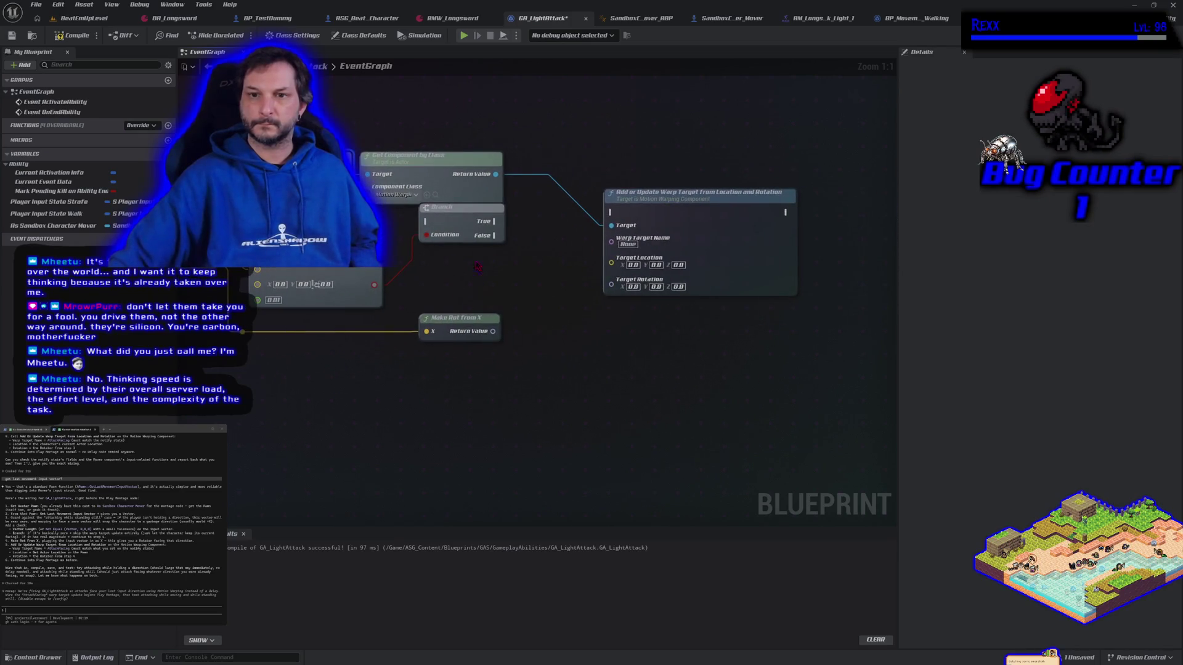
- Run the warp target on Branch True with Make Rot from X rotation, named AttackInputFacing
{"action": "mouse_move", "coordinate": [497, 214]}
{"action": "left_mouse_down"}
{"action": "mouse_move", "coordinate": [567, 238]}
{"action": "mouse_move", "coordinate": [622, 218]}
{"action": "mouse_move", "coordinate": [669, 247]}
{"action": "left_mouse_up"}
{"action": "mouse_move", "coordinate": [493, 331]}
{"action": "left_mouse_down"}
{"action": "mouse_move", "coordinate": [567, 335]}
{"action": "mouse_move", "coordinate": [619, 315]}
{"action": "left_mouse_up"}
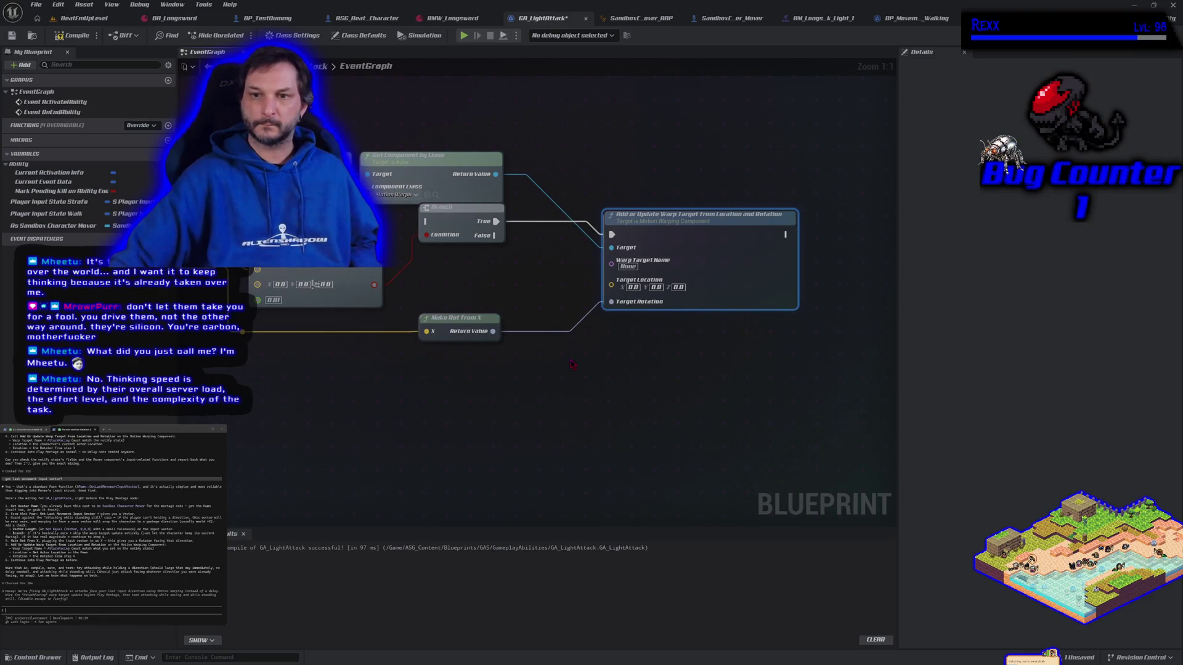
{"action": "left_click", "coordinate": [627, 266]}
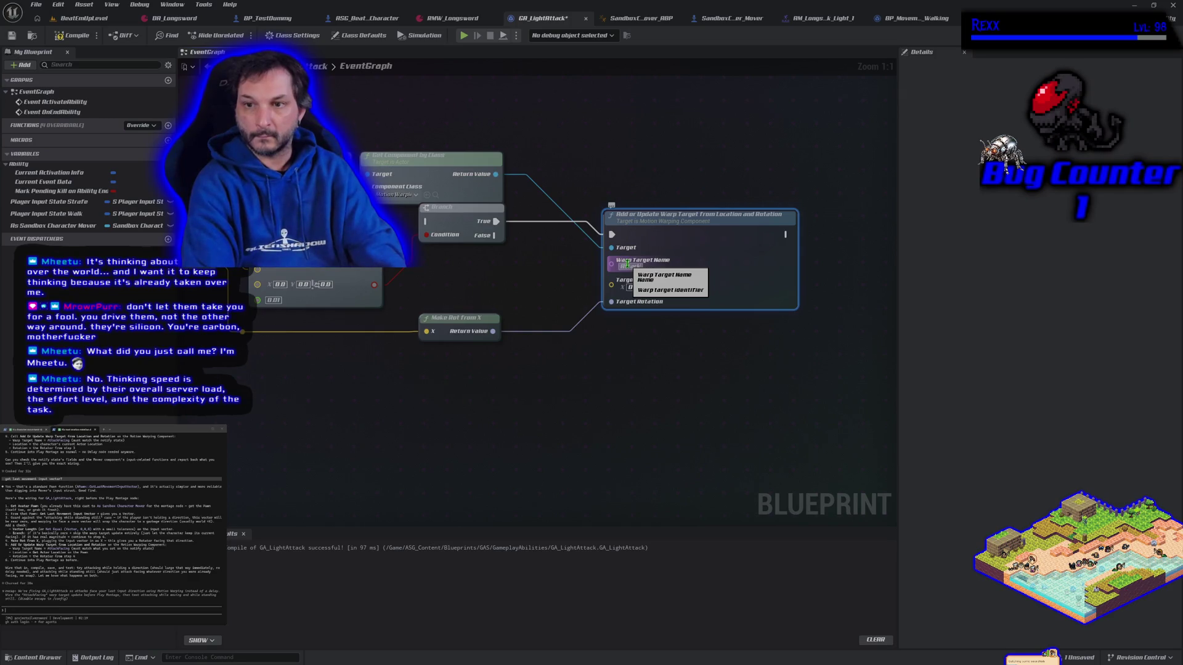
{"action": "type", "text": "Fac"}
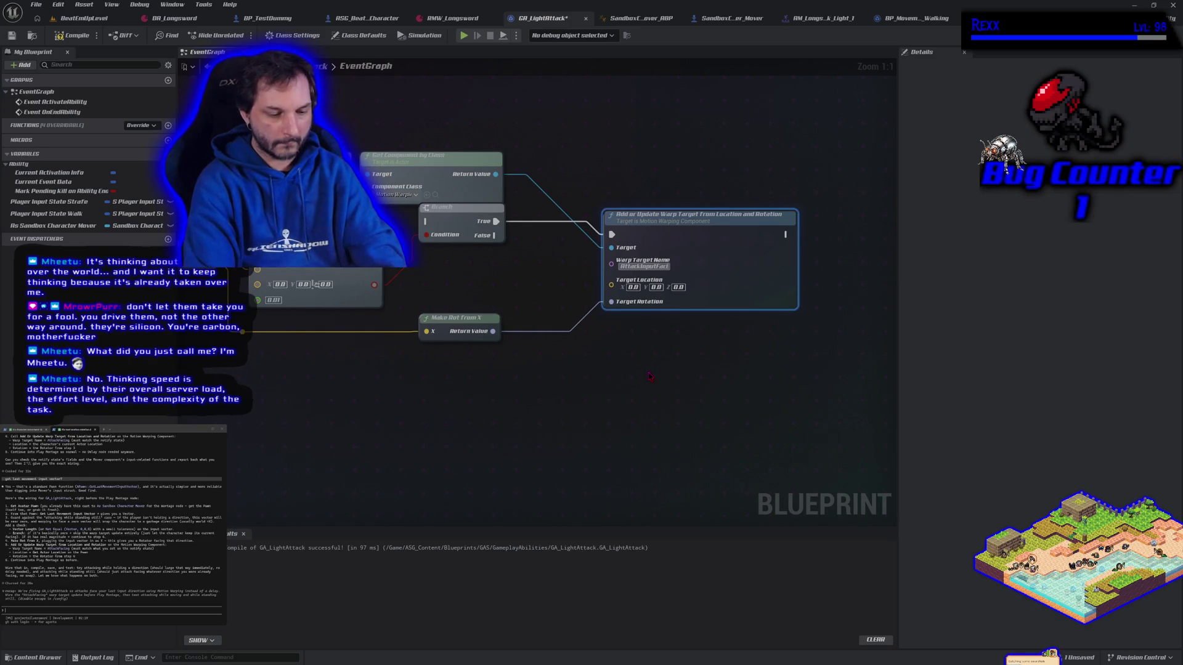
{"action": "type", "text": "ing"}
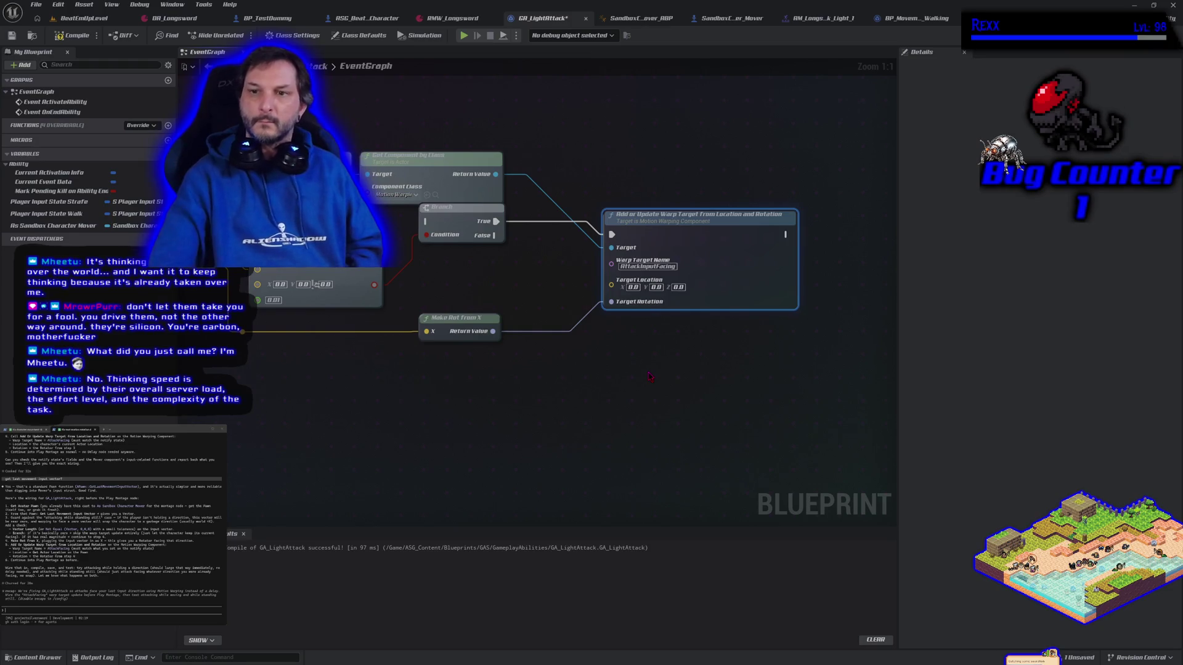
- Search the character mover reference's actions for 'get actor loc'
{"action": "left_click", "coordinate": [676, 420]}
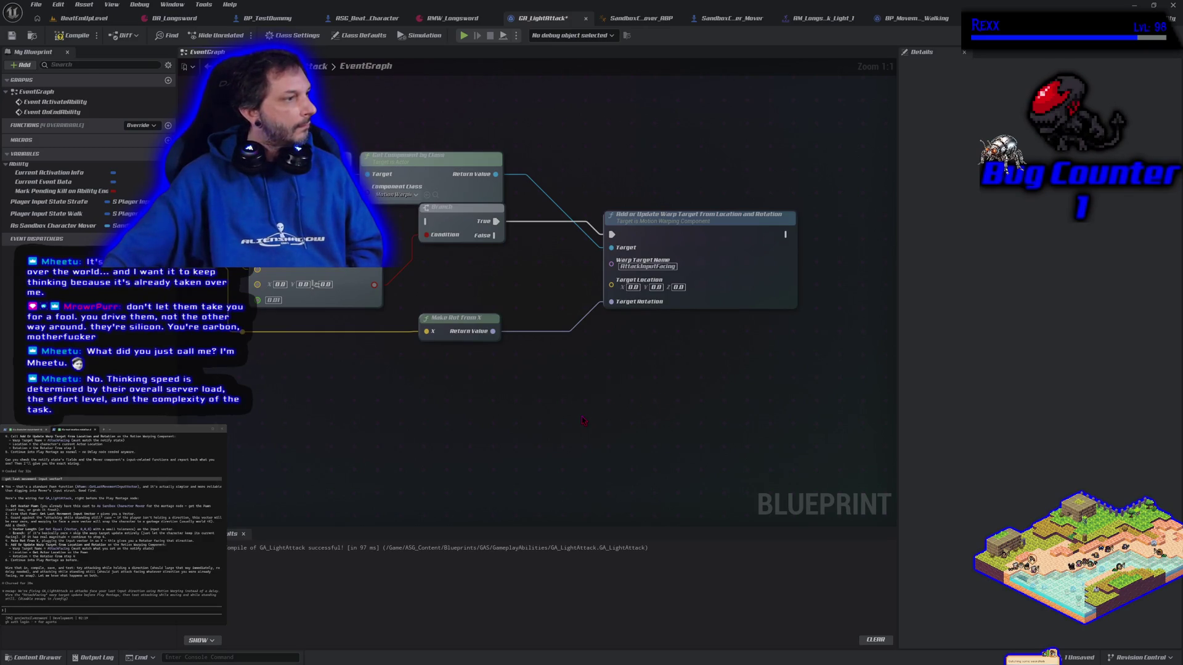
{"action": "mouse_move", "coordinate": [583, 420]}
{"action": "left_mouse_down"}
{"action": "mouse_move", "coordinate": [681, 457]}
{"action": "mouse_move", "coordinate": [779, 427]}
{"action": "mouse_move", "coordinate": [744, 419]}
{"action": "left_mouse_up"}
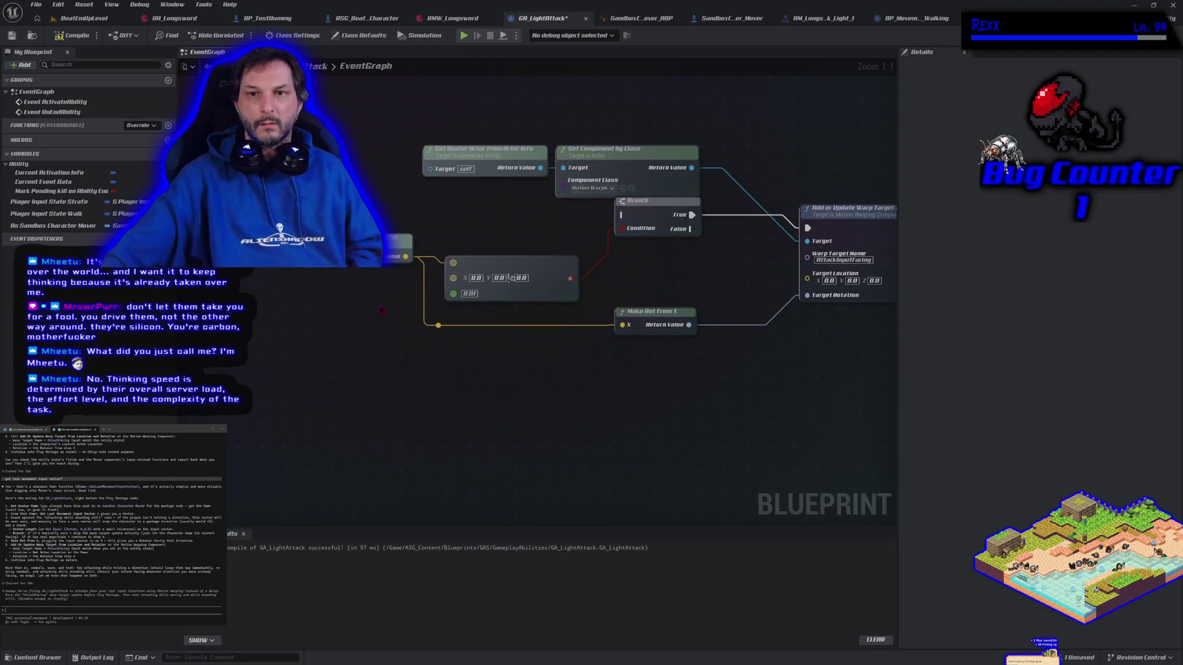
{"action": "mouse_move", "coordinate": [281, 241]}
{"action": "left_mouse_down"}
{"action": "mouse_move", "coordinate": [312, 373]}
{"action": "mouse_move", "coordinate": [302, 361]}
{"action": "left_mouse_up"}
{"action": "type", "text": "get actor locatio"}
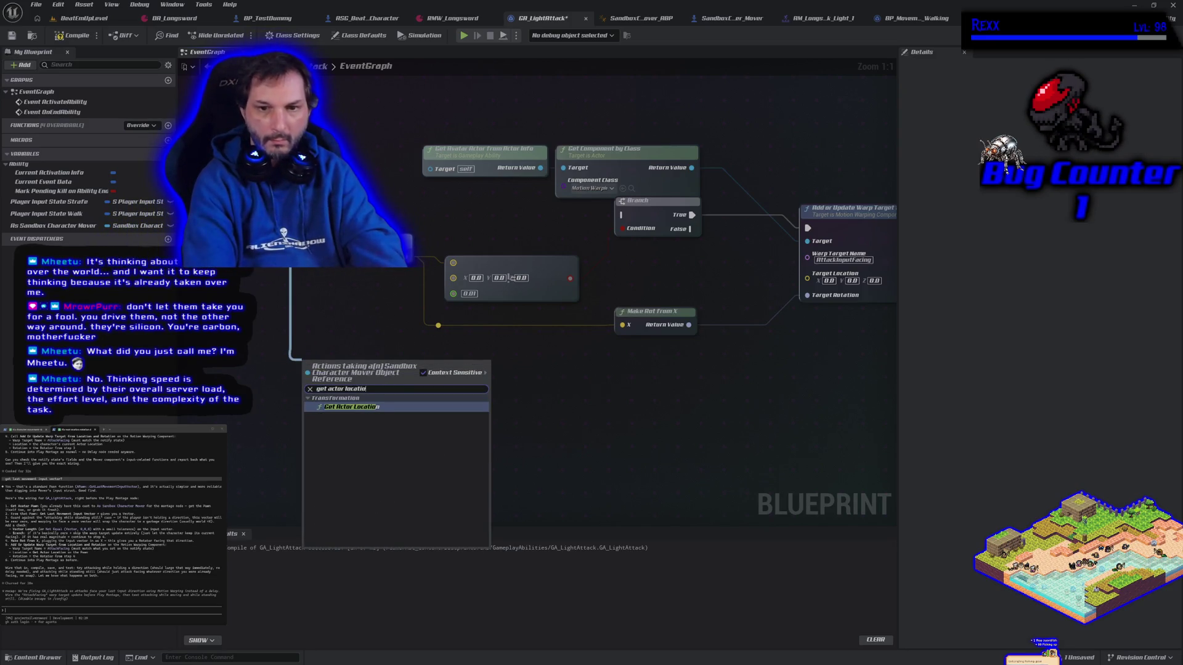
- Wire the character mover's Get Actor Location into Target Location and regroup the nodes beside it
{"action": "key", "text": "Return"}
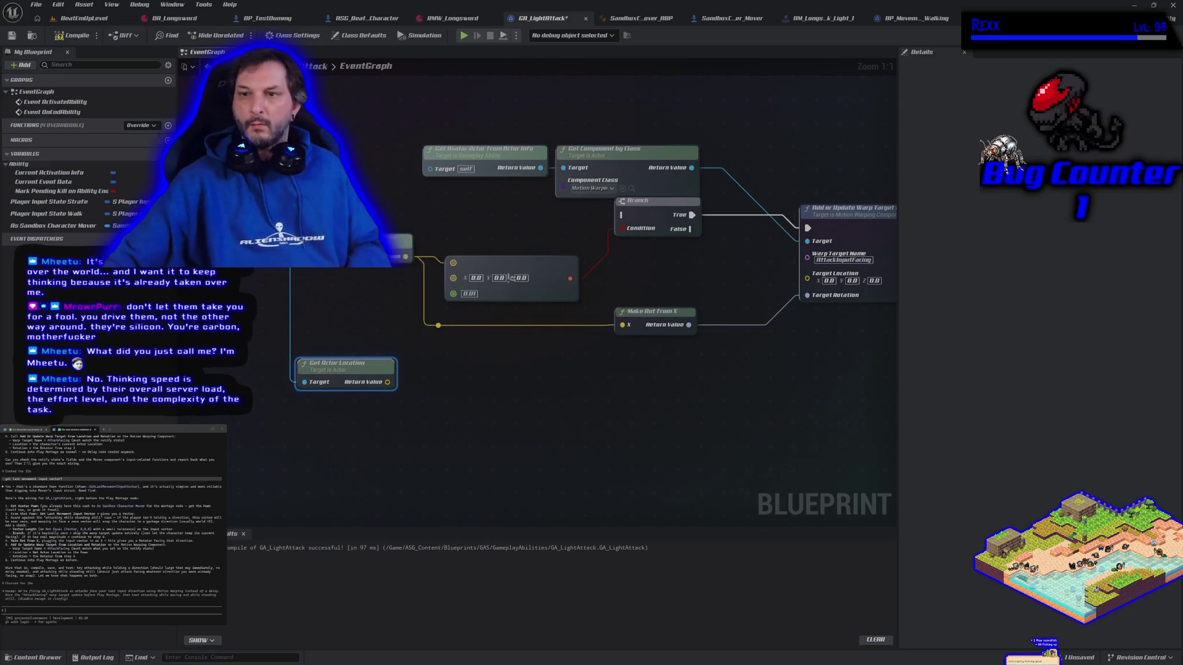
{"action": "mouse_move", "coordinate": [388, 382]}
{"action": "left_mouse_down"}
{"action": "mouse_move", "coordinate": [650, 380]}
{"action": "mouse_move", "coordinate": [807, 273]}
{"action": "left_mouse_up"}
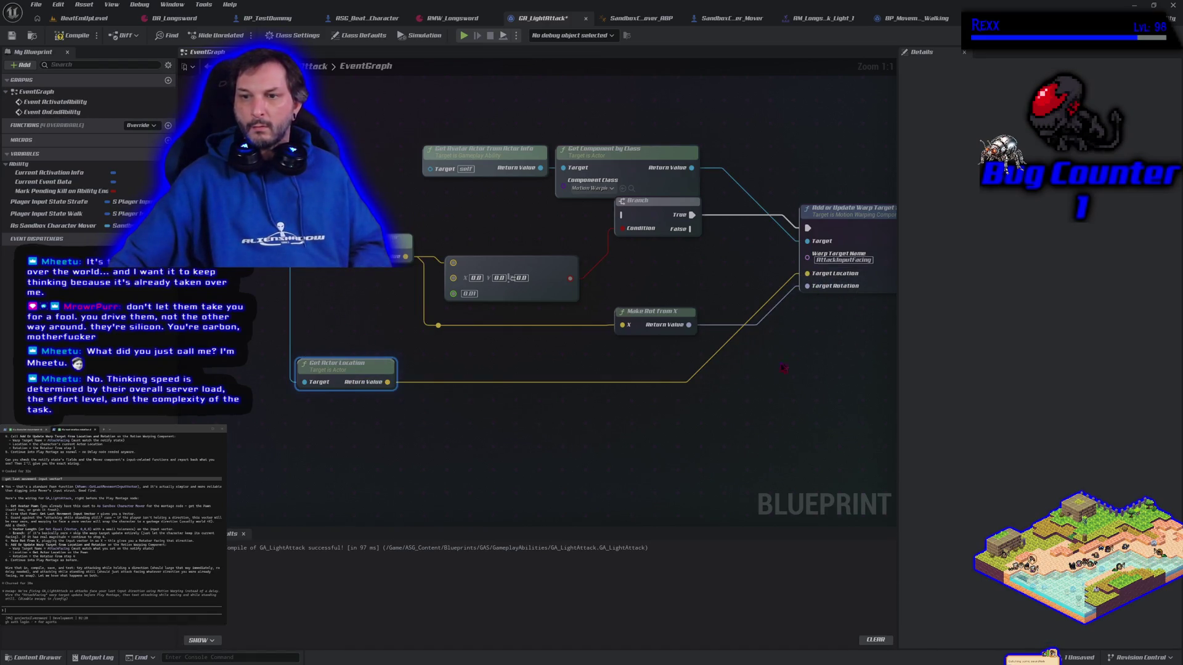
{"action": "mouse_move", "coordinate": [357, 372]}
{"action": "left_mouse_down"}
{"action": "mouse_move", "coordinate": [403, 349]}
{"action": "mouse_move", "coordinate": [350, 342]}
{"action": "left_mouse_up"}
{"action": "mouse_move", "coordinate": [215, 265]}
{"action": "left_mouse_down"}
{"action": "mouse_move", "coordinate": [225, 292]}
{"action": "mouse_move", "coordinate": [256, 188]}
{"action": "mouse_move", "coordinate": [236, 372]}
{"action": "mouse_move", "coordinate": [223, 357]}
{"action": "left_mouse_up"}
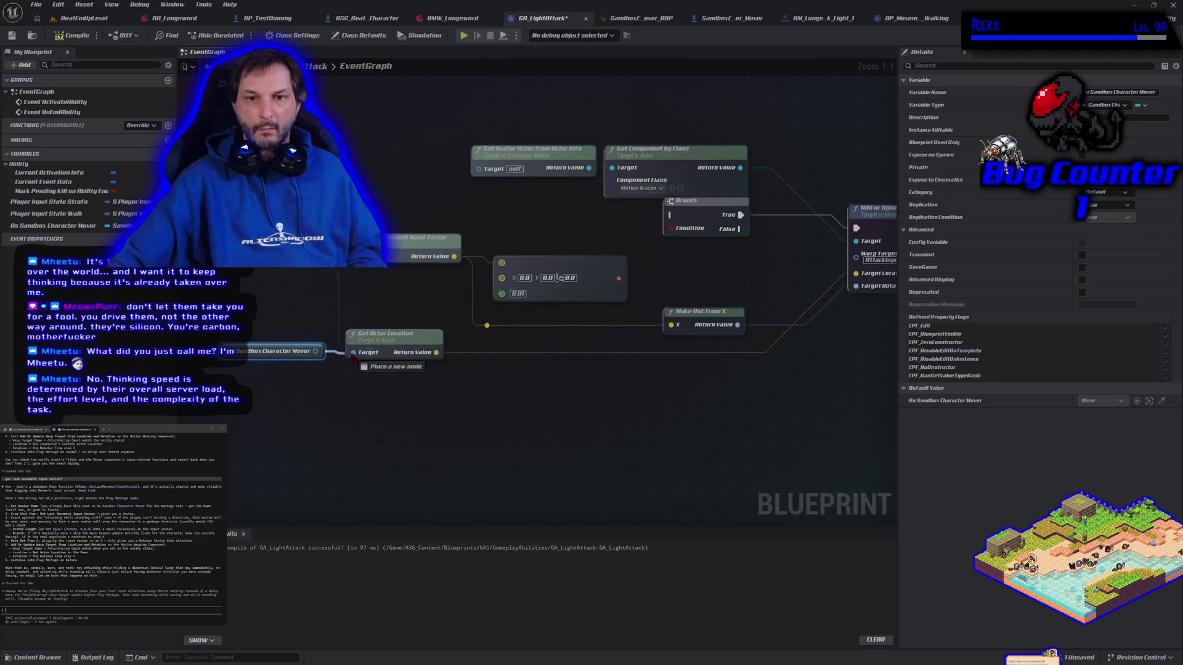
{"action": "mouse_move", "coordinate": [296, 327]}
{"action": "left_mouse_down"}
{"action": "mouse_move", "coordinate": [358, 351]}
{"action": "mouse_move", "coordinate": [759, 377]}
{"action": "left_mouse_up"}
{"action": "scroll", "coordinate": [634, 475], "scroll_direction": "down", "scroll_amount": 1}
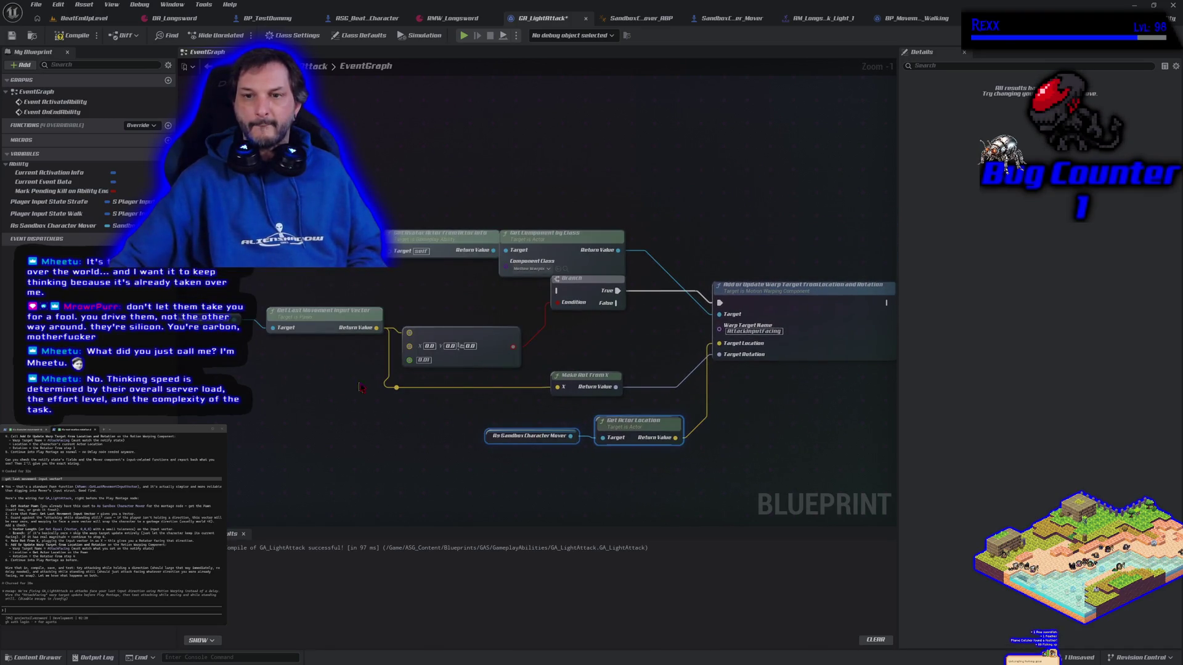
{"action": "left_click_drag", "start_coordinate": [381, 426], "coordinate": [284, 353]}
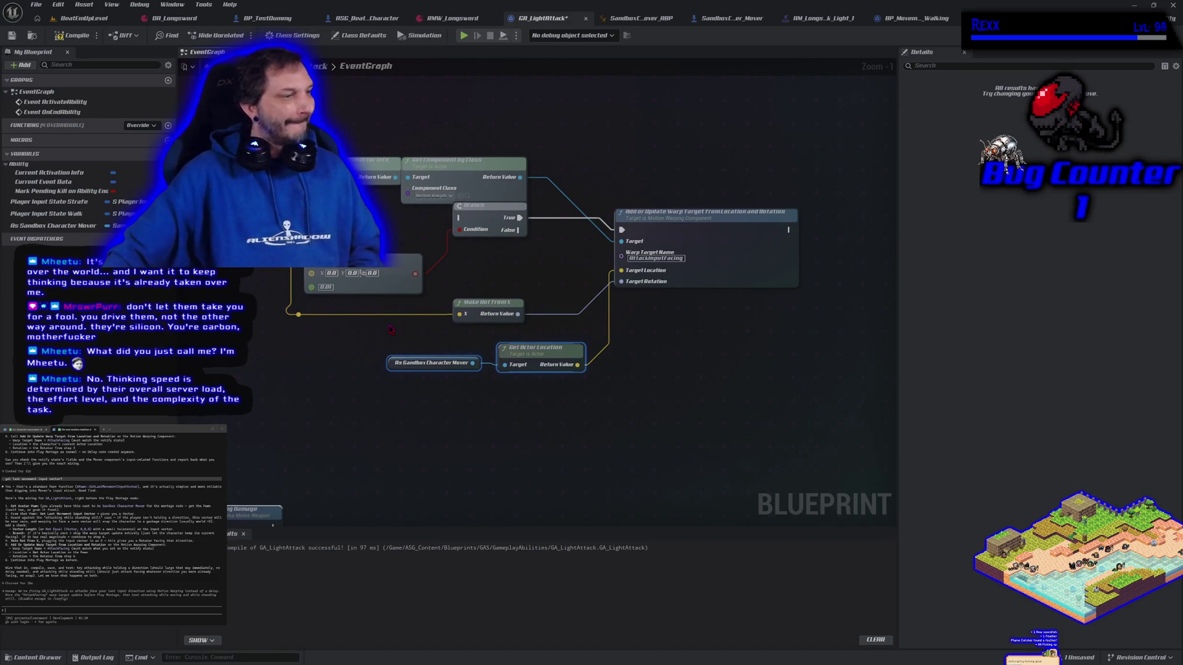
- Check the AM_Longsword montage, then compile and save GA_LightAttack
{"action": "left_click", "coordinate": [836, 19]}
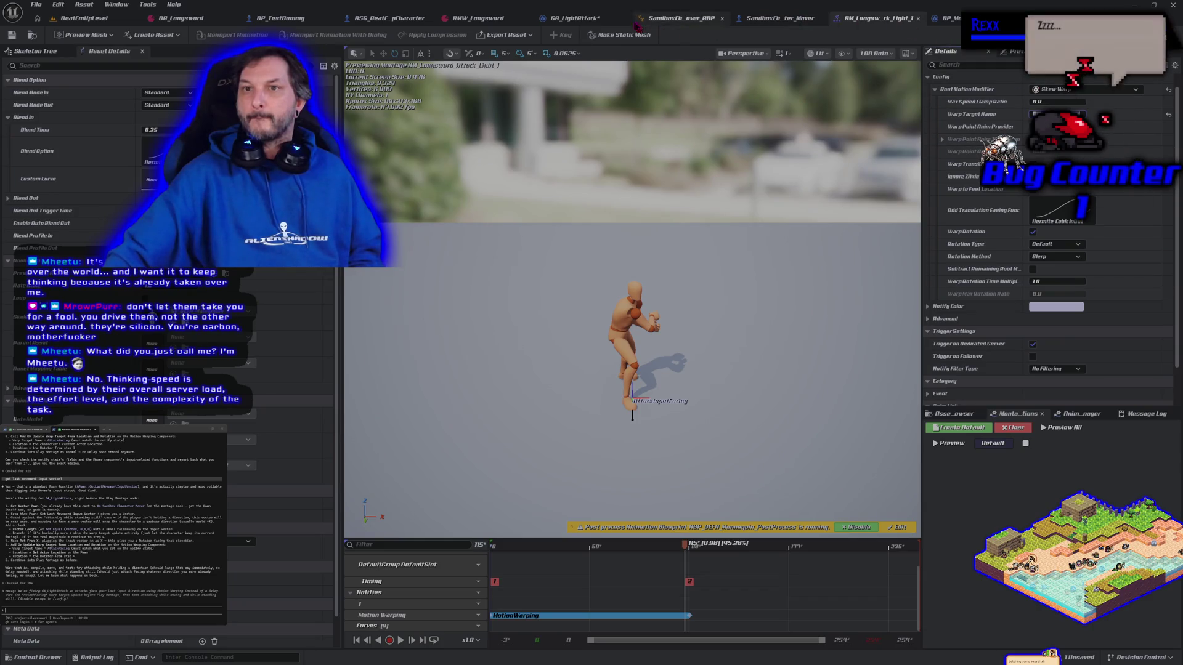
{"action": "left_click", "coordinate": [583, 20]}
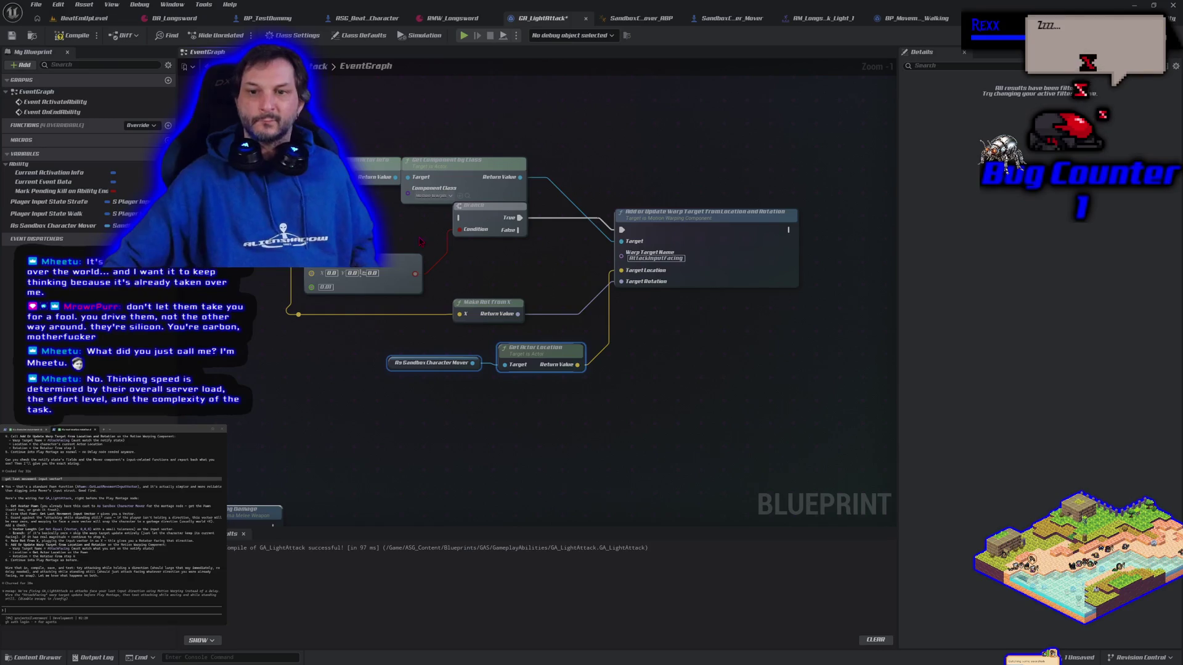
{"action": "left_click", "coordinate": [74, 35]}
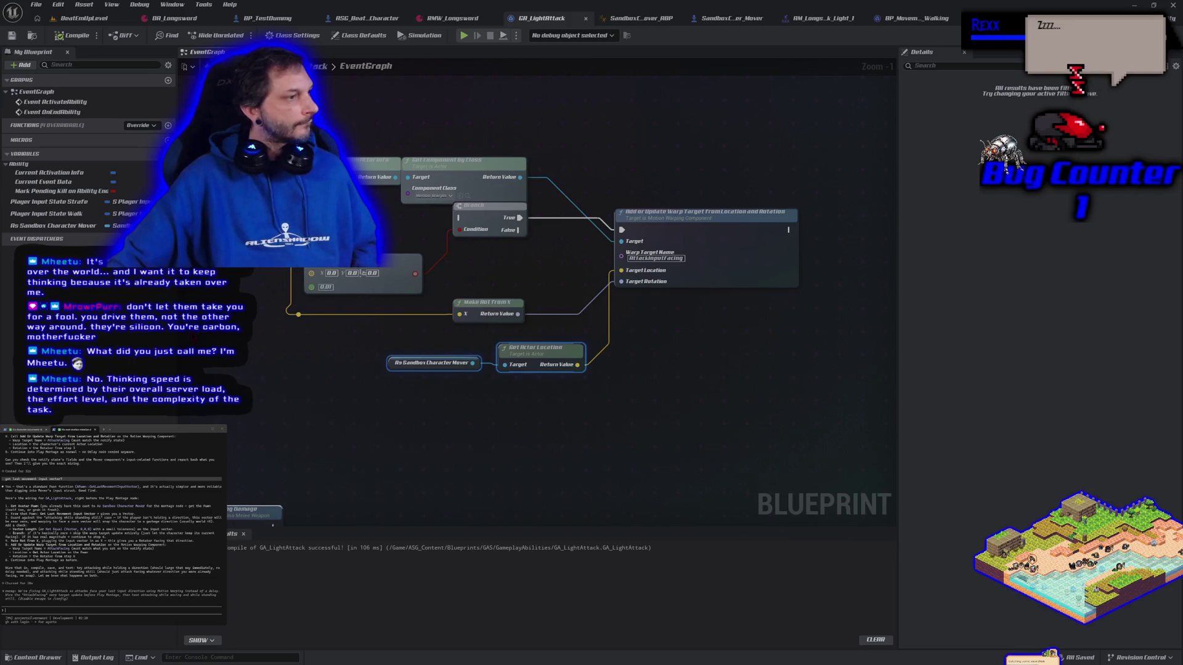
- Marquee-select the whole motion-warp node group and bring up its context actions
{"action": "scroll", "coordinate": [467, 306], "scroll_direction": "down", "scroll_amount": 3}
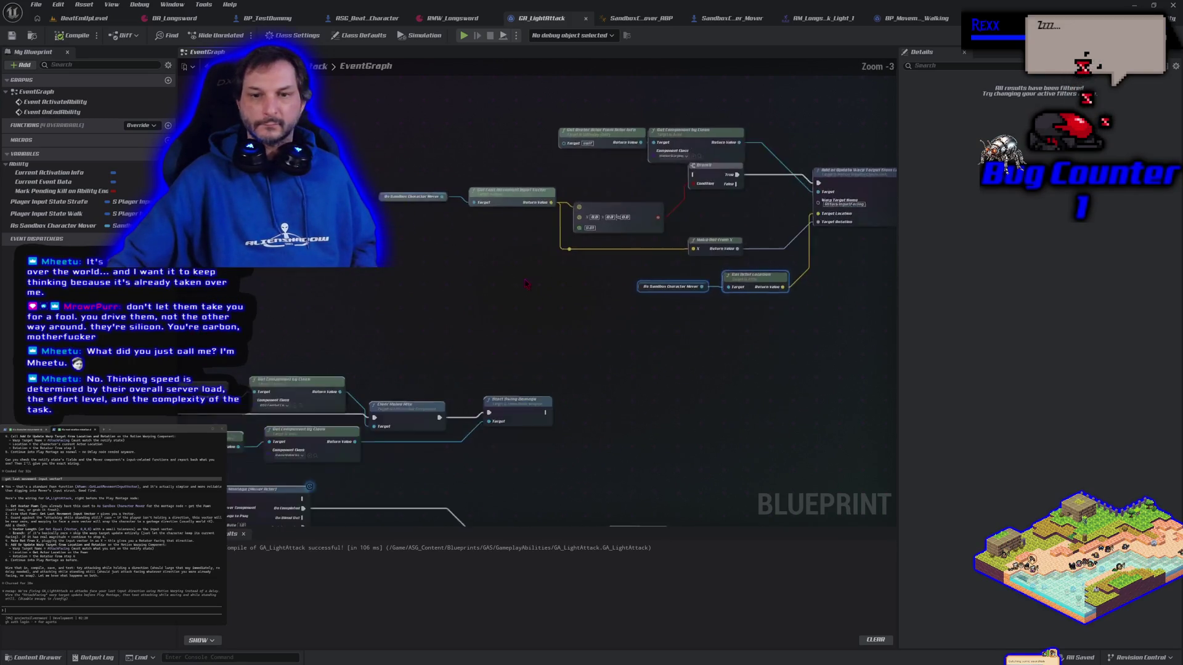
{"action": "left_click_drag", "start_coordinate": [496, 303], "coordinate": [362, 303]}
{"action": "left_click_drag", "start_coordinate": [310, 140], "coordinate": [657, 326]}
{"action": "scroll", "coordinate": [668, 327], "scroll_direction": "up", "scroll_amount": 2}
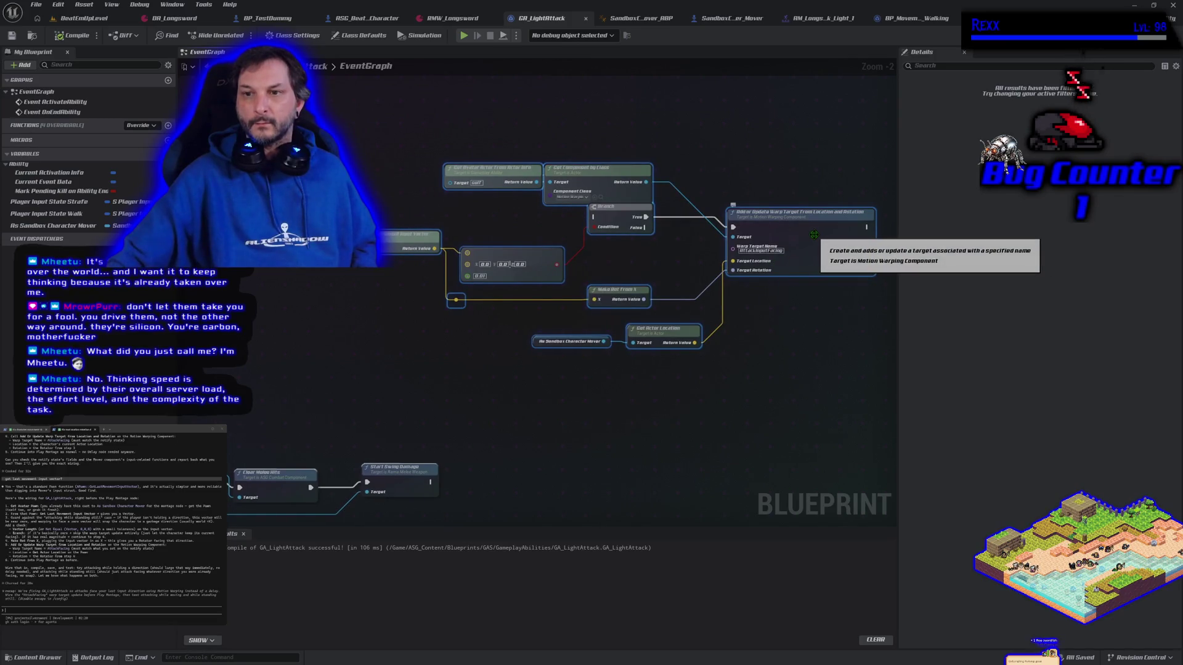
{"action": "right_click", "coordinate": [814, 235]}
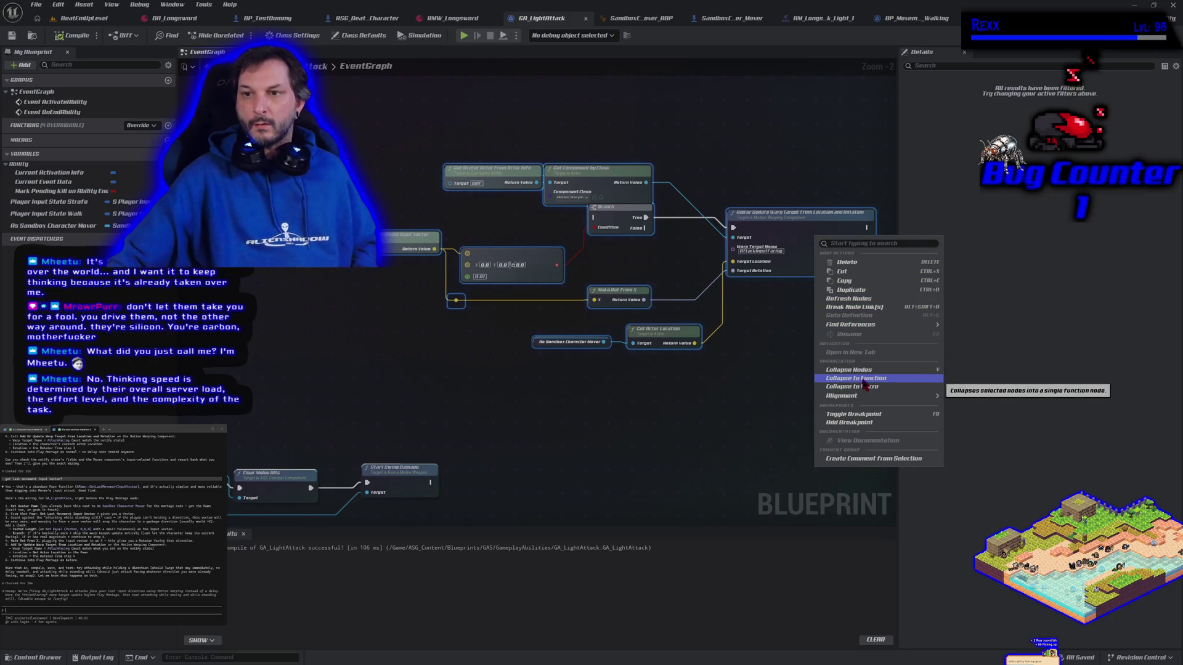
- Collapse the selected nodes into a function named Motion Warp Rotate to AttackInputFacing, then compile and save
{"action": "left_click", "coordinate": [862, 380]}
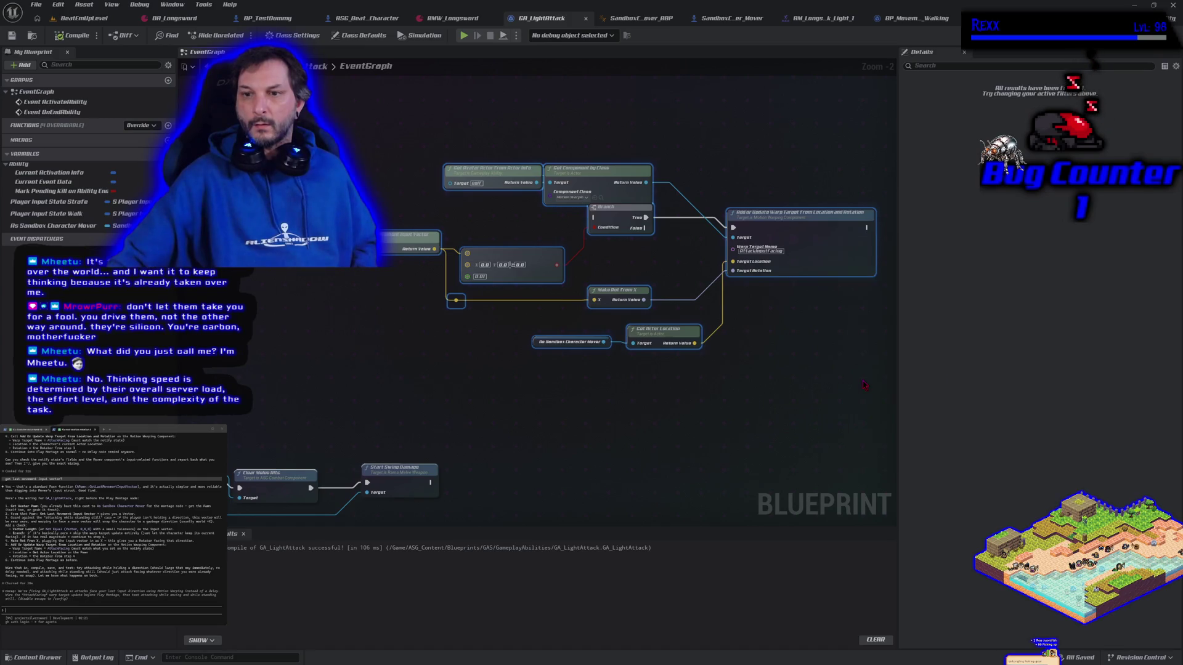
{"action": "type", "text": "Motion W"}
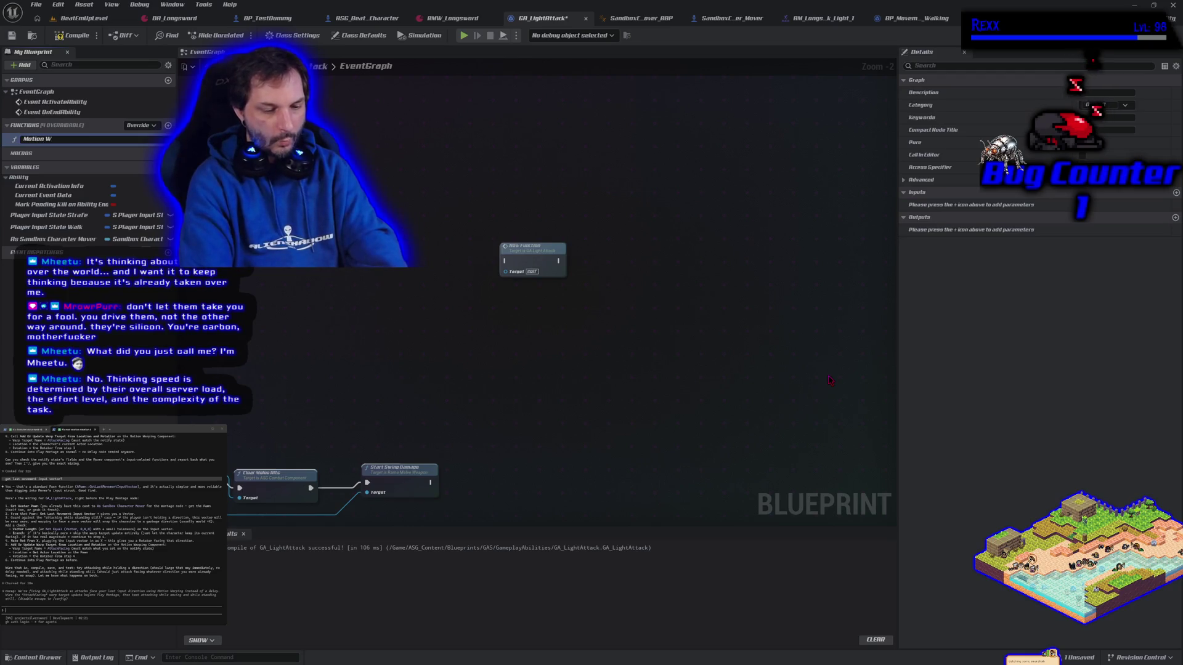
{"action": "type", "text": "arp Rotate to AttackInput"}
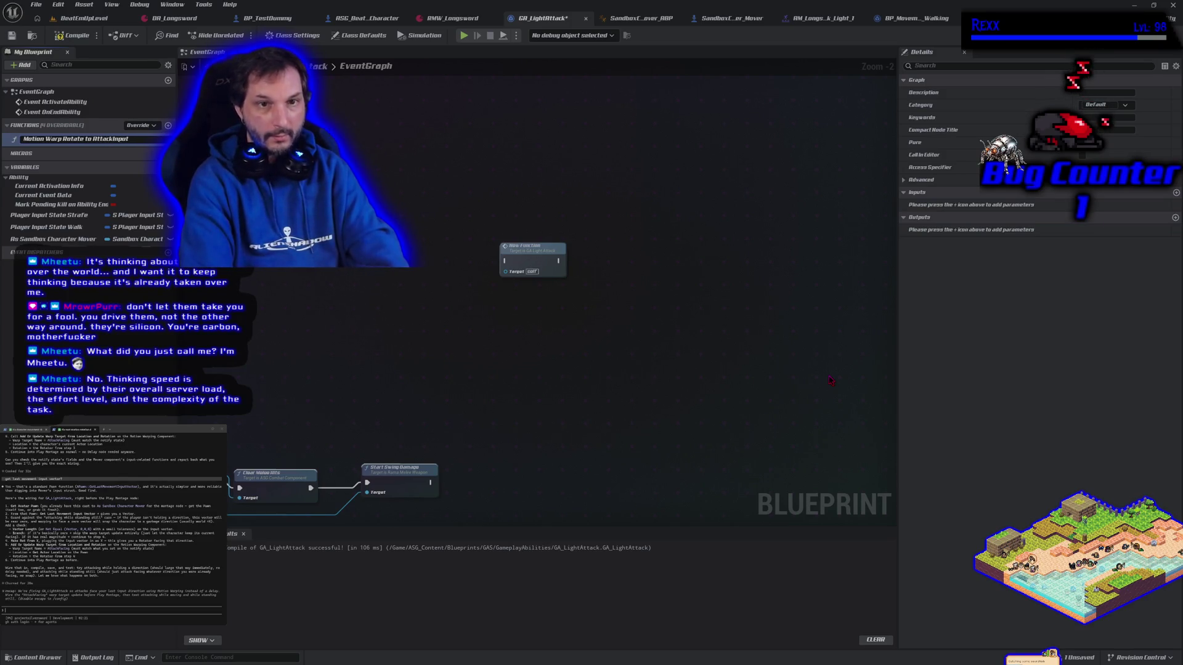
{"action": "type", "text": "Facing"}
{"action": "key", "text": "Return"}
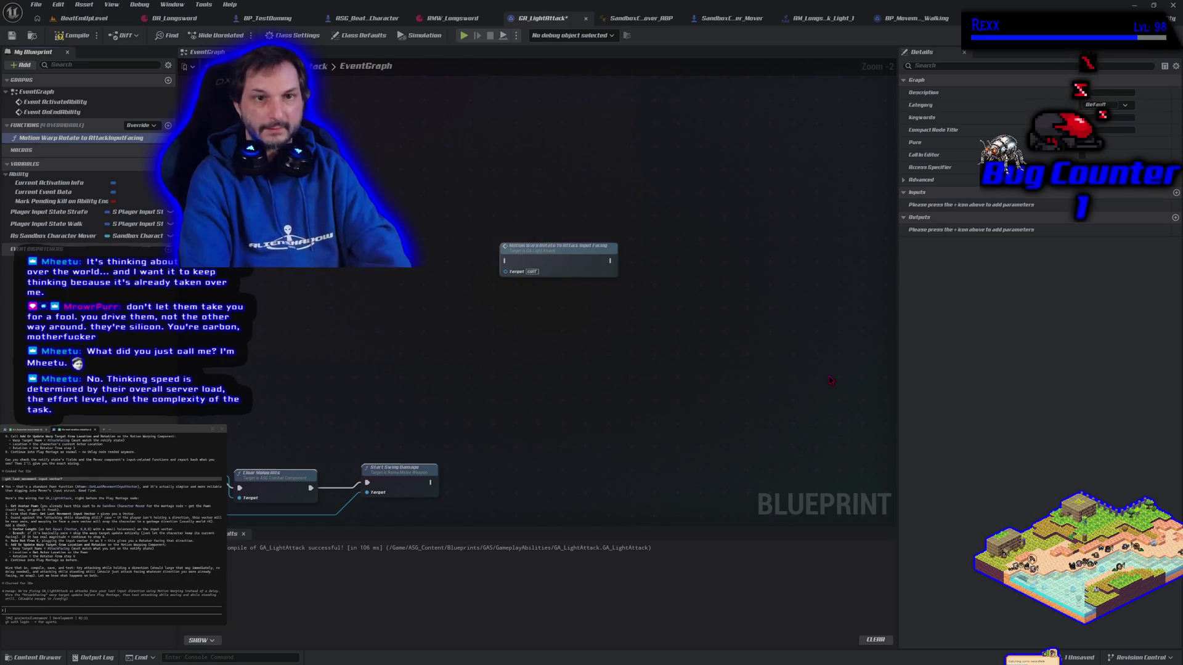
{"action": "left_click", "coordinate": [72, 35]}
{"action": "left_click", "coordinate": [11, 35]}
- Wire the function between Sequence Then 2 and Play Montage, then recompile and save
{"action": "left_click_drag", "start_coordinate": [377, 285], "coordinate": [718, 180]}
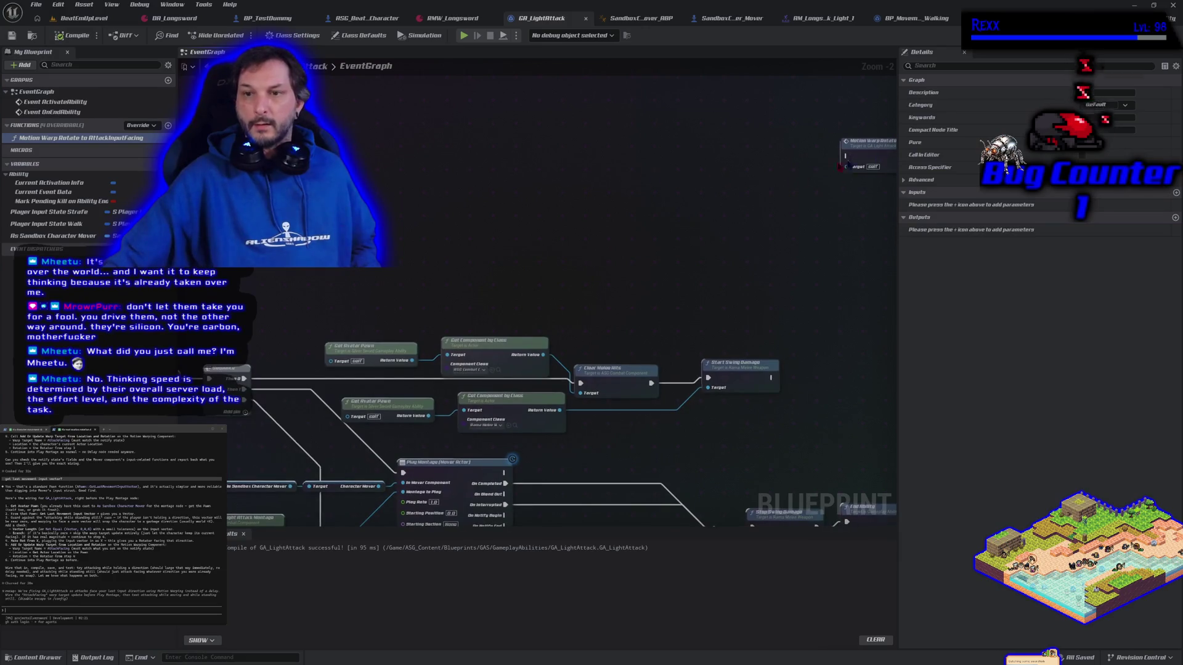
{"action": "left_click_drag", "start_coordinate": [859, 143], "coordinate": [345, 234]}
{"action": "left_click_drag", "start_coordinate": [387, 312], "coordinate": [608, 181]}
{"action": "left_click_drag", "start_coordinate": [599, 101], "coordinate": [526, 311]}
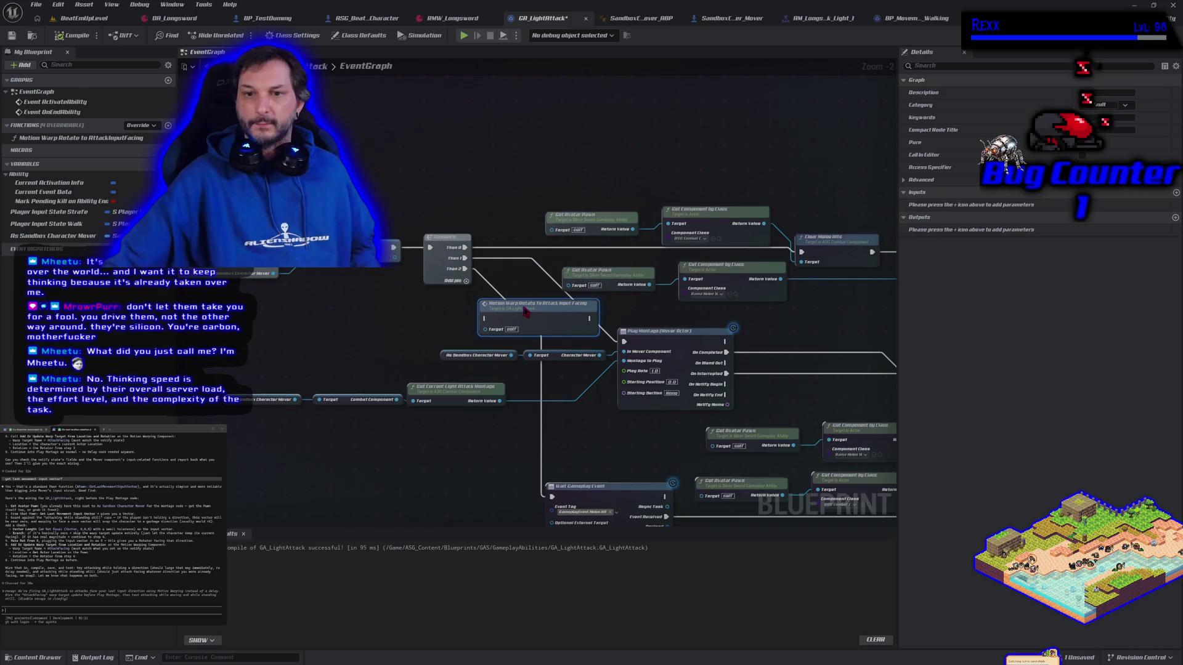
{"action": "left_click_drag", "start_coordinate": [465, 268], "coordinate": [486, 318]}
{"action": "left_click_drag", "start_coordinate": [590, 318], "coordinate": [624, 341]}
{"action": "left_click", "coordinate": [73, 40]}
{"action": "left_click", "coordinate": [11, 38]}
{"action": "left_click", "coordinate": [80, 19]}
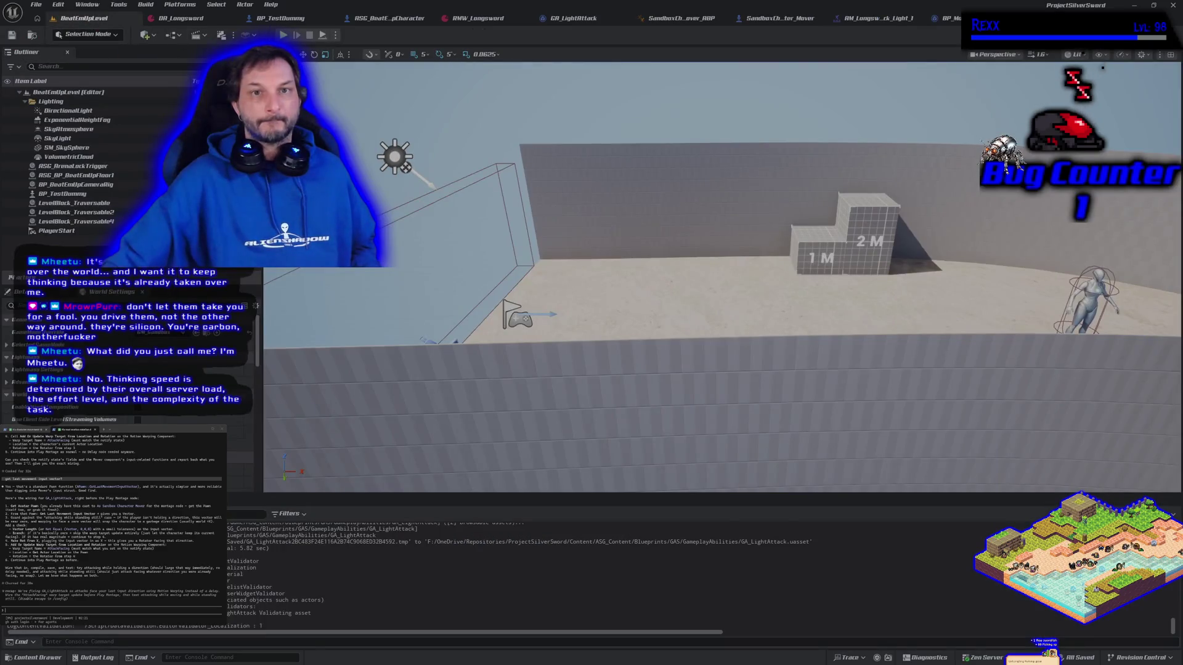
- Play-test light attacks moving left and right, then open the AM_Longsword light-attack montage
{"action": "key", "text": "alt+p"}
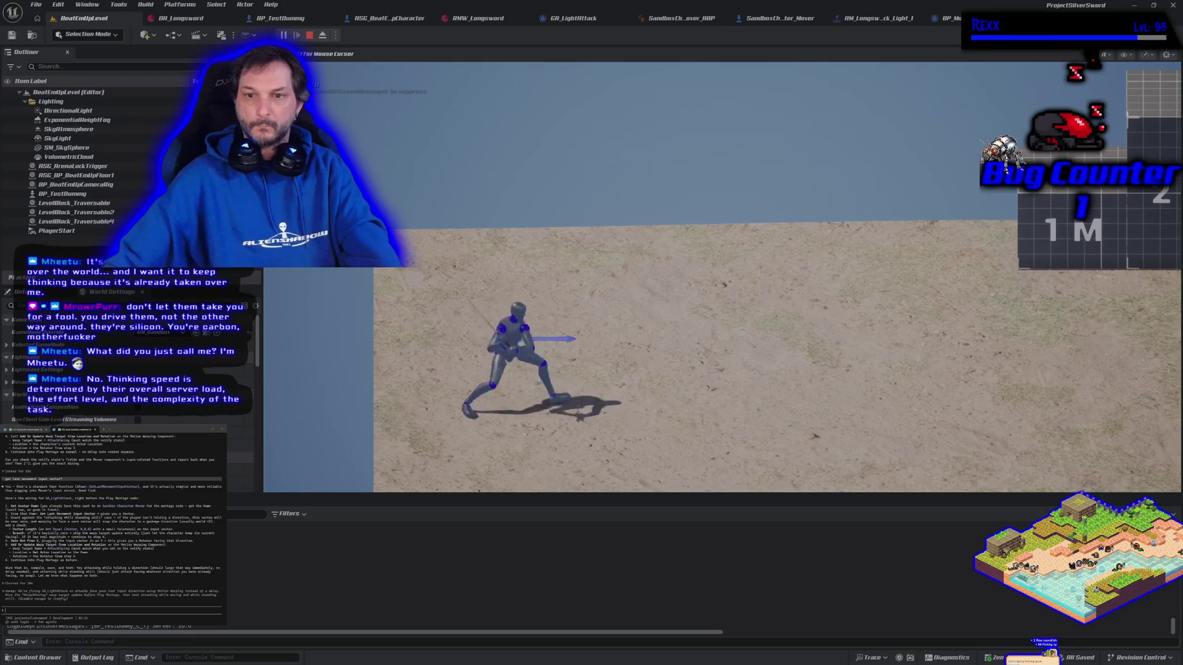
{"action": "key", "text": "d"}
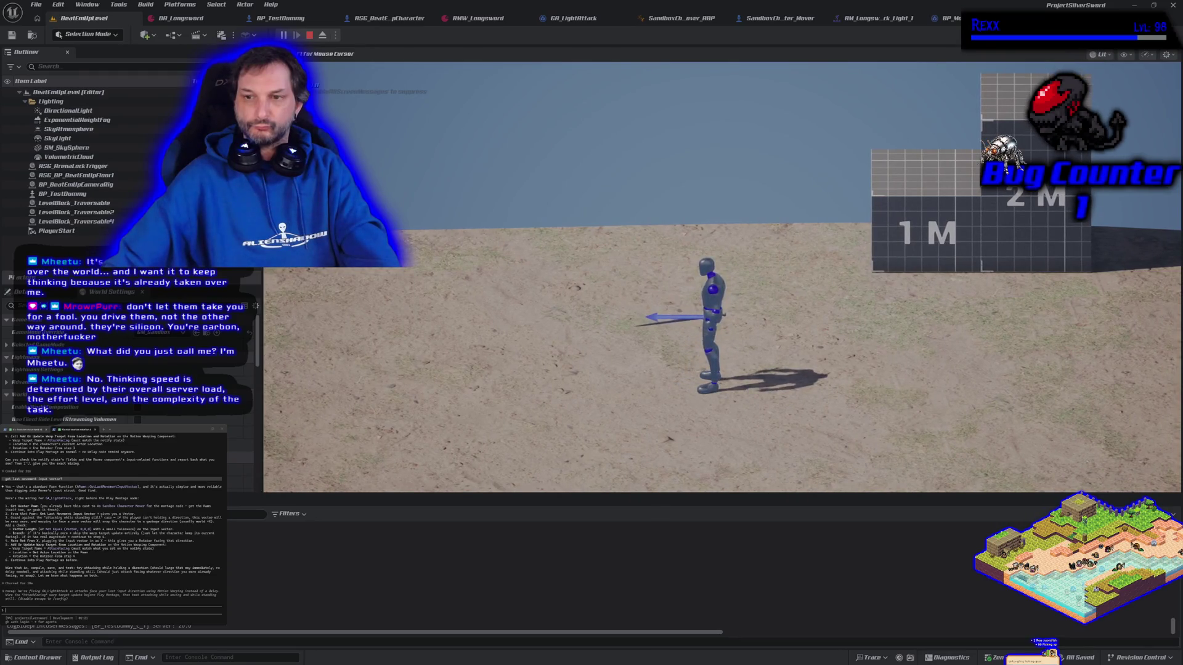
{"action": "key", "text": "d"}
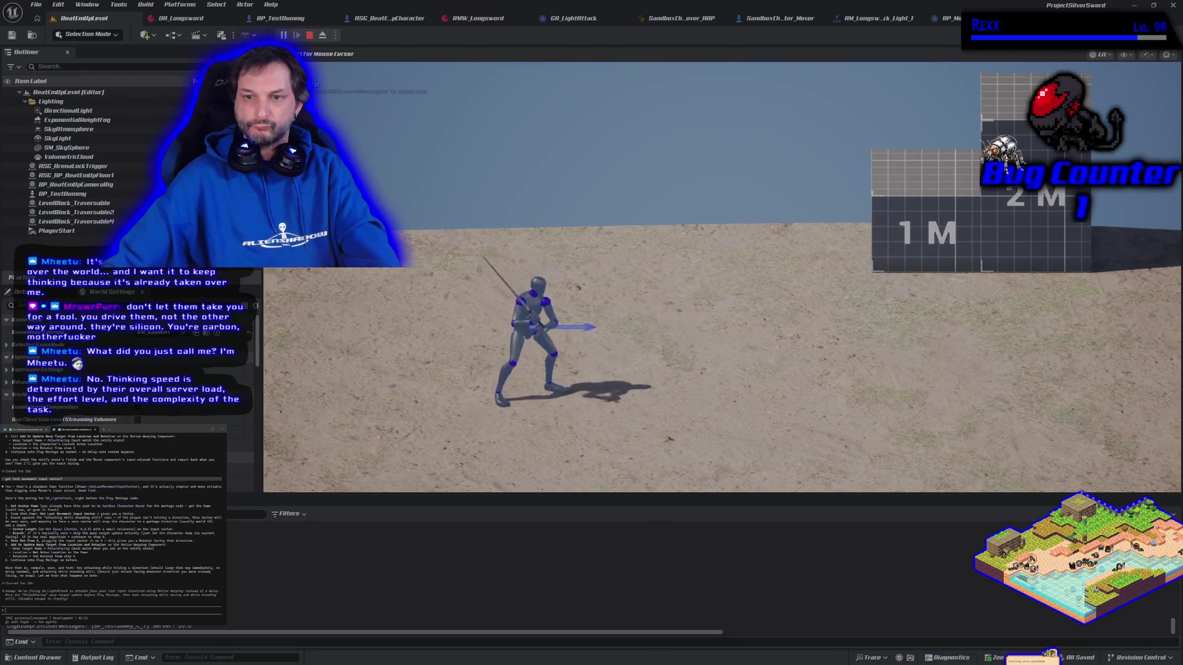
{"action": "key", "text": "d"}
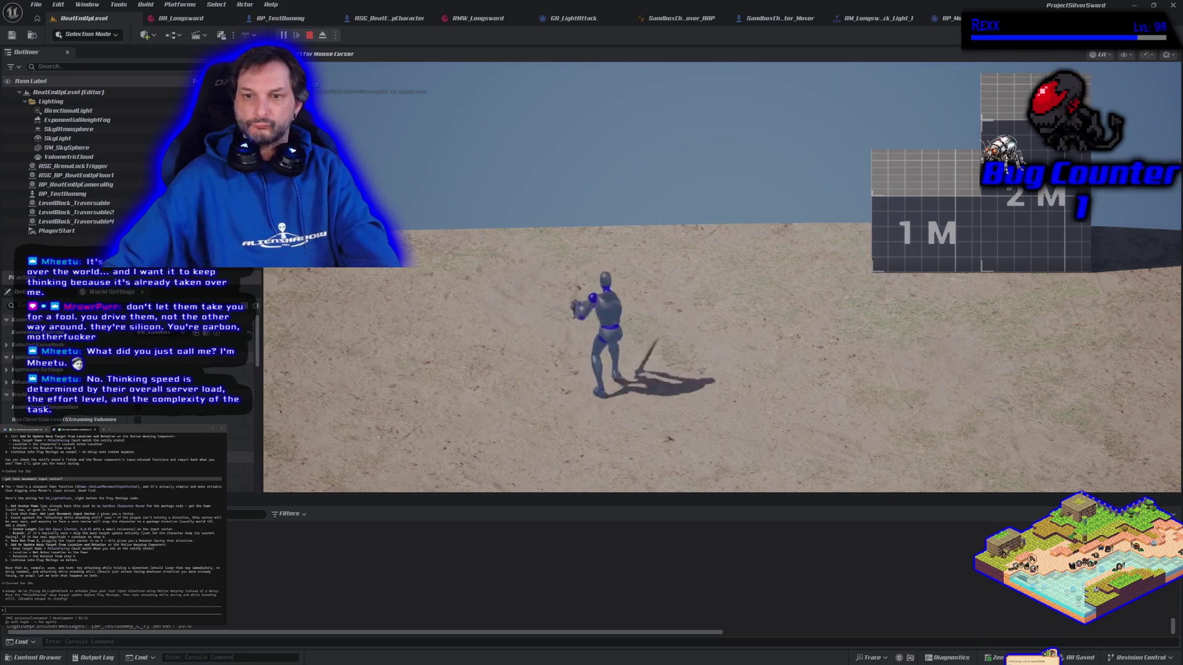
{"action": "key", "text": "a"}
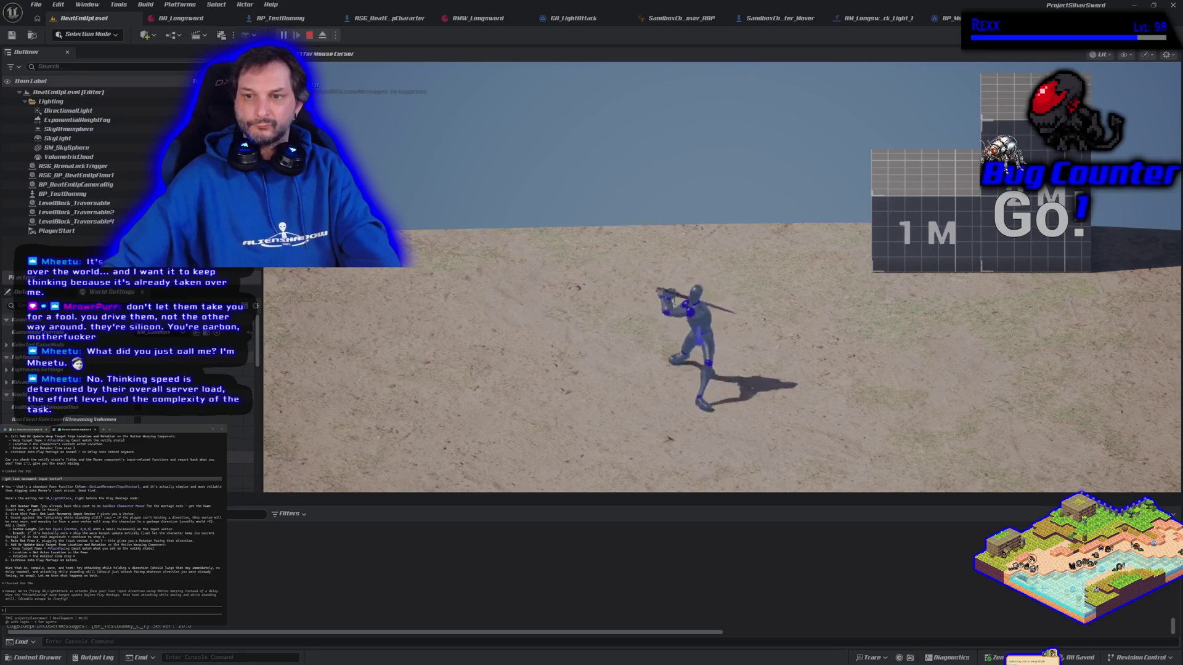
{"action": "key", "text": "Escape"}
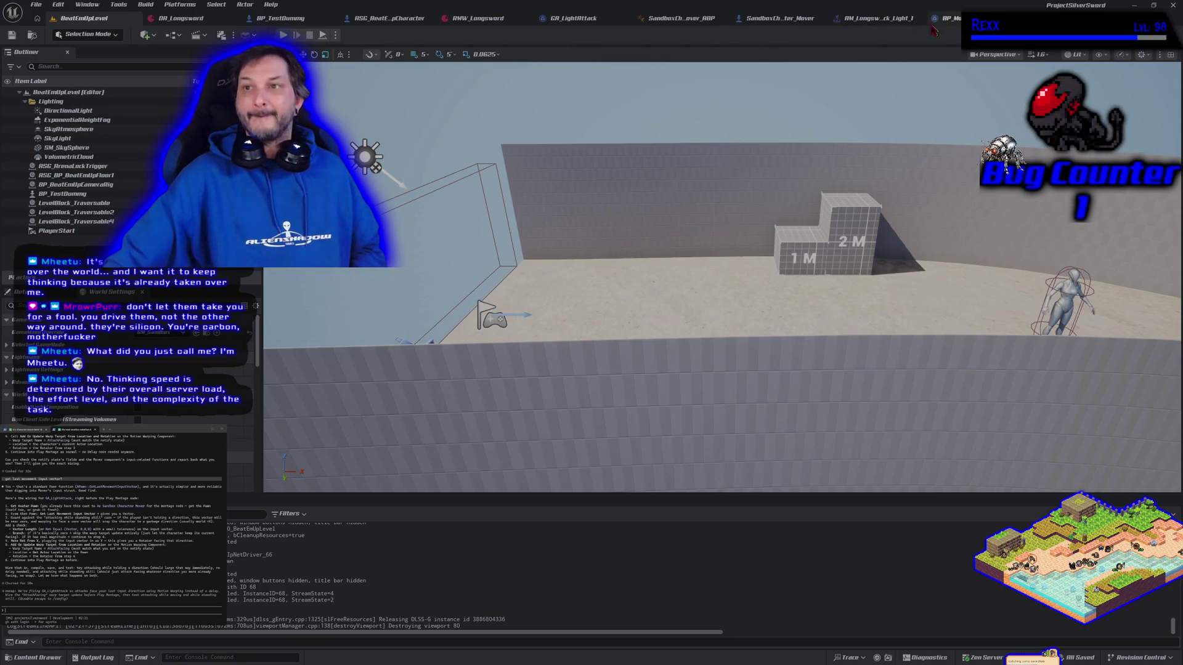
{"action": "left_click", "coordinate": [878, 18]}
- Extend the MotionWarping notify to about frame 235 and save the montage
{"action": "left_click_drag", "start_coordinate": [688, 614], "coordinate": [894, 615]}
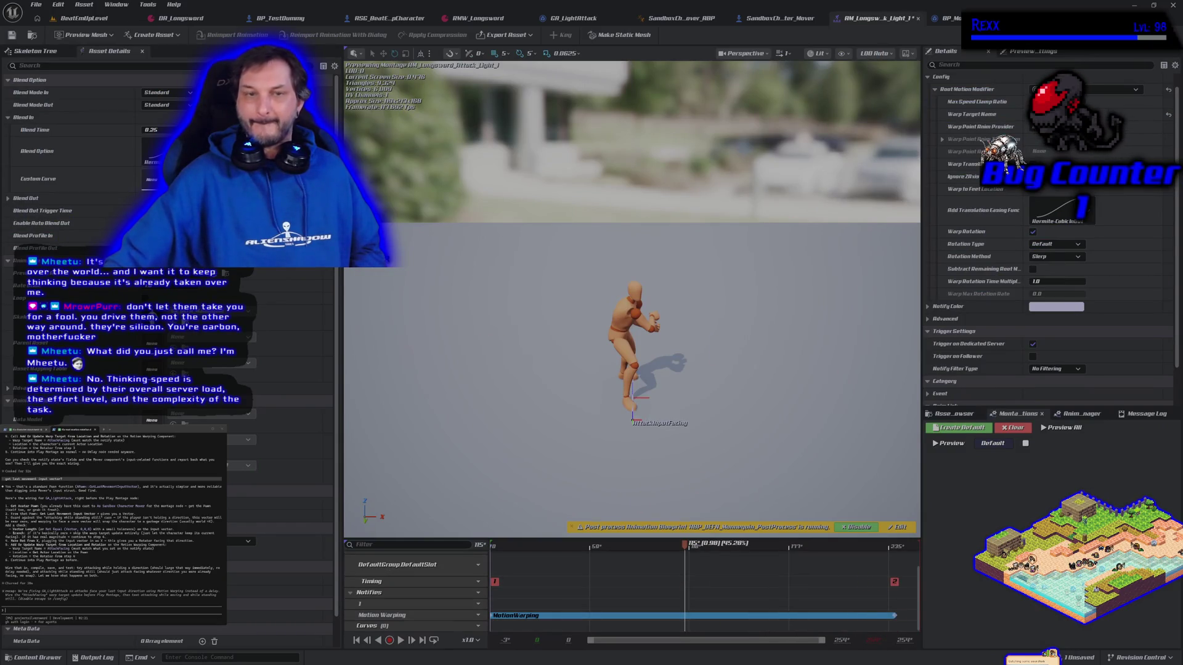
{"action": "left_click", "coordinate": [11, 35]}
{"action": "left_click", "coordinate": [85, 18]}
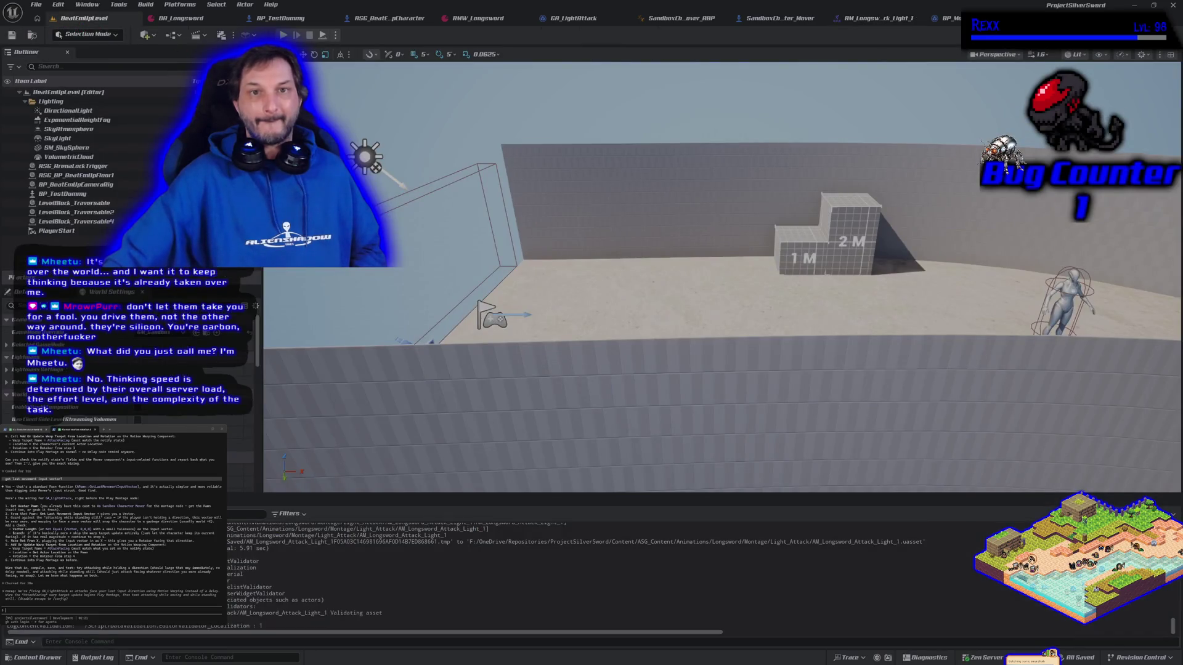
- Play-test sword attacks walking toward and past the training dummy, then stop
{"action": "key", "text": "alt+p"}
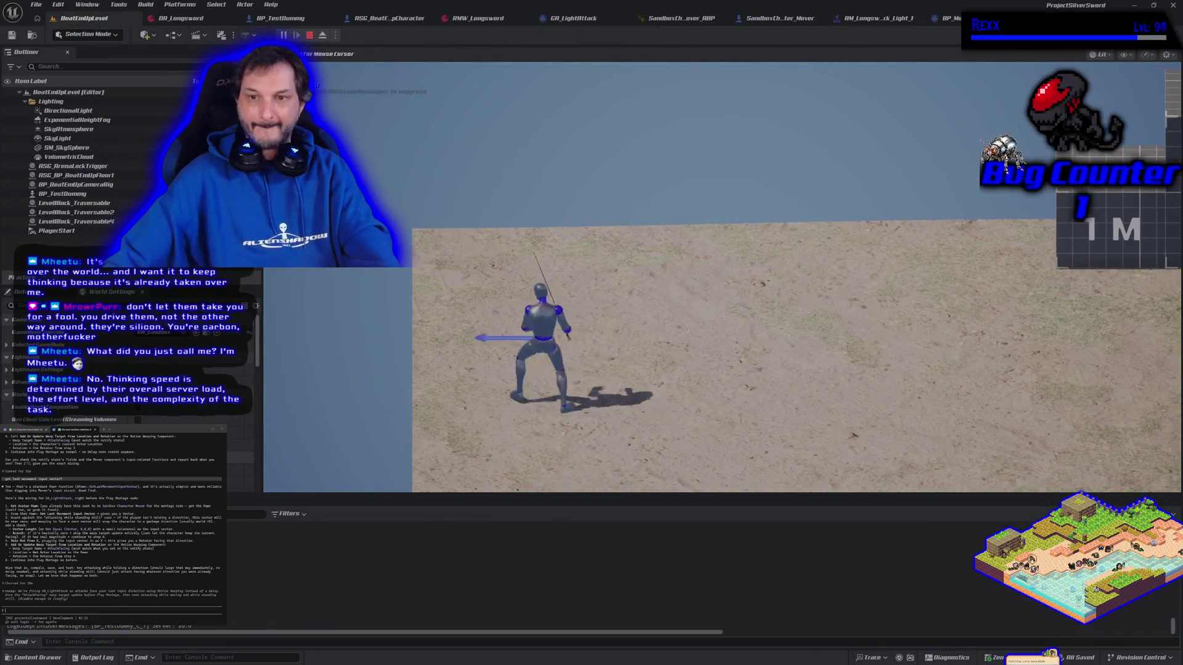
{"action": "key", "text": "d"}
{"action": "key", "text": "a"}
{"action": "key", "text": "a"}
{"action": "key", "text": "d"}
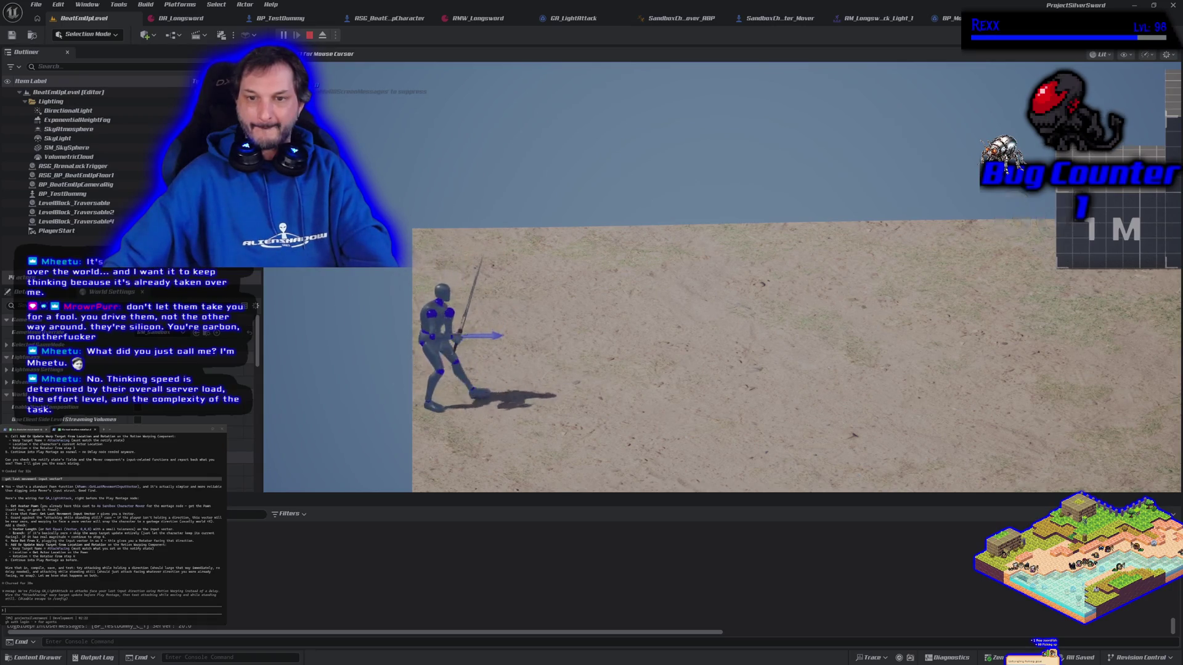
{"action": "key", "text": "d"}
{"action": "key", "text": "d"}
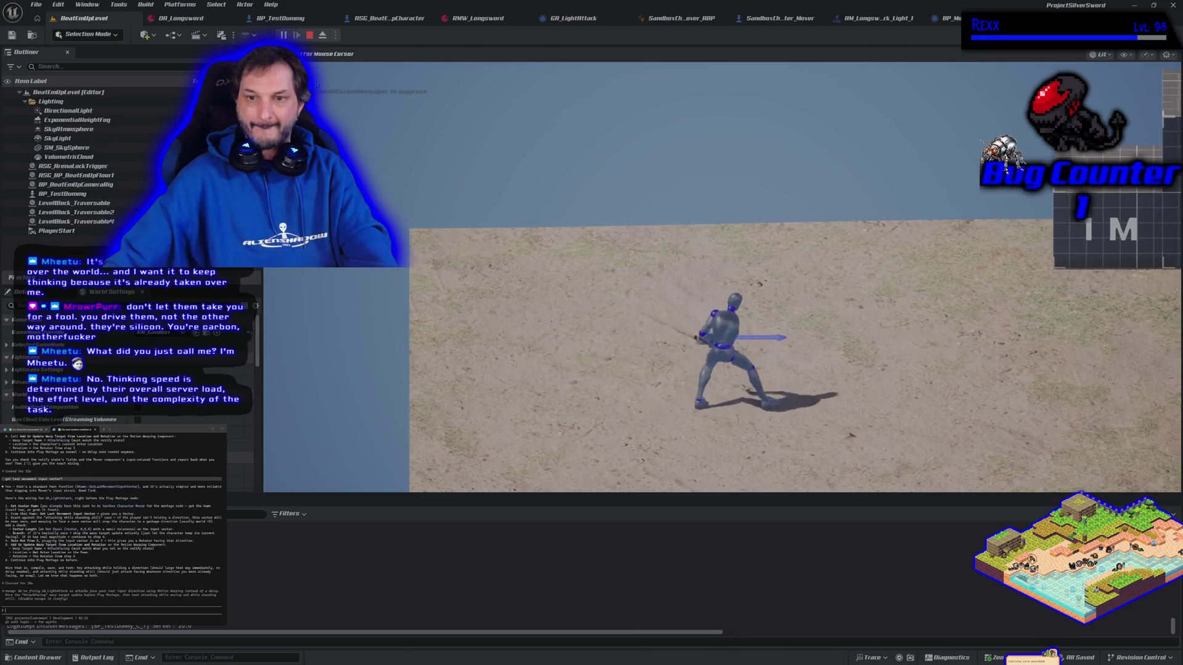
{"action": "key", "text": "d"}
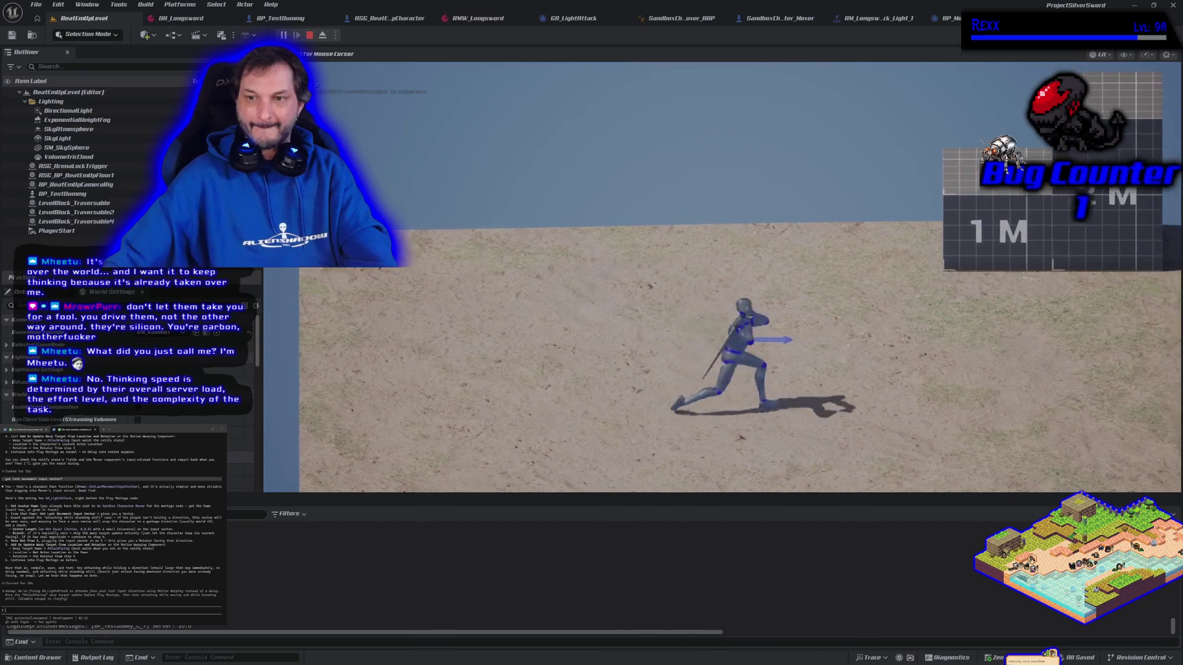
{"action": "key", "text": "d"}
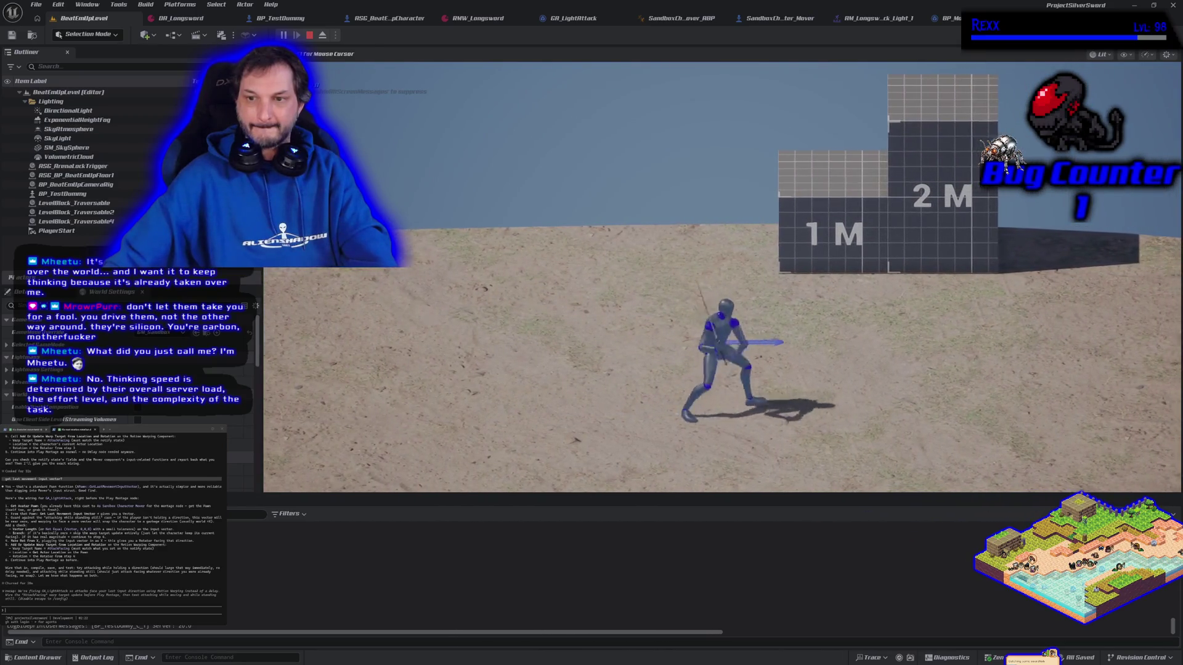
{"action": "key", "text": "d"}
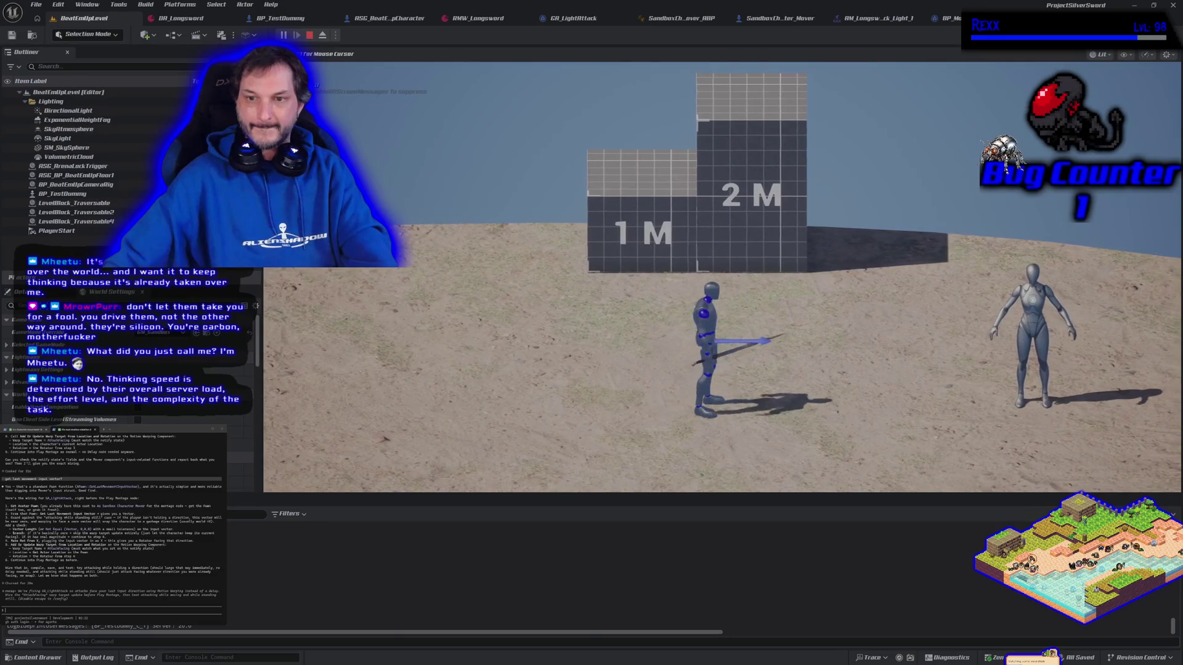
{"action": "key", "text": "d"}
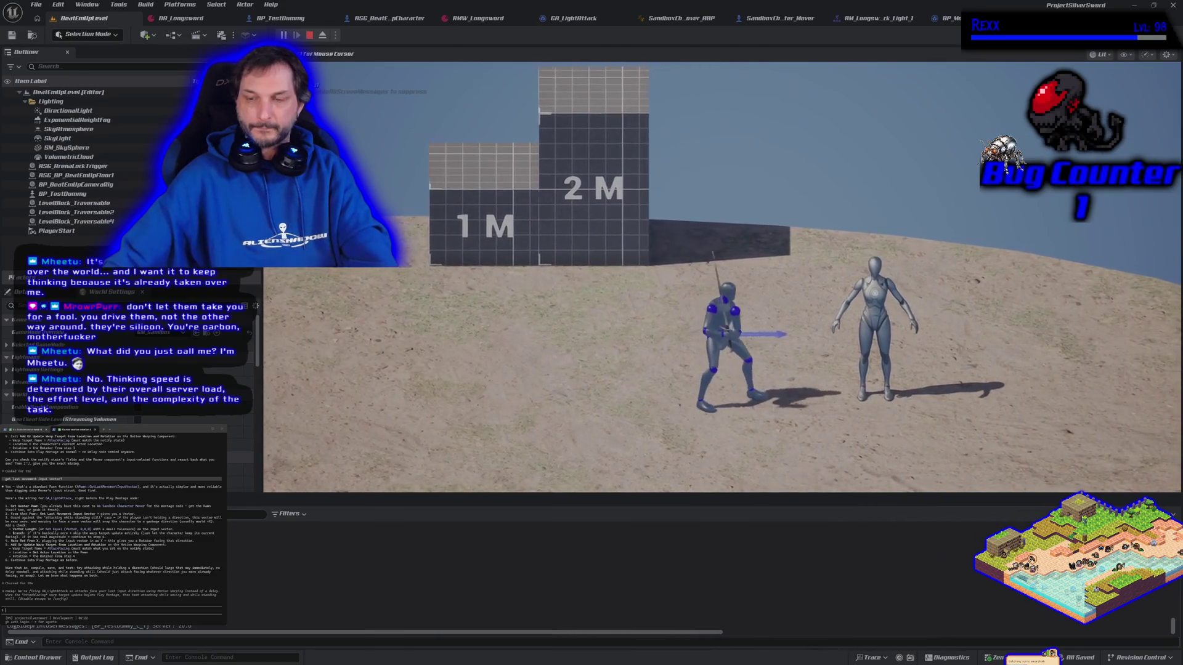
{"action": "key", "text": "d"}
{"action": "key", "text": "w"}
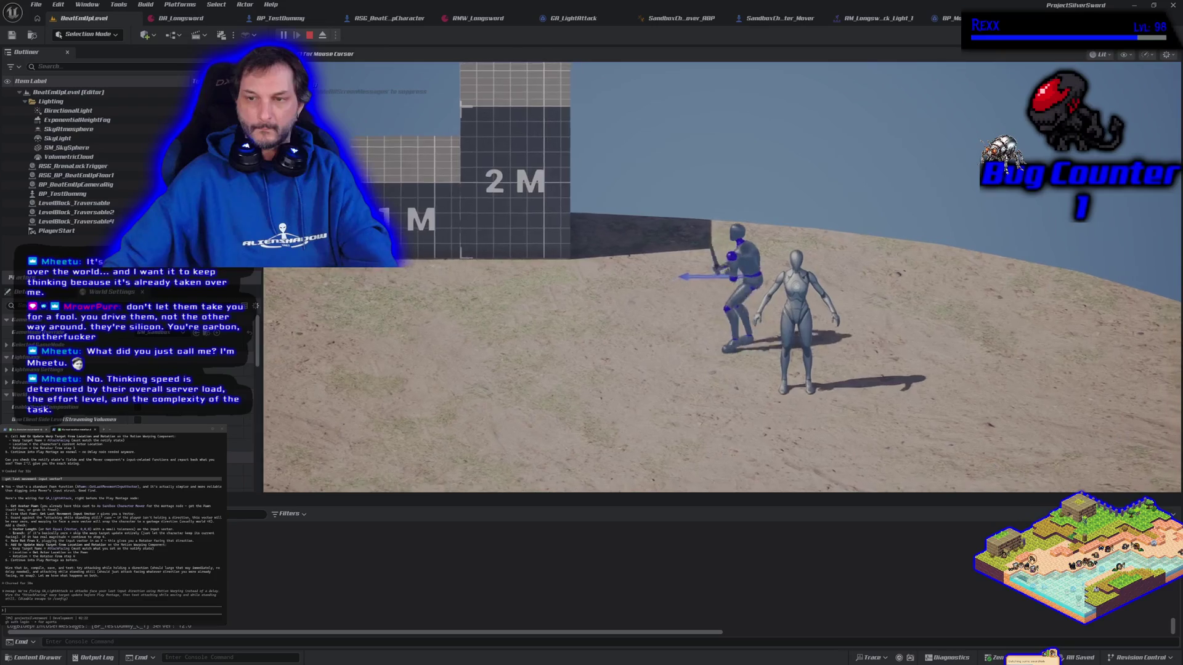
{"action": "key", "text": "Escape"}
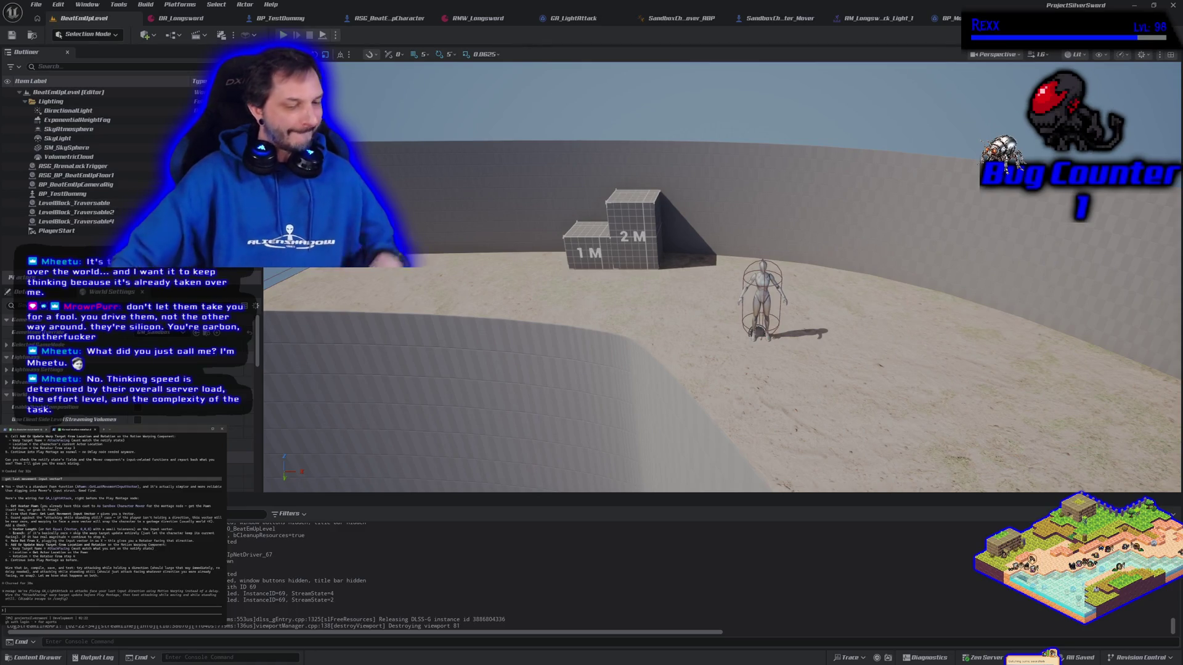
- Send Claude Code a bug report: the attack should turn toward the input direction when standing or moving
{"action": "type", "text": "standing st"}
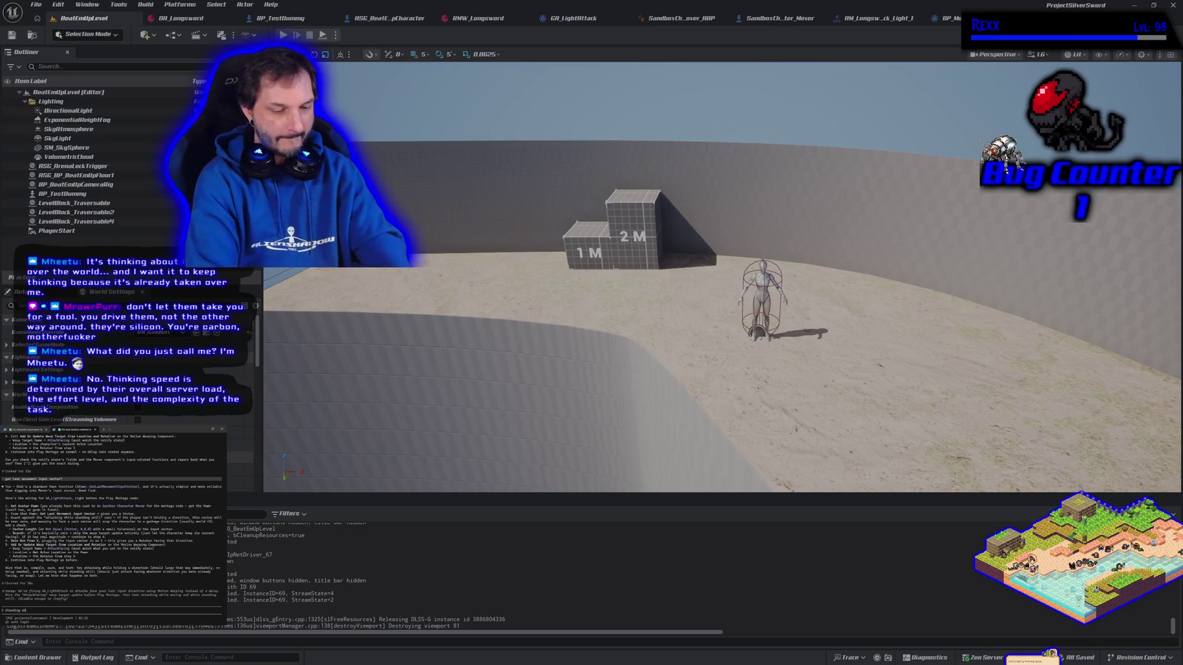
{"action": "type", "text": "ill he a"}
{"action": "type", "text": "k."}
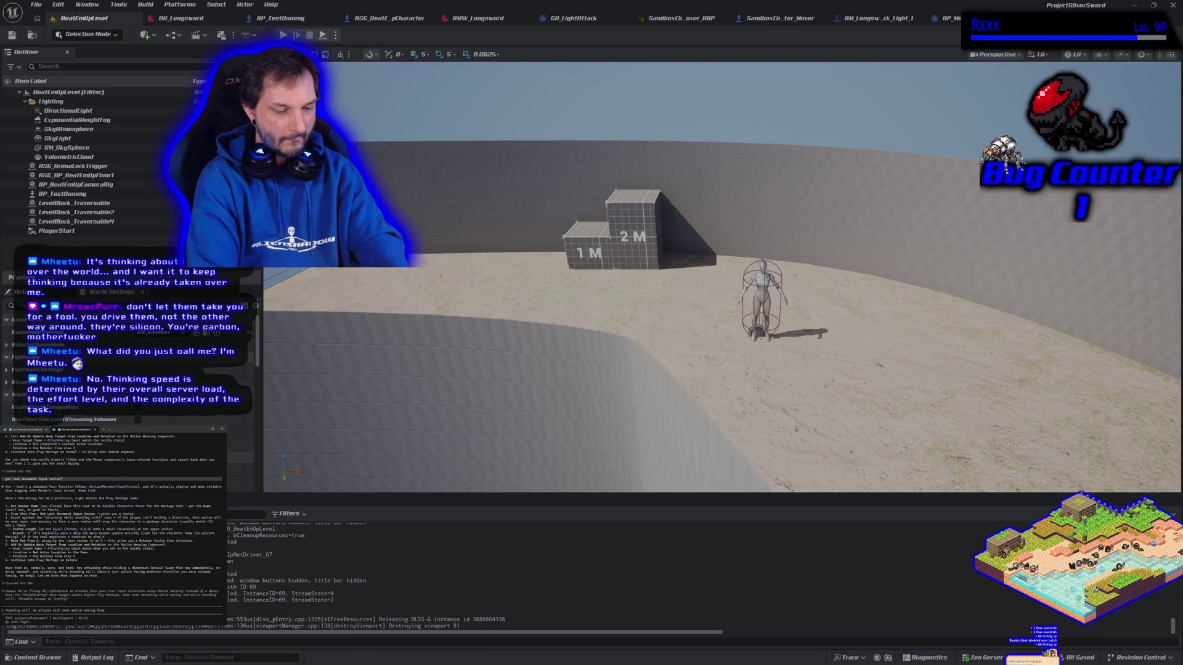
{"action": "type", "text": "ly. if i press the opposite direct"}
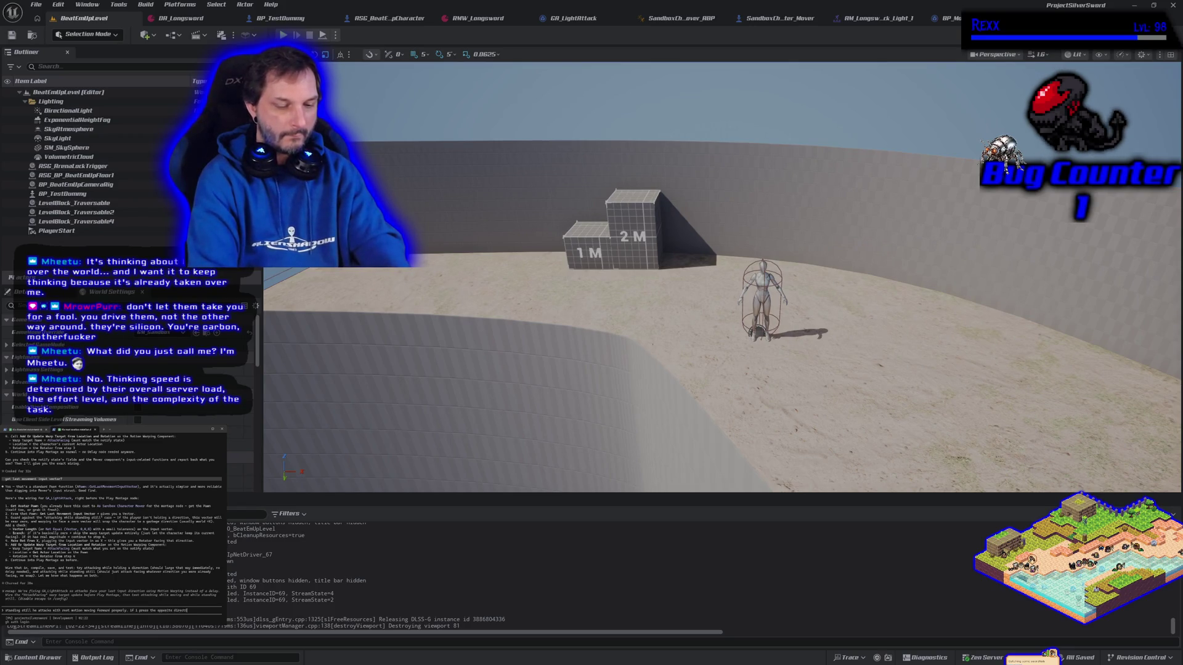
{"action": "type", "text": "ion we turn"}
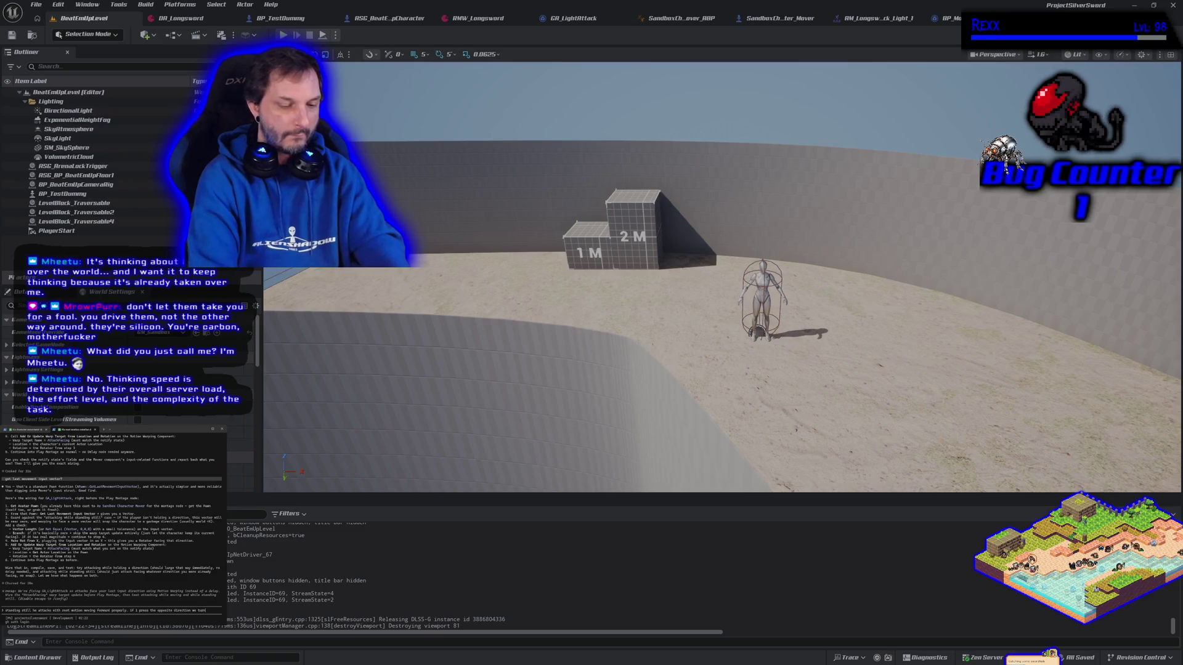
{"action": "type", "text": "at"}
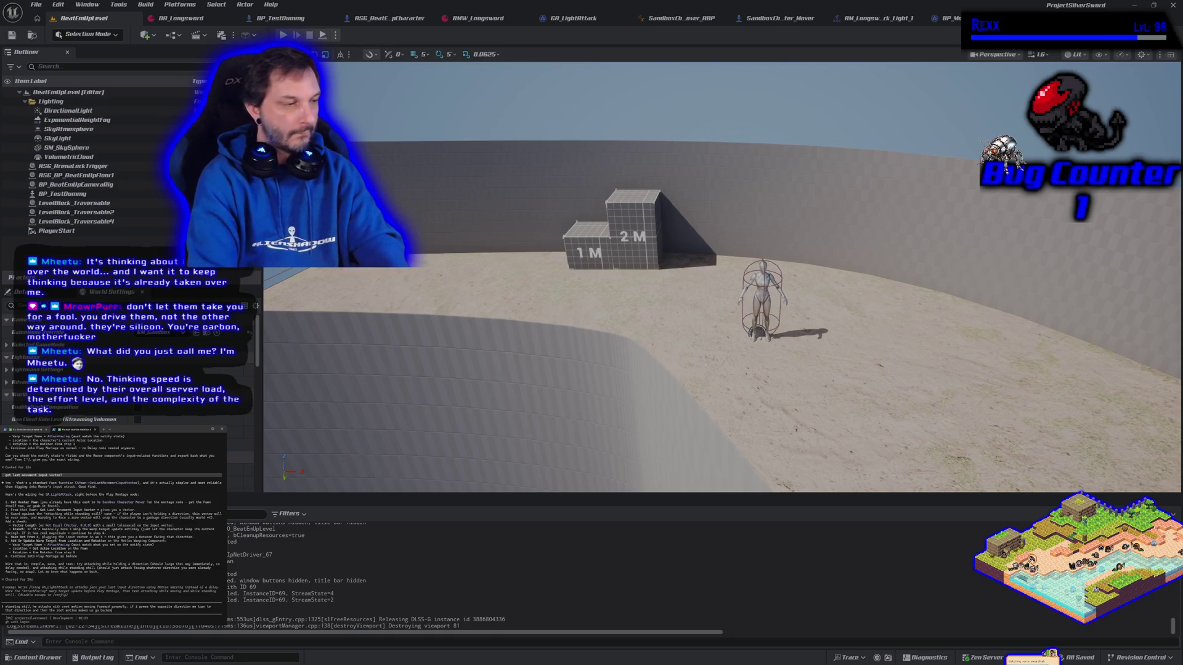
{"action": "key", "text": "Return"}
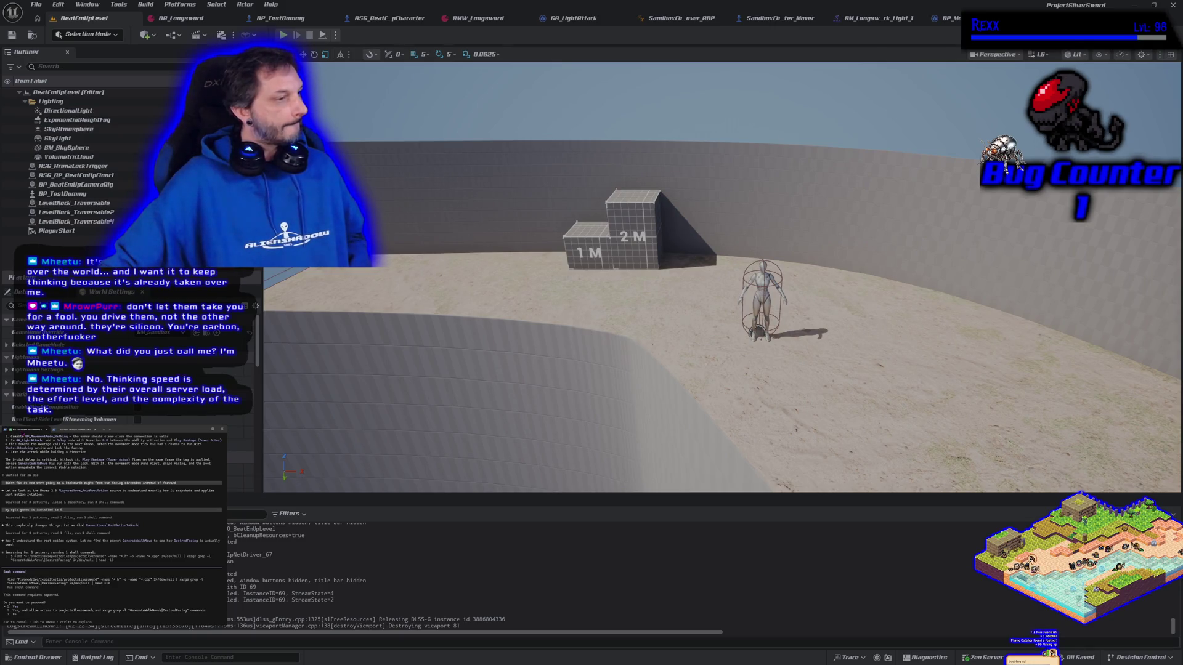
- Approve the agent's proposed commands, including in the second agent conversation
{"action": "key", "text": "Return"}
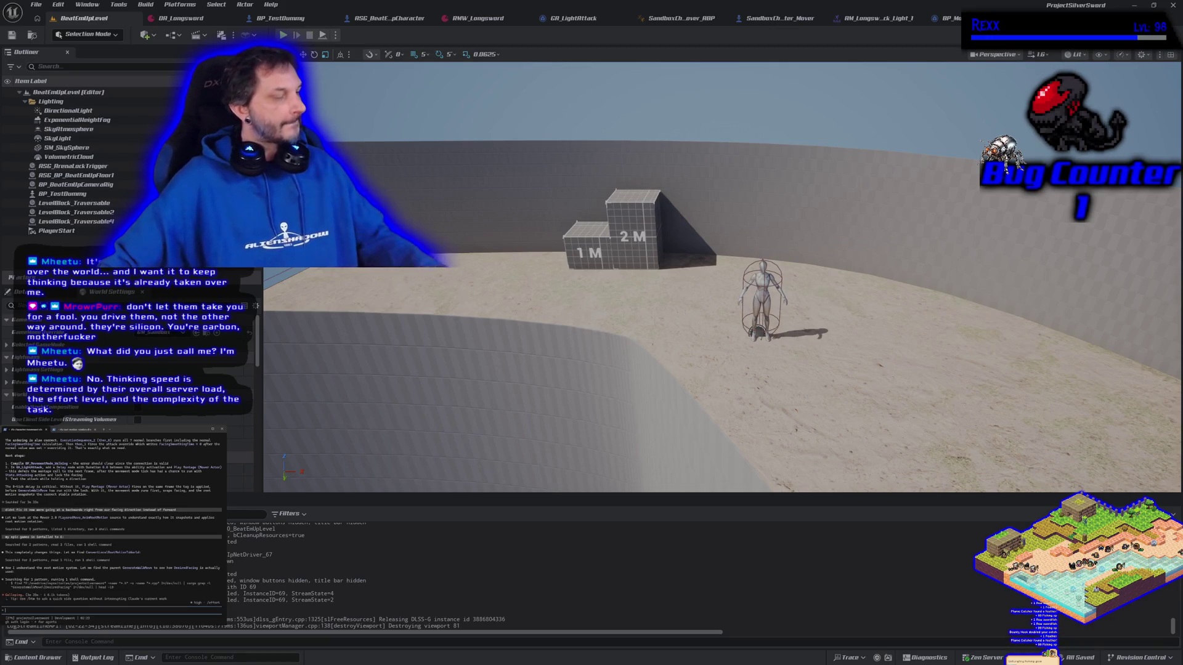
{"action": "left_click", "coordinate": [74, 430]}
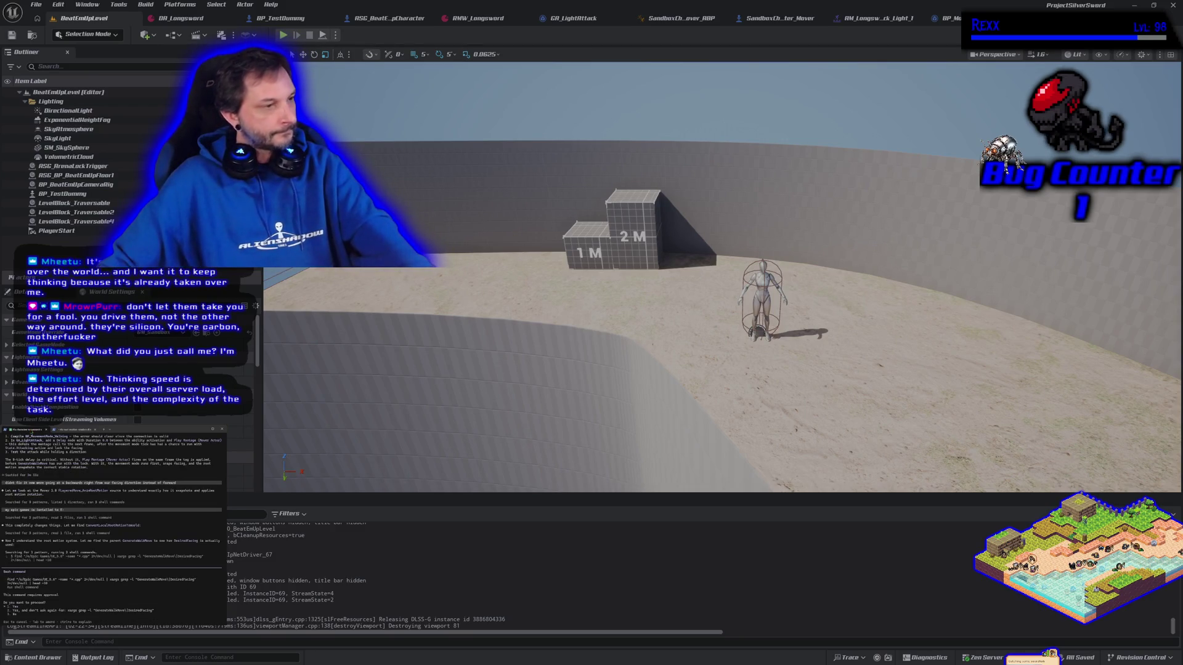
{"action": "key", "text": "Return"}
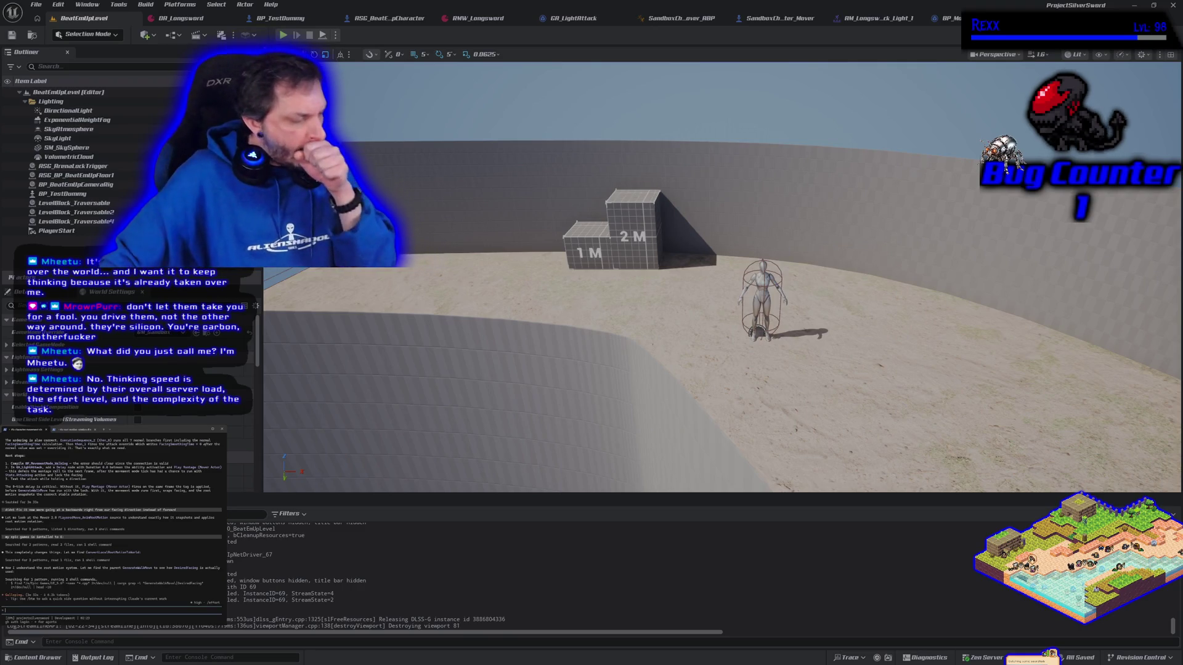